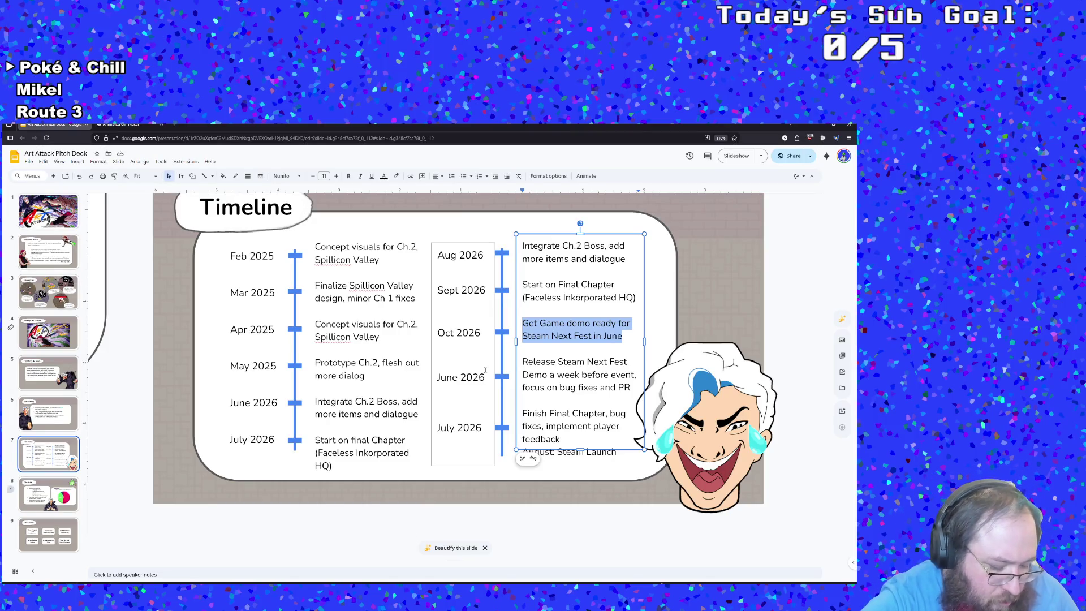
- Replace the Oct 2026 entry with 'Prototype of final chapter', correcting typos along the way
{"action": "type", "text": "Proto"}
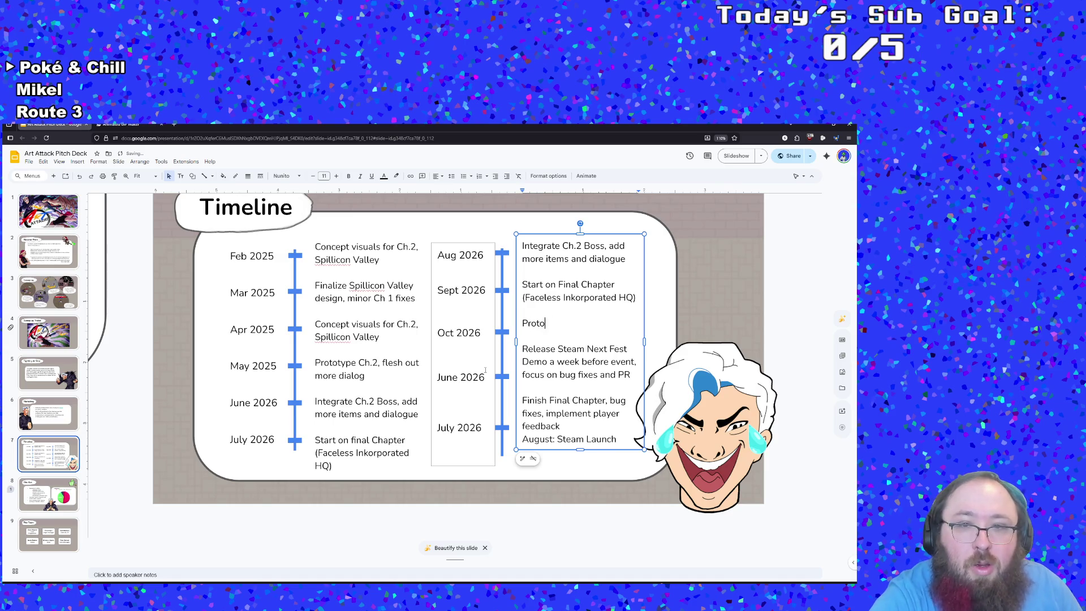
{"action": "type", "text": "yped"}
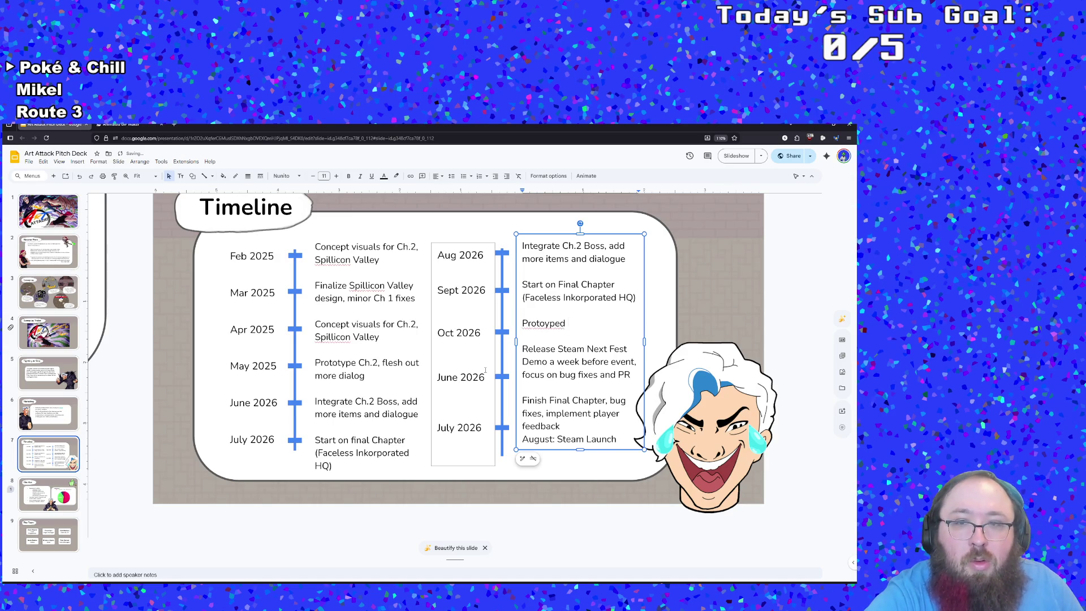
{"action": "key", "text": "BackSpace"}
{"action": "key", "text": "BackSpace"}
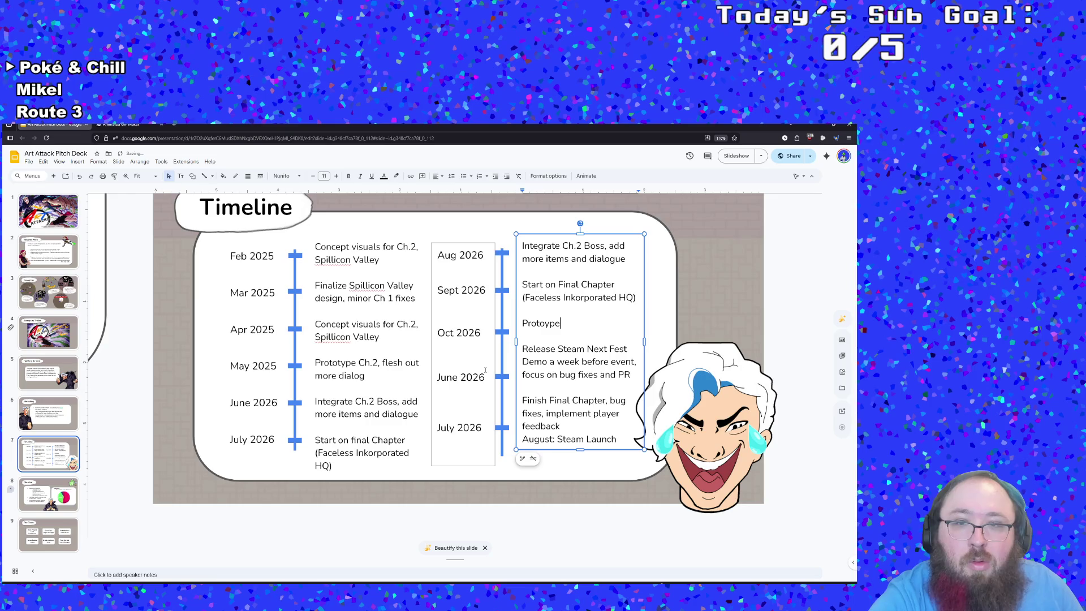
{"action": "type", "text": "Final Chapt"}
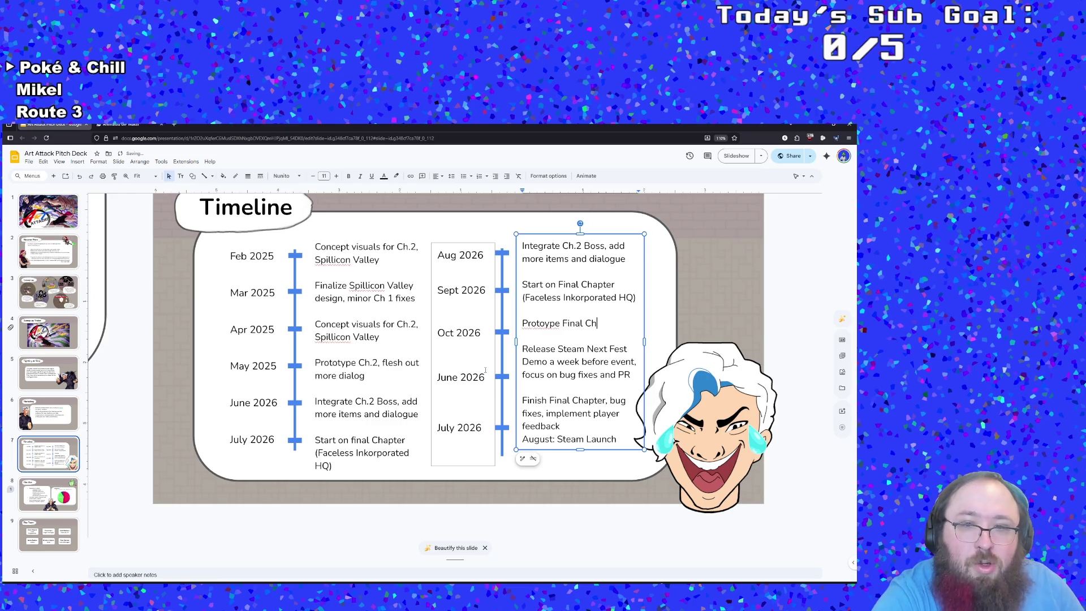
{"action": "type", "text": "er Complete"}
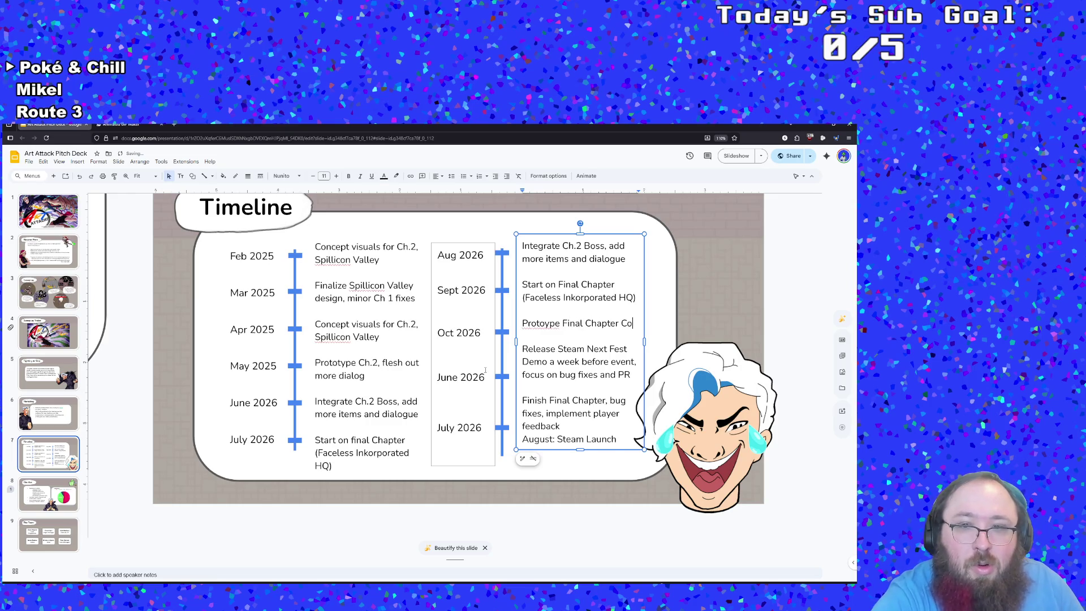
{"action": "key", "text": "BackSpace"}
{"action": "key", "text": "BackSpace"}
{"action": "key", "text": "BackSpace"}
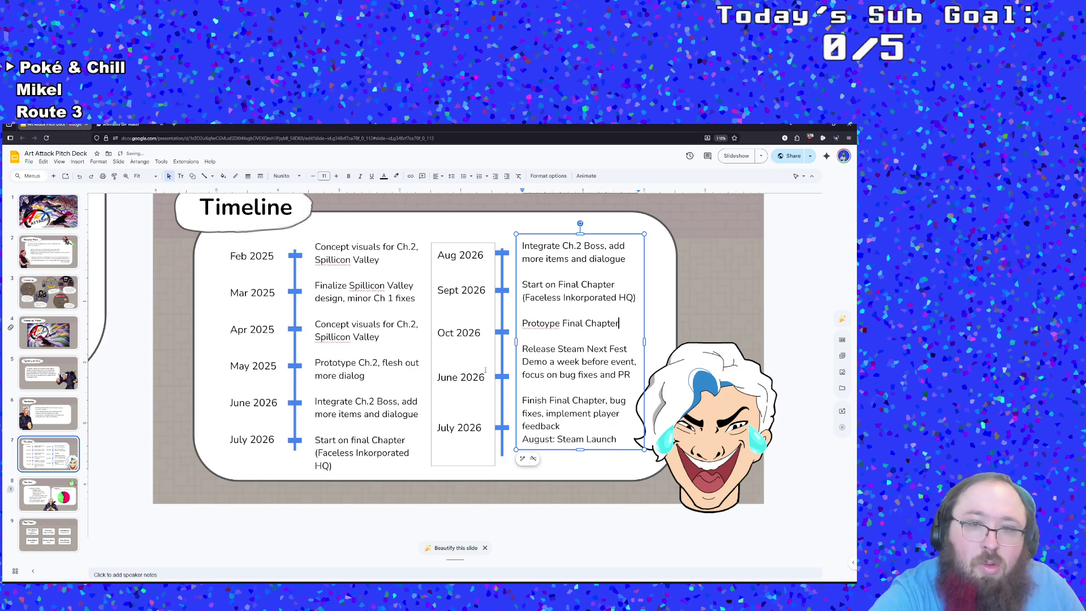
{"action": "key", "text": "BackSpace"}
{"action": "key", "text": "BackSpace"}
{"action": "key", "text": "BackSpace"}
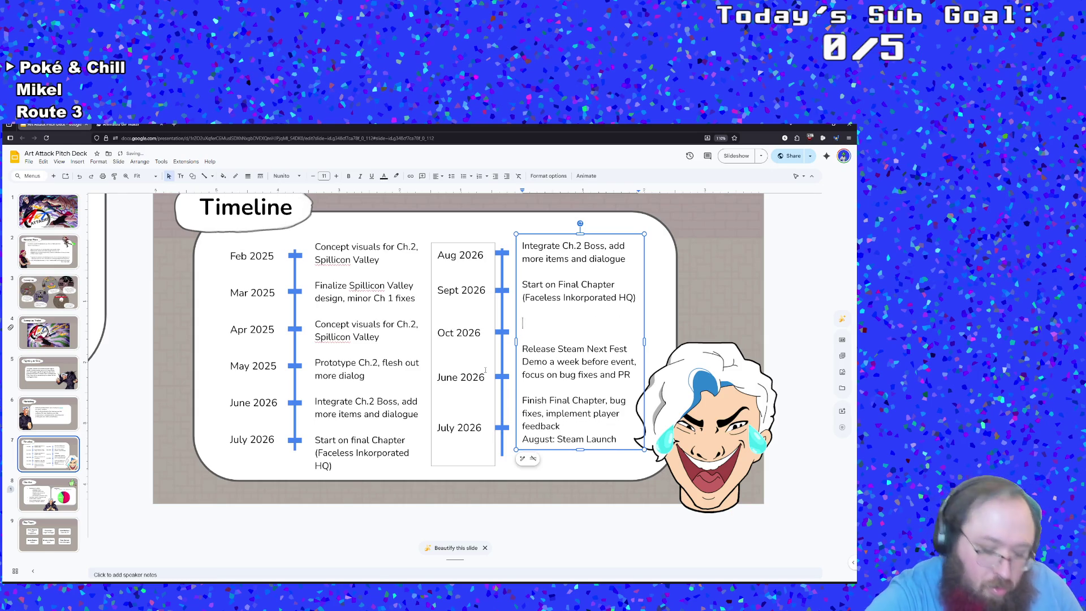
{"action": "type", "text": "Ptotorype"}
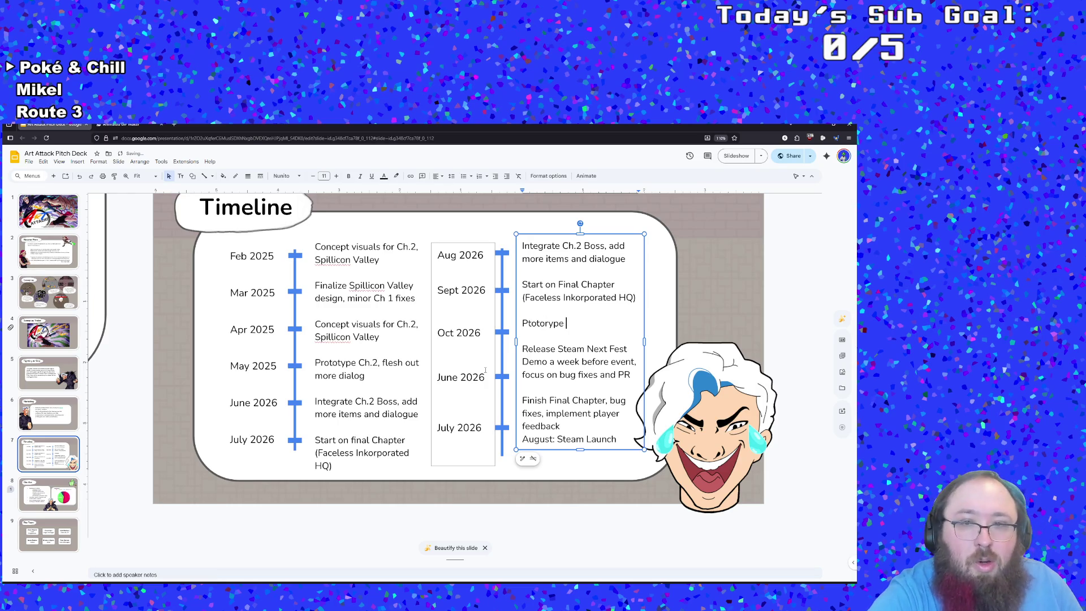
{"action": "key", "text": "BackSpace"}
{"action": "key", "text": "BackSpace"}
{"action": "key", "text": "BackSpace"}
{"action": "type", "text": "Prototype final chz"}
{"action": "key", "text": "BackSpace"}
{"action": "type", "text": "apter"}
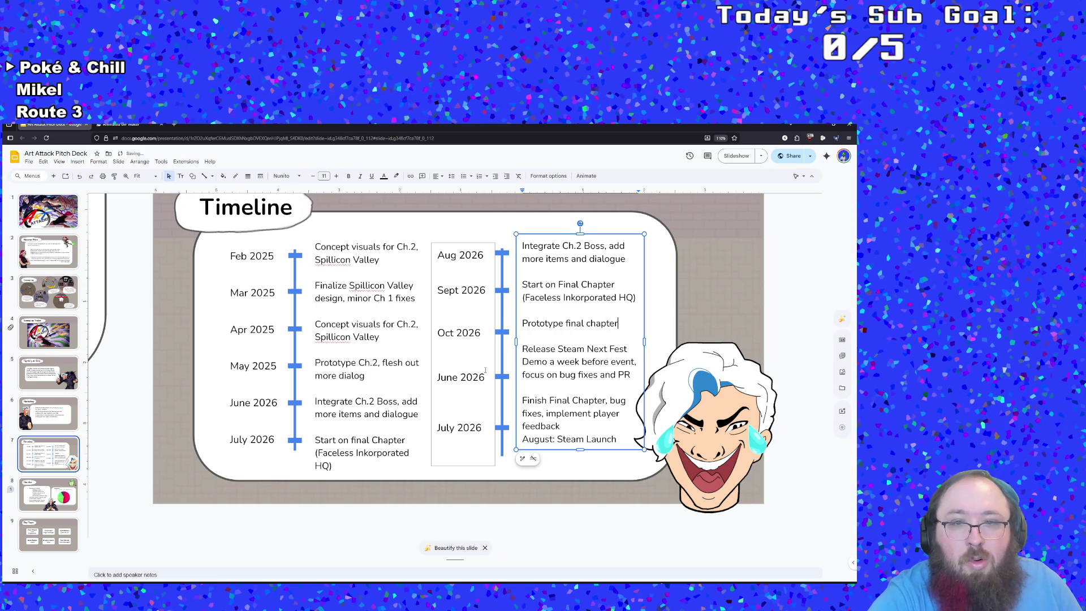
{"action": "key", "text": "BackSpace"}
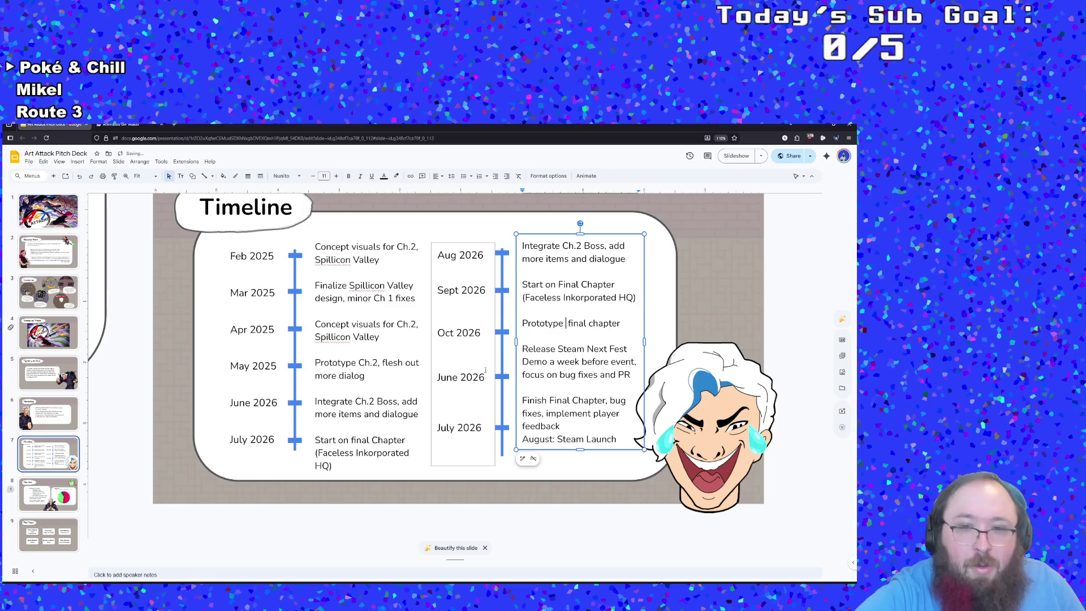
{"action": "type", "text": "of"}
- Add 'Complete (exluding boss)' on the next line and select the Steam Next Fest text
{"action": "key", "text": "Down"}
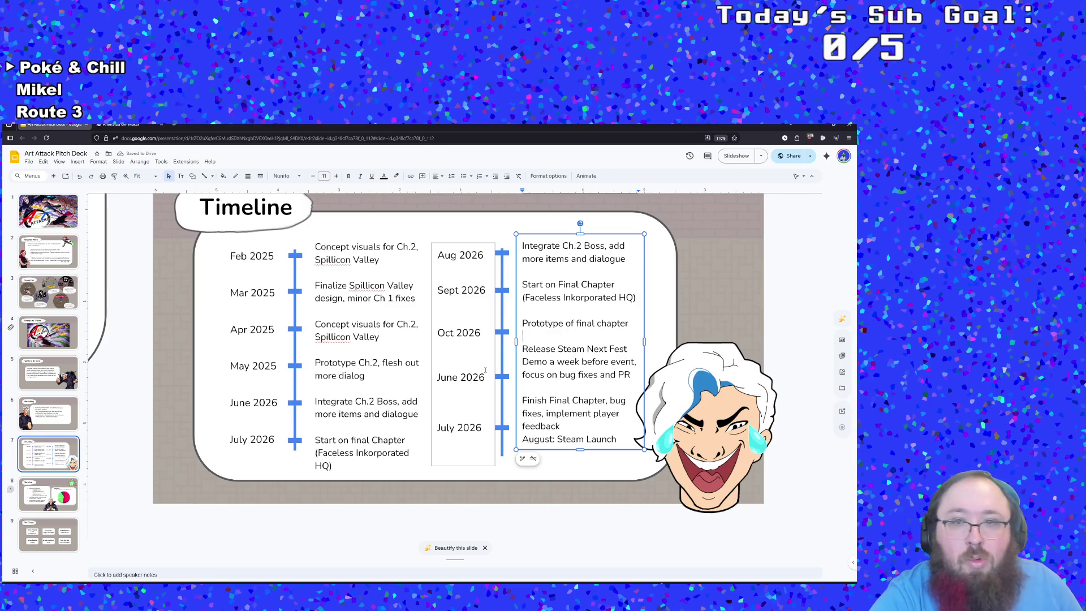
{"action": "type", "text": "com"}
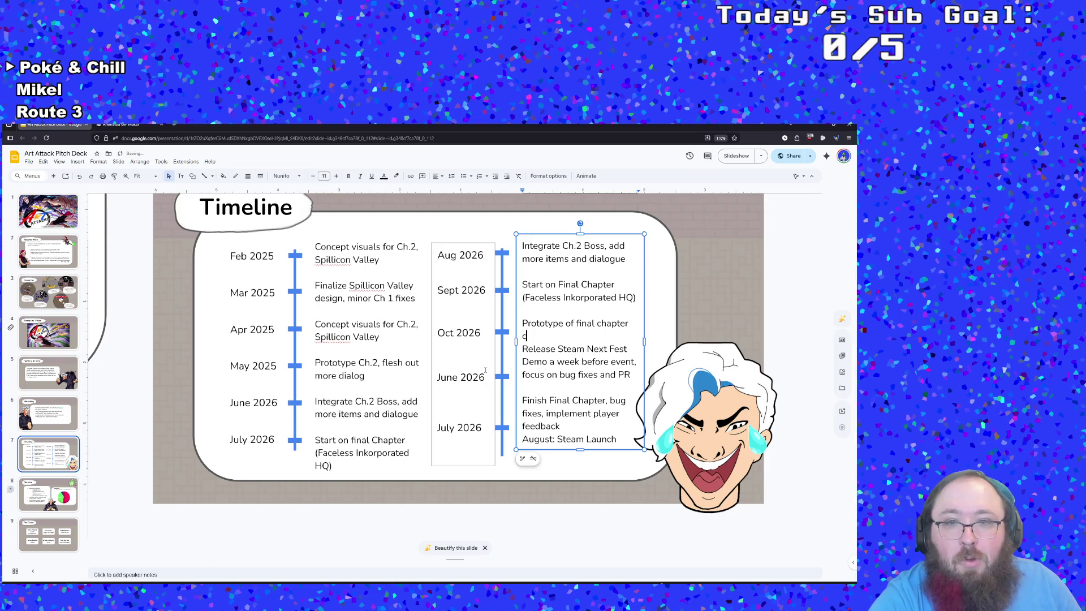
{"action": "type", "text": "plete "}
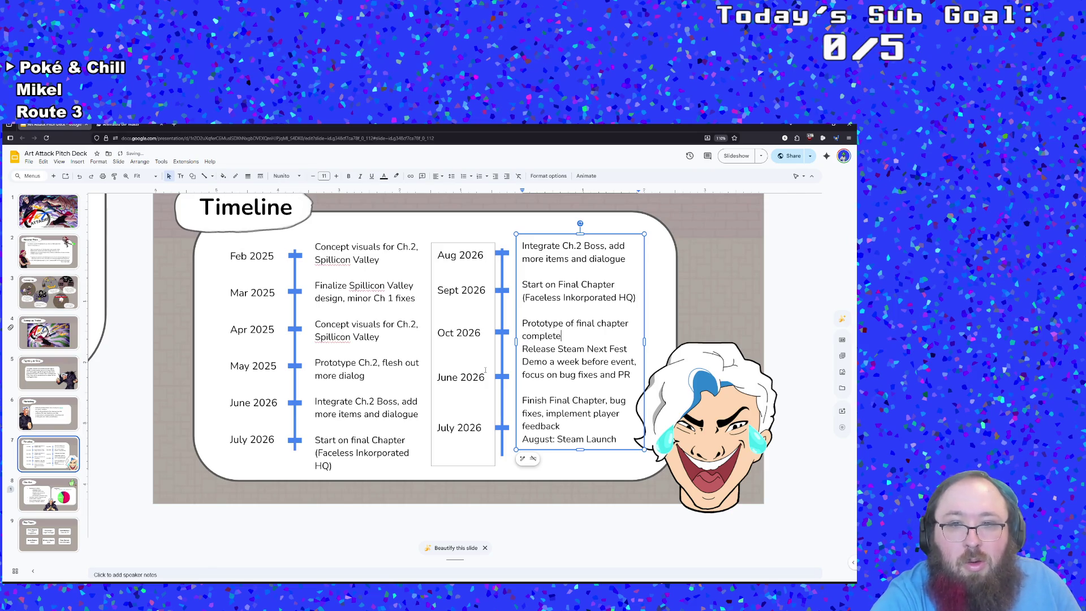
{"action": "type", "text": "(exl)"}
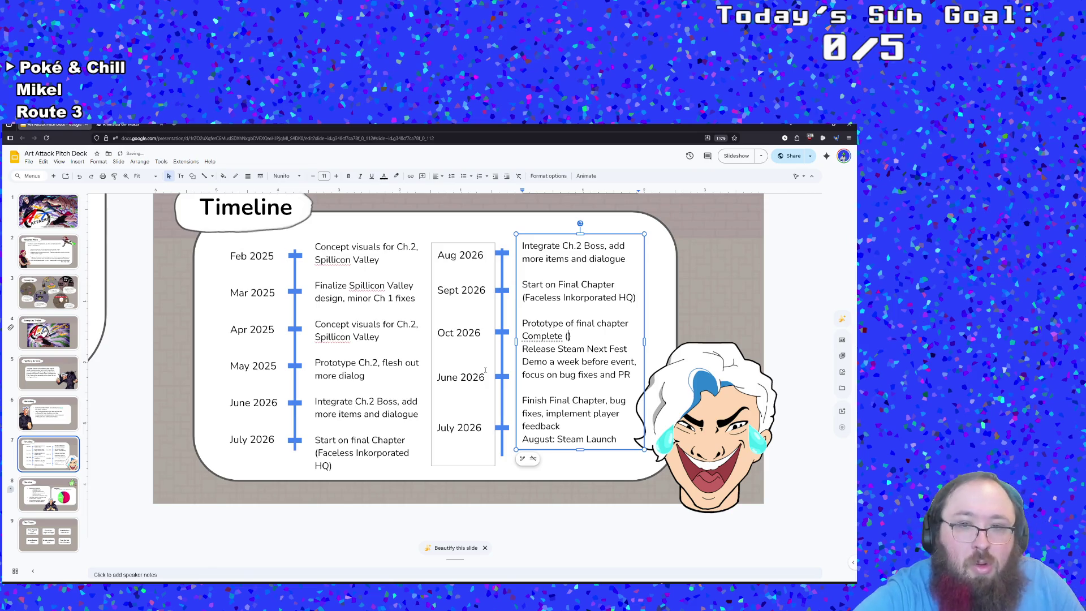
{"action": "type", "text": " boss"}
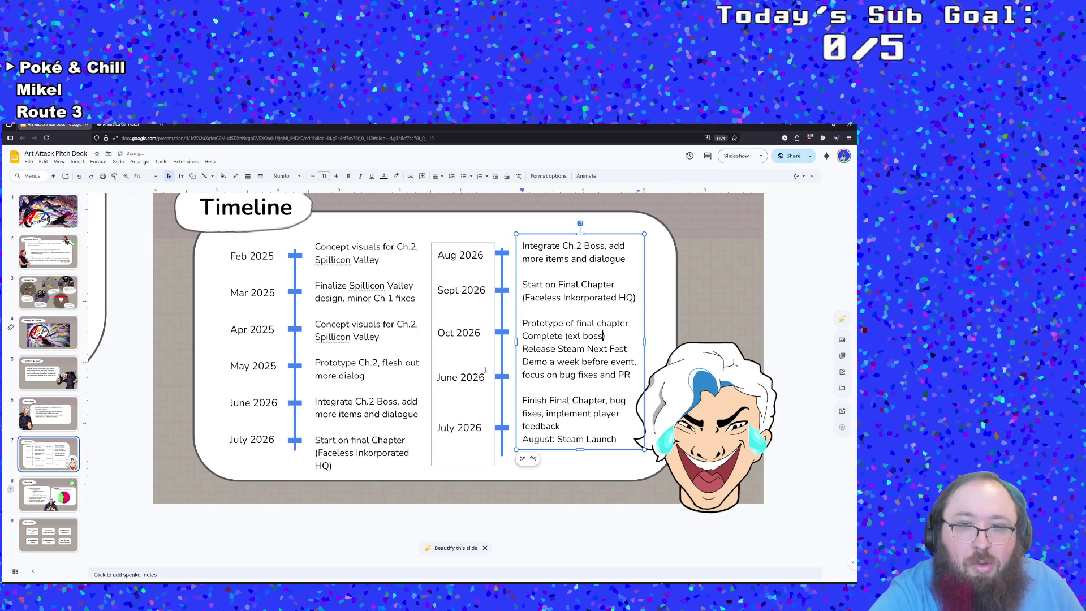
{"action": "left_click", "coordinate": [634, 375]}
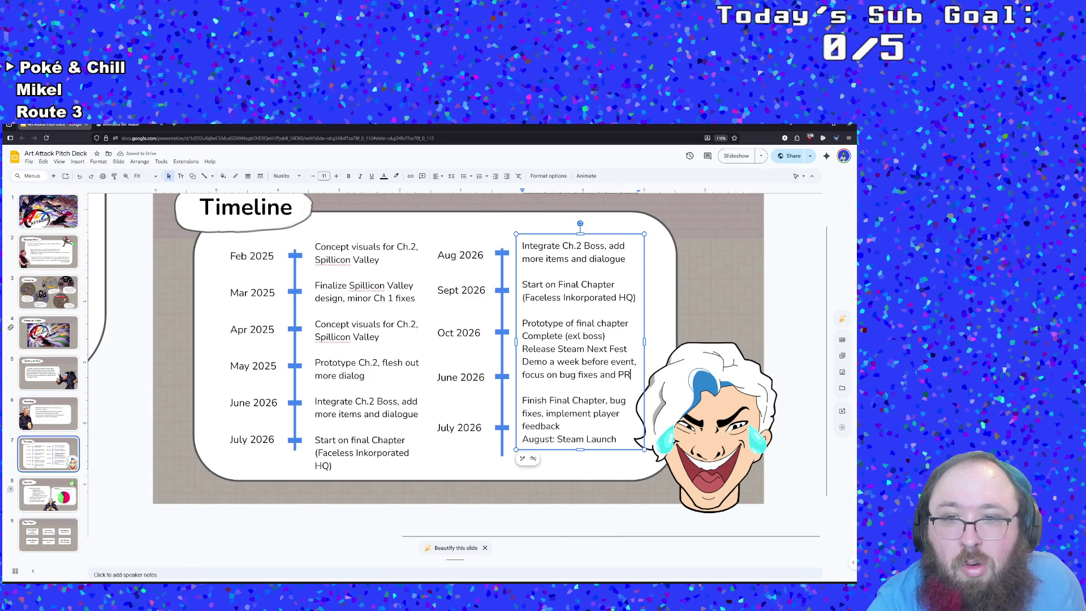
{"action": "type", "text": "uding"}
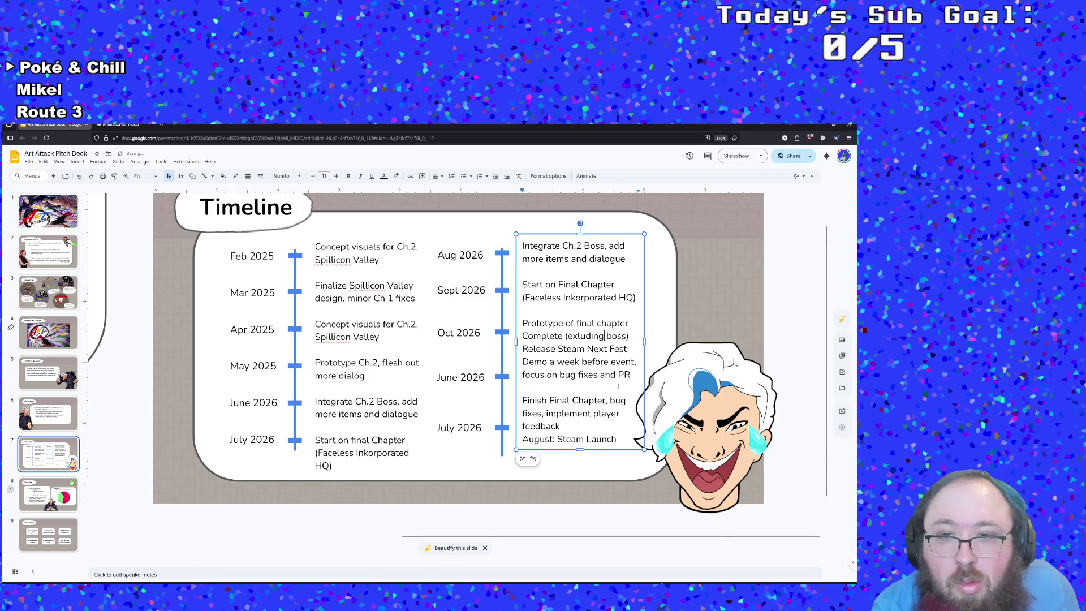
{"action": "mouse_move", "coordinate": [631, 375]}
{"action": "left_mouse_down"}
{"action": "mouse_move", "coordinate": [523, 362]}
{"action": "mouse_move", "coordinate": [521, 347]}
{"action": "left_mouse_up"}
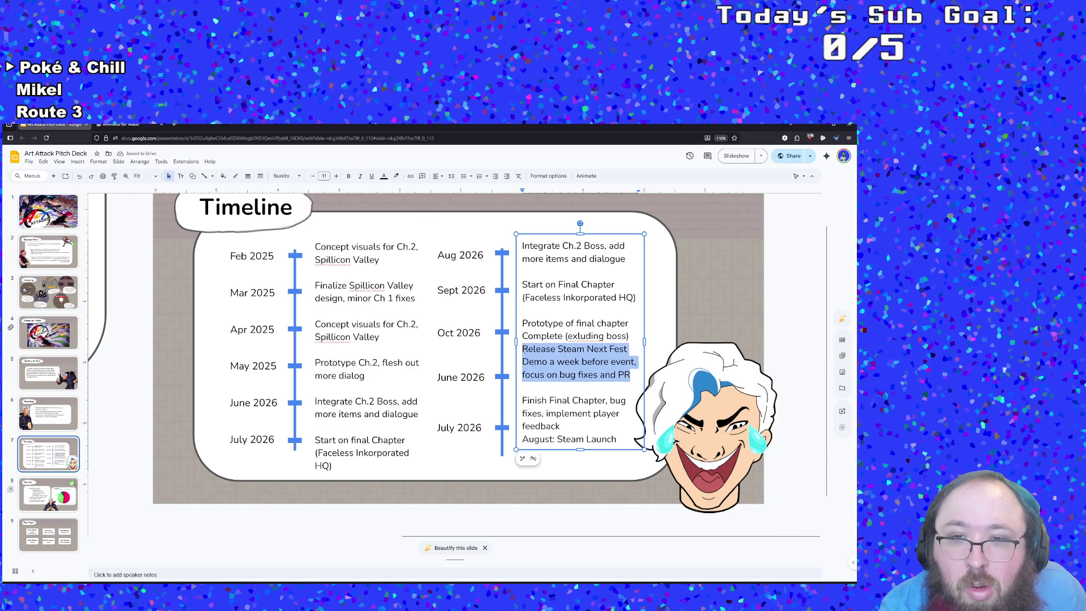
- Delete the Release Steam Next Fest Demo text and add blank lines above Finish Final Chapter
{"action": "right_click", "coordinate": [523, 351]}
{"action": "left_click", "coordinate": [541, 359]}
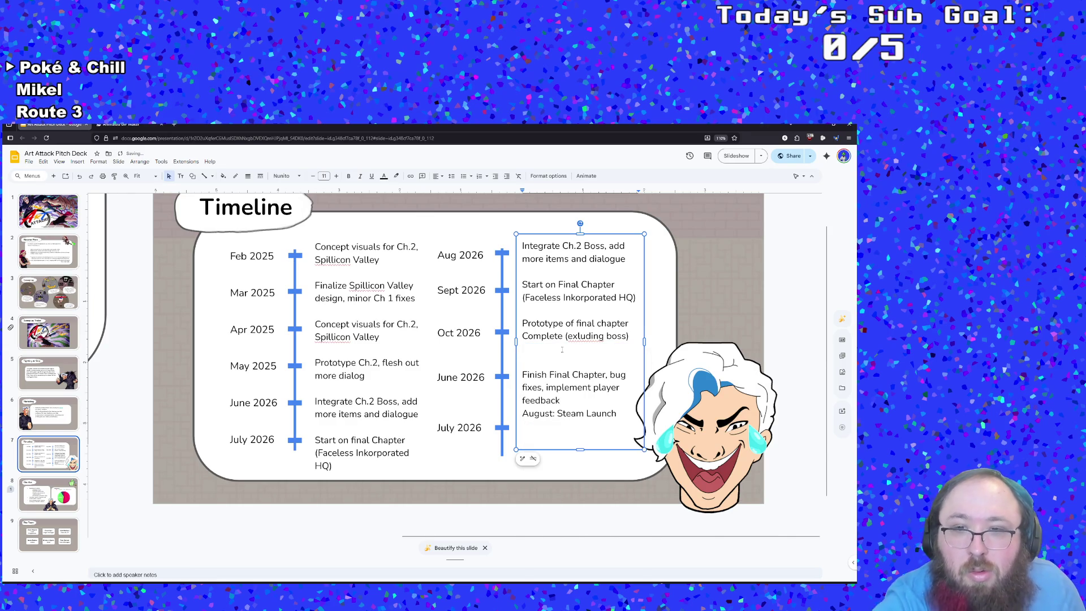
{"action": "key", "text": "Return"}
{"action": "key", "text": "Down"}
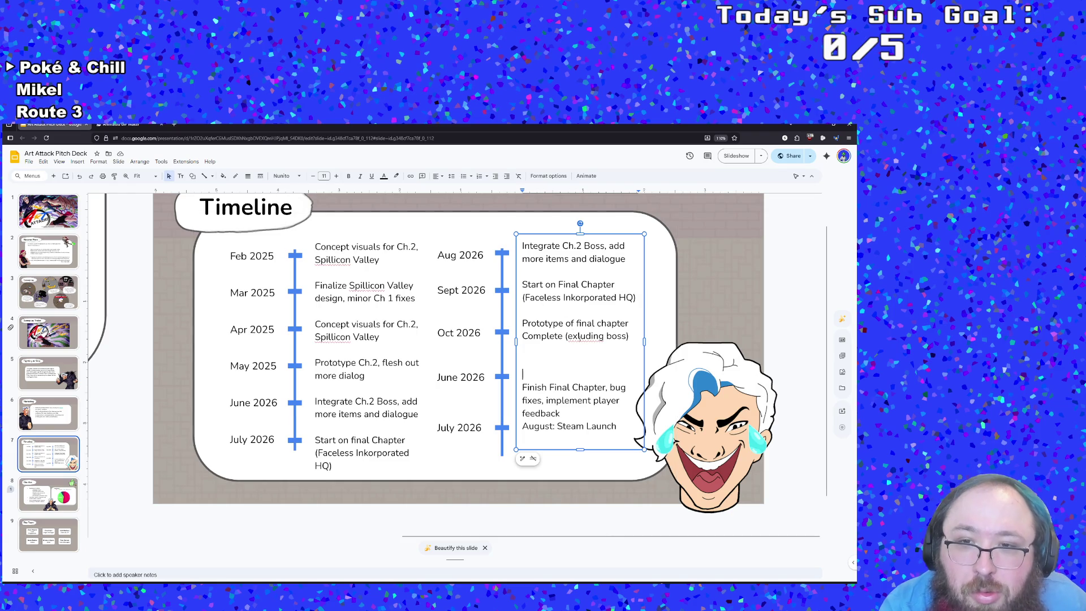
- Accept the spelling fix 'excluding' for 'exluding', then select the month June
{"action": "left_click", "coordinate": [577, 336]}
{"action": "left_click", "coordinate": [583, 323]}
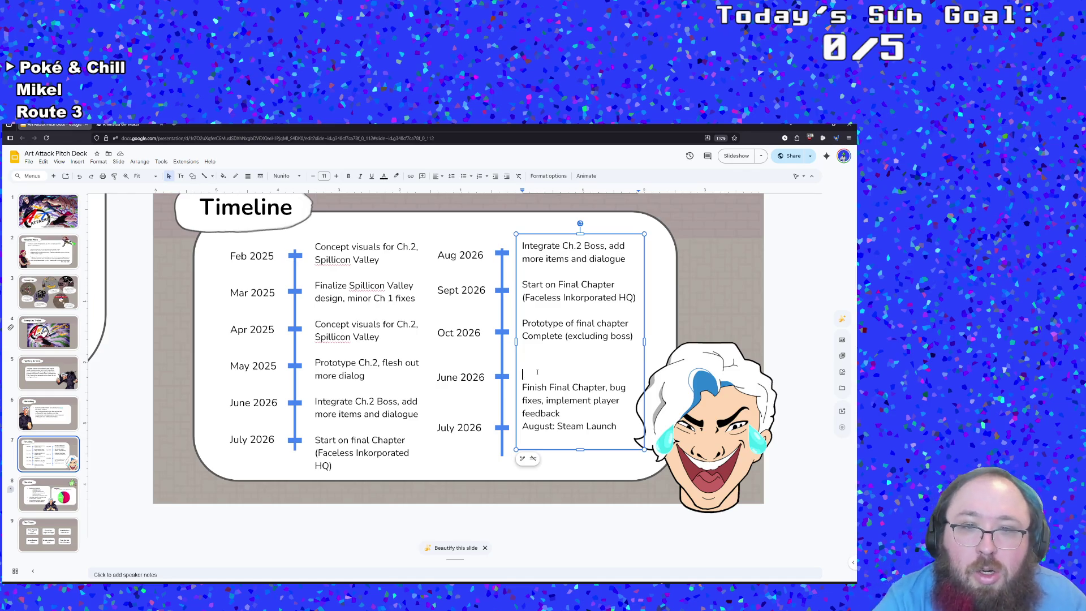
{"action": "double_click", "coordinate": [447, 377]}
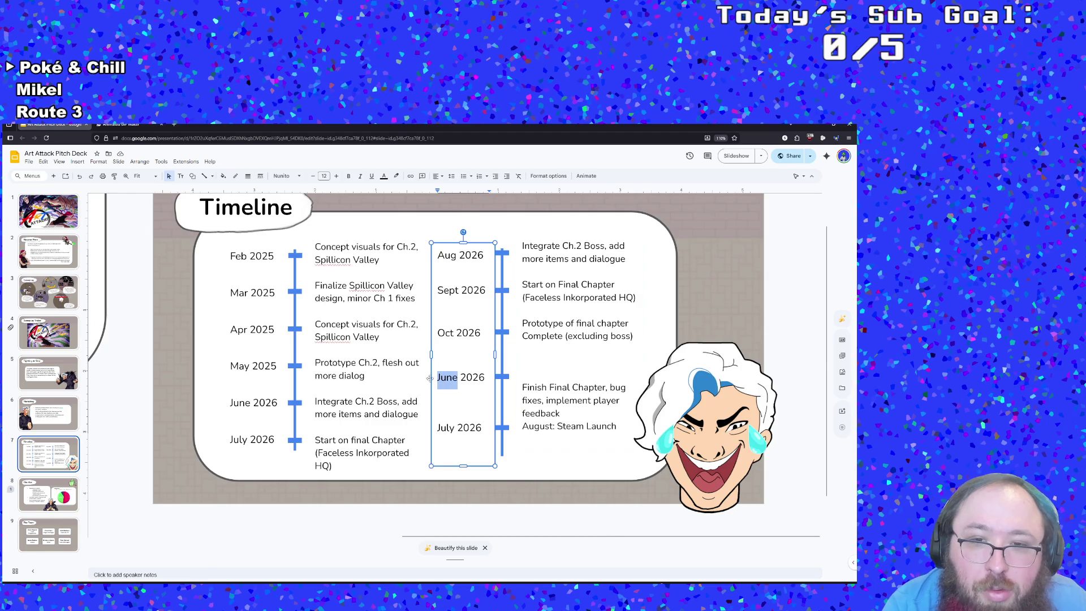
- Change June to Nov and append 'and boss' after Finish Final Chapter
{"action": "type", "text": "Nov"}
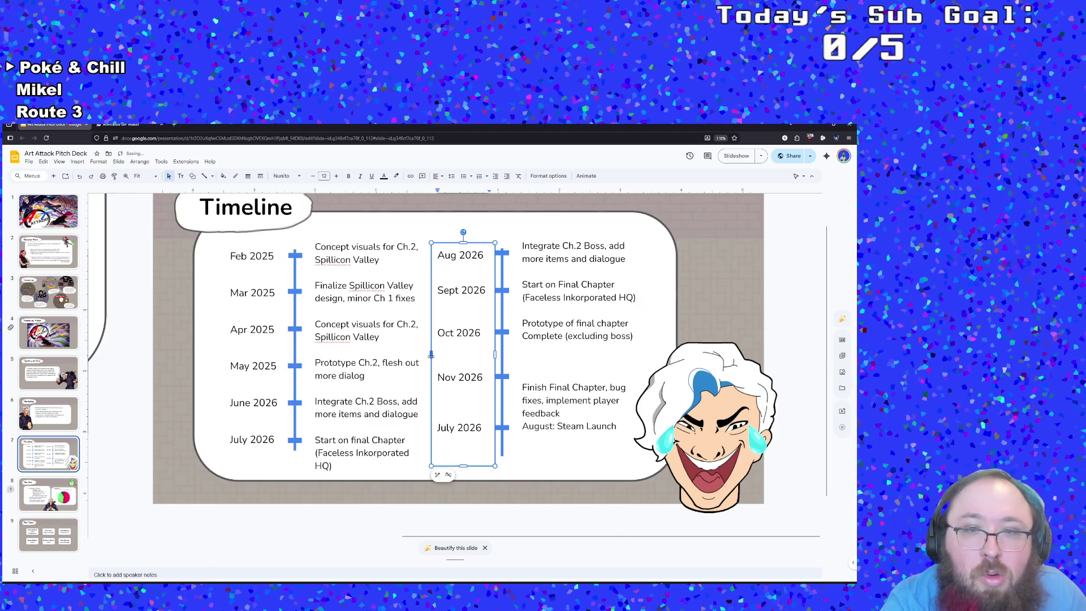
{"action": "left_click", "coordinate": [527, 378]}
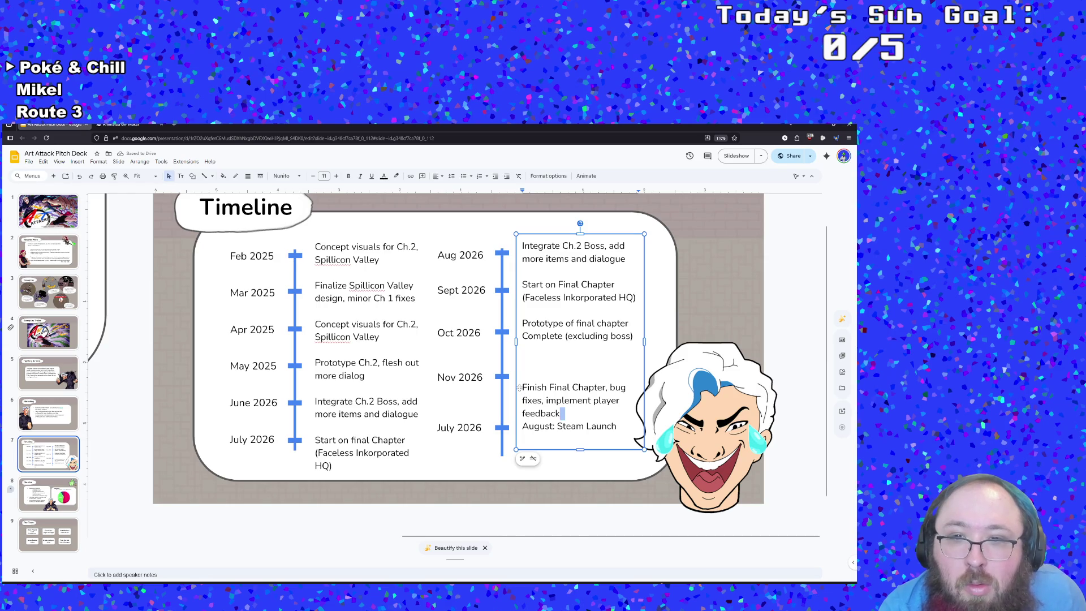
{"action": "left_click", "coordinate": [524, 387]}
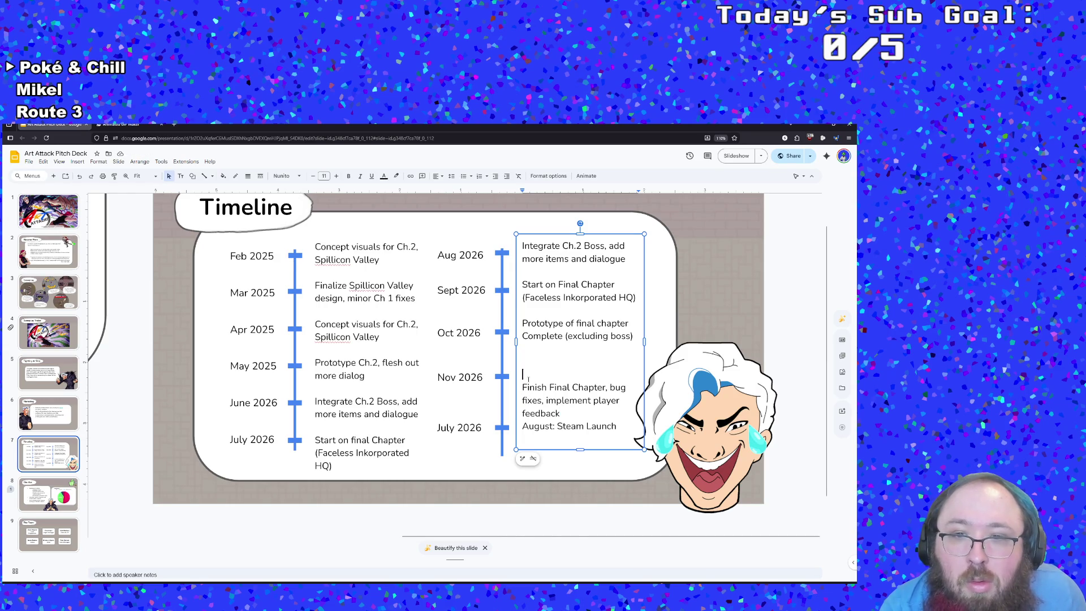
{"action": "key", "text": "BackSpace"}
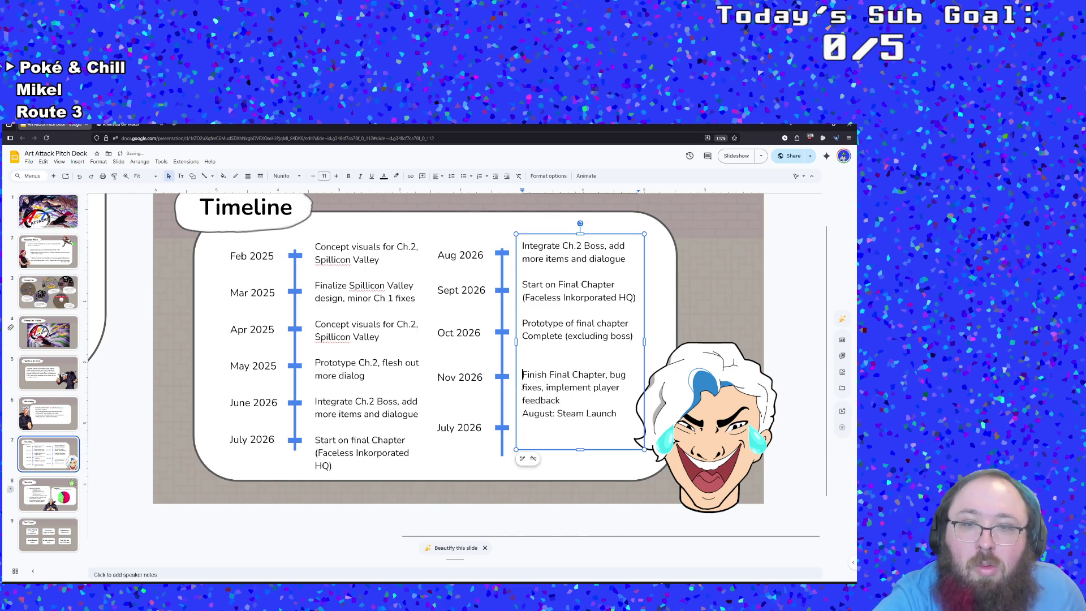
{"action": "left_click", "coordinate": [605, 374]}
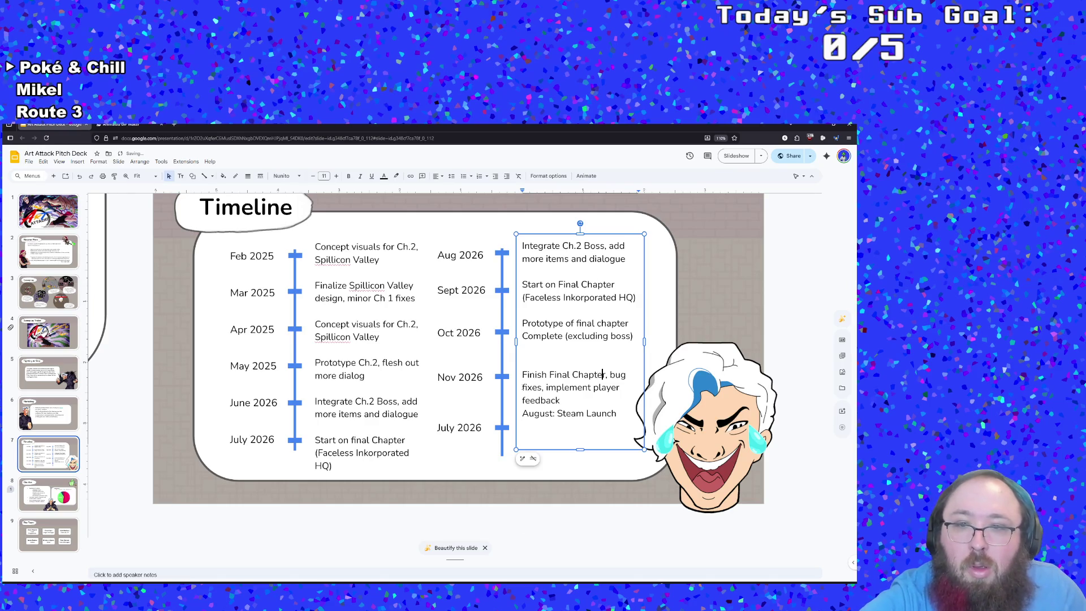
{"action": "type", "text": "and boss"}
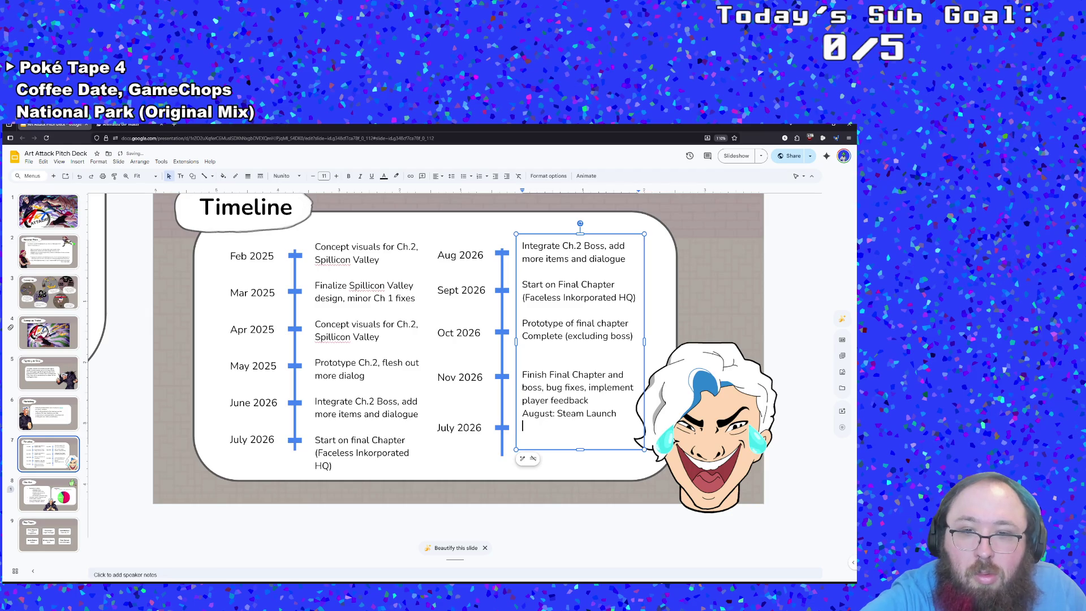
{"action": "left_click", "coordinate": [616, 413]}
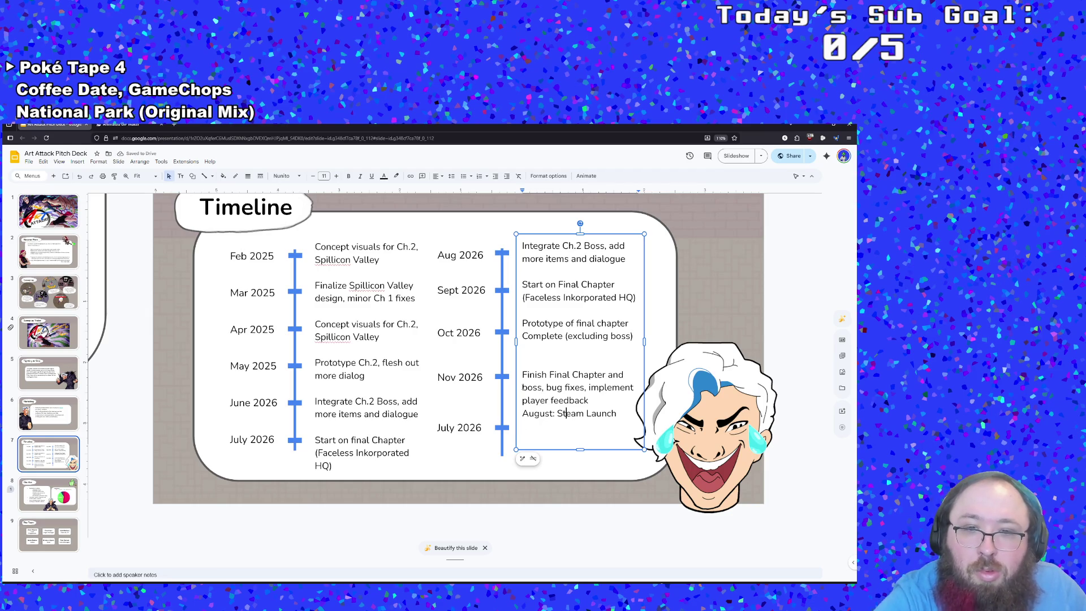
- Change the last timeline date from July to December
{"action": "left_click", "coordinate": [453, 428]}
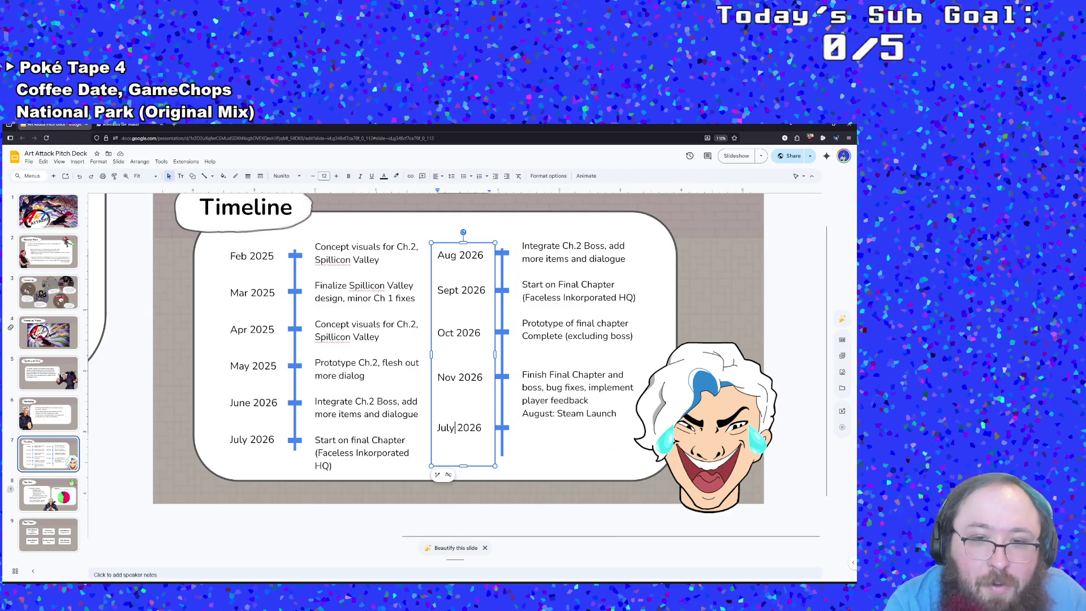
{"action": "key", "text": "BackSpace"}
{"action": "key", "text": "BackSpace"}
{"action": "key", "text": "BackSpace"}
{"action": "type", "text": "December"}
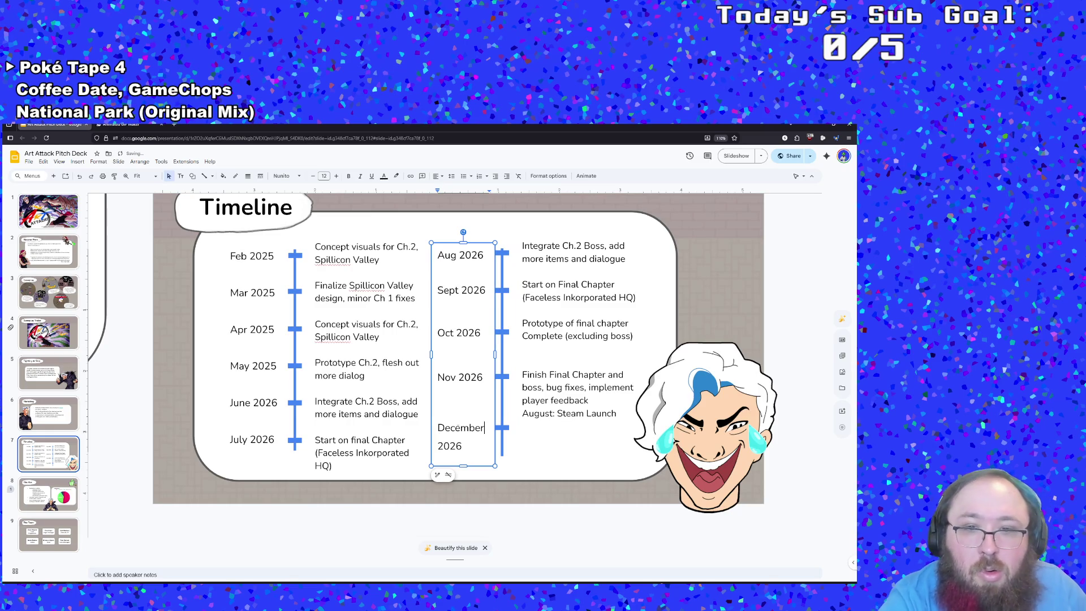
- Push 'August: Steam Launch' down to line up with December and select that line
{"action": "left_click", "coordinate": [553, 413]}
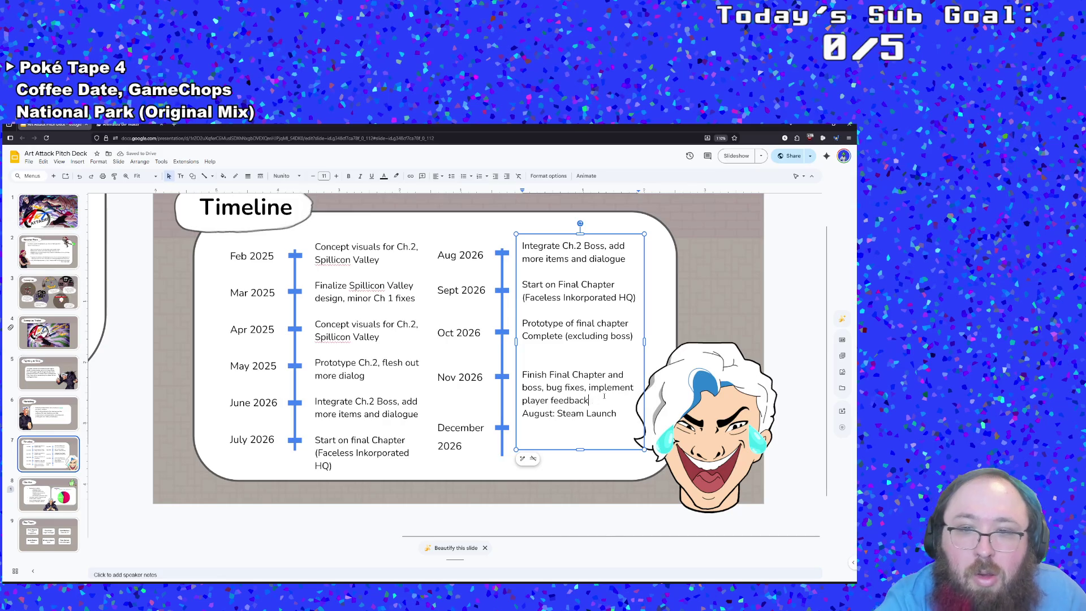
{"action": "key", "text": "Return"}
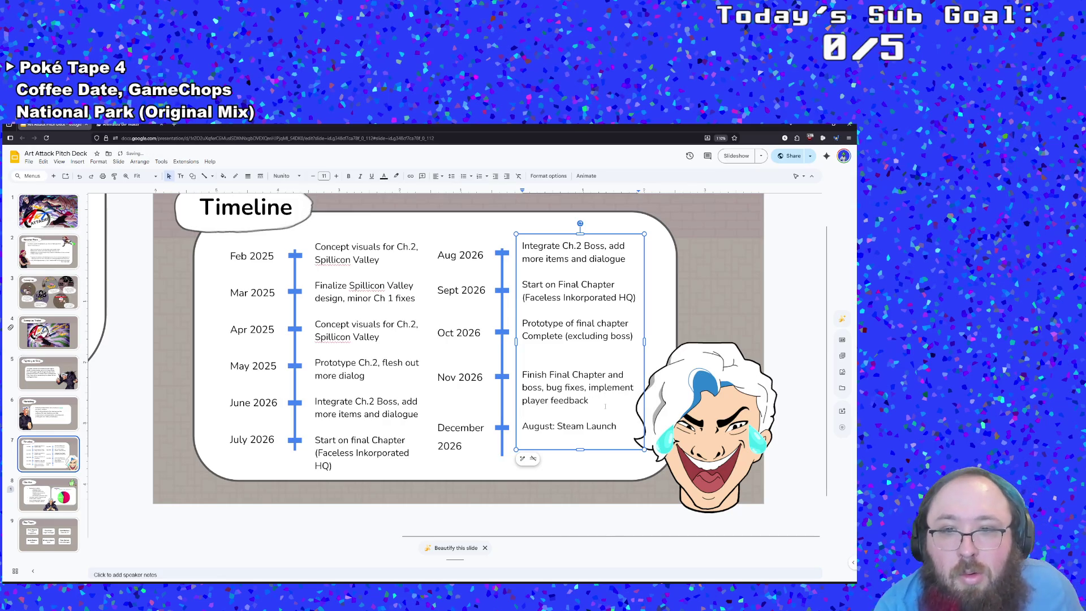
{"action": "key", "text": "Down"}
{"action": "key", "text": "End"}
{"action": "key", "text": "Return"}
{"action": "left_click", "coordinate": [554, 426]}
{"action": "left_click_drag", "start_coordinate": [620, 427], "coordinate": [525, 428]}
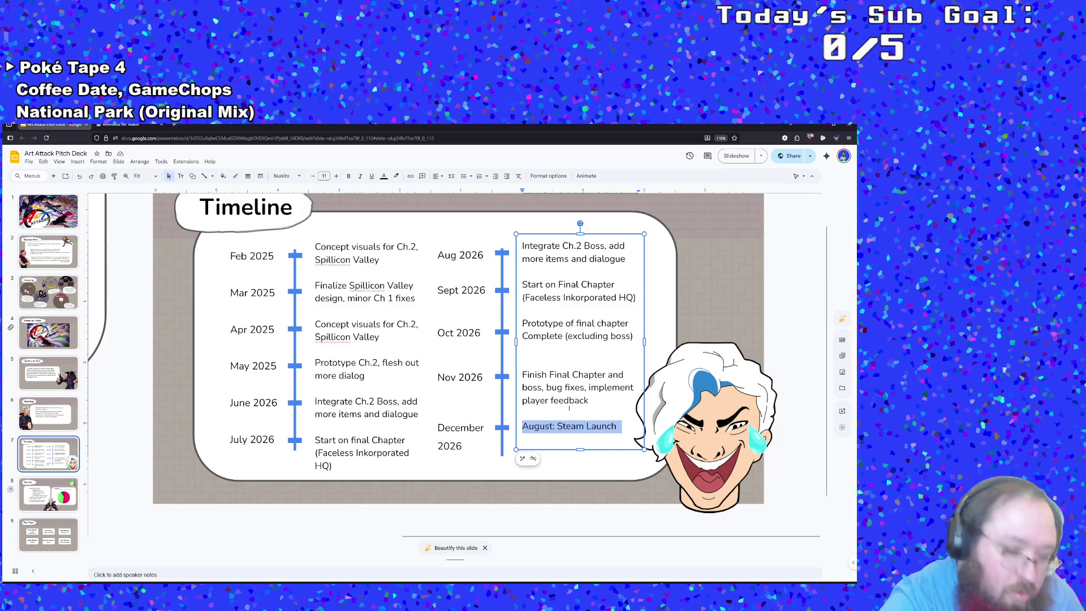
- Paste the Next Fest demo plan over the Steam Launch line and shorten December to Dec
{"action": "type", "text": "Release Steam Next Fest Demo a week before event, focus on bug fixes and PR"}
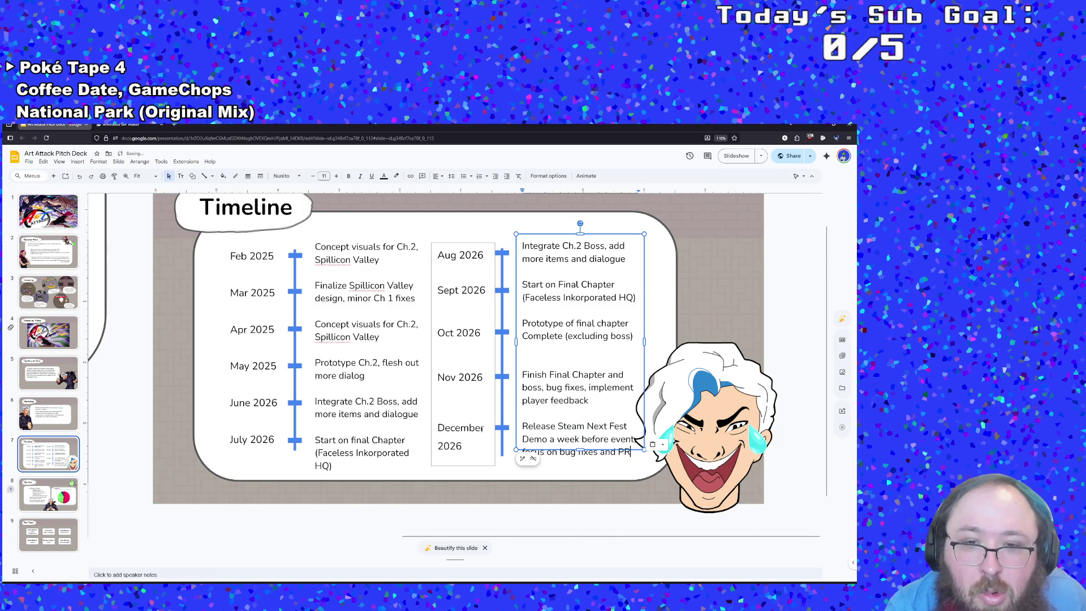
{"action": "left_click", "coordinate": [492, 423]}
{"action": "key", "text": "BackSpace"}
{"action": "key", "text": "BackSpace"}
{"action": "key", "text": "BackSpace"}
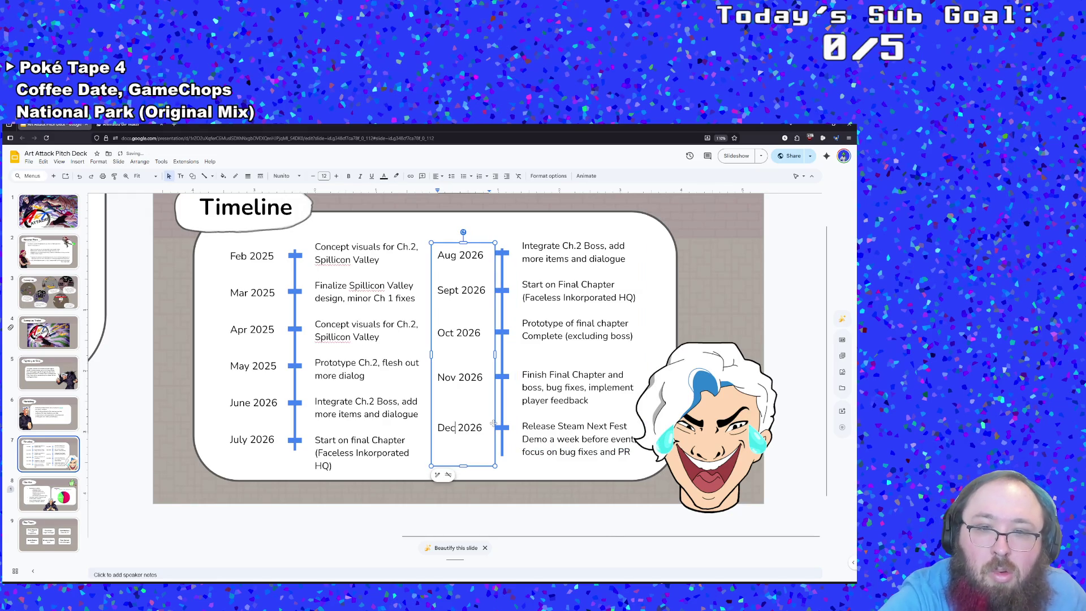
{"action": "left_click", "coordinate": [585, 427]}
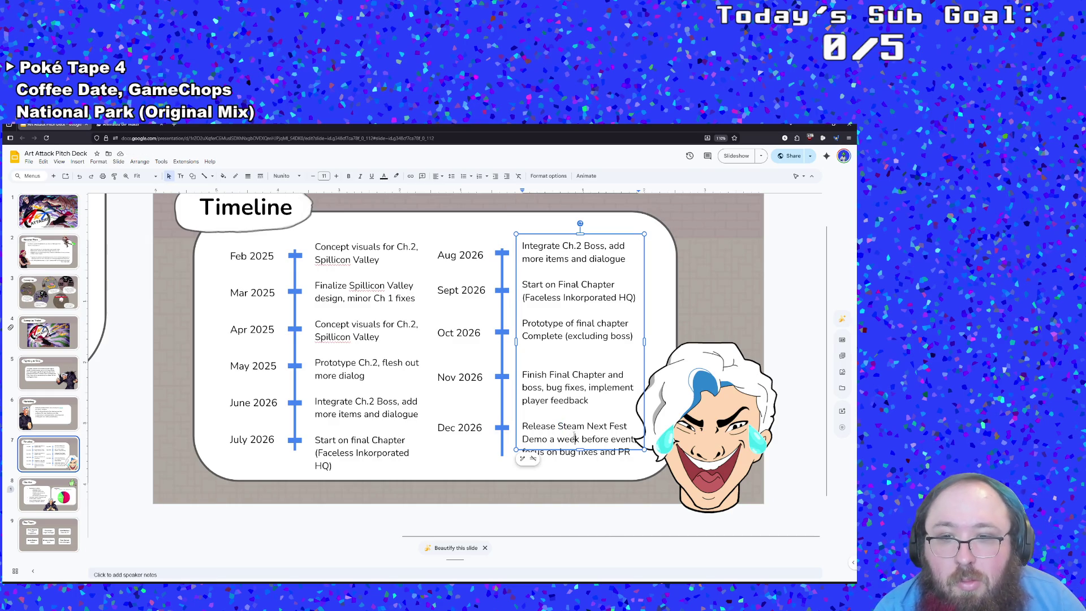
- Compare text sizes and line positions between the date and description columns
{"action": "left_click", "coordinate": [455, 430]}
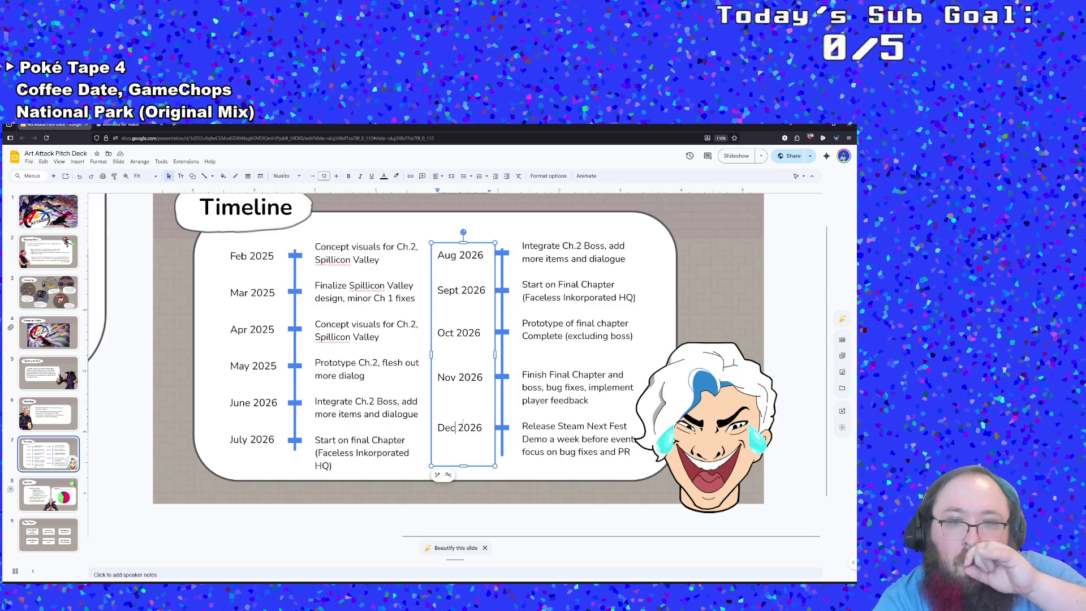
{"action": "left_click", "coordinate": [556, 375]}
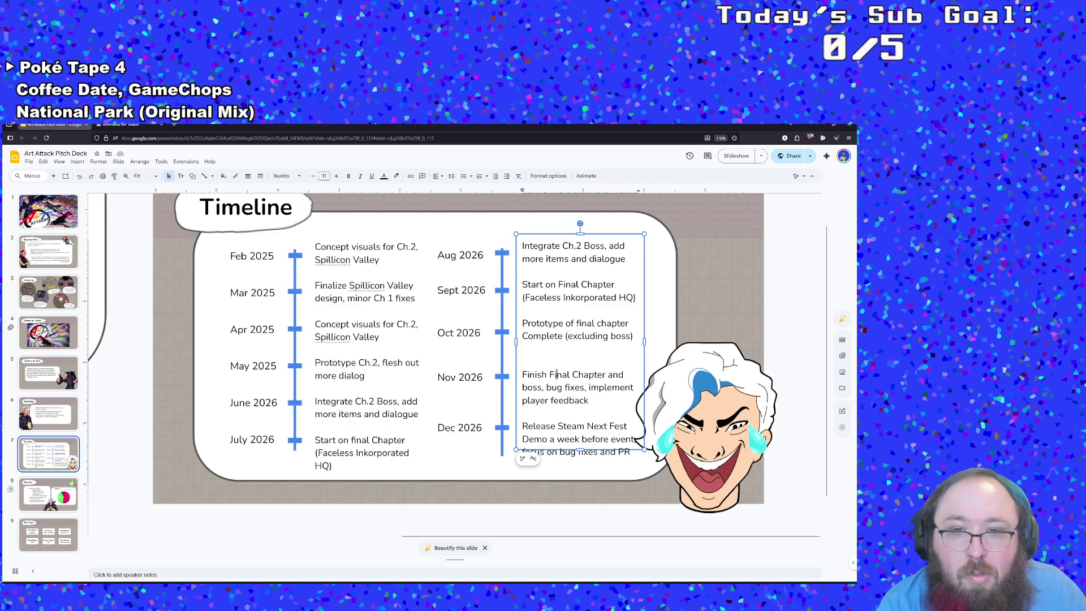
{"action": "left_click", "coordinate": [483, 378]}
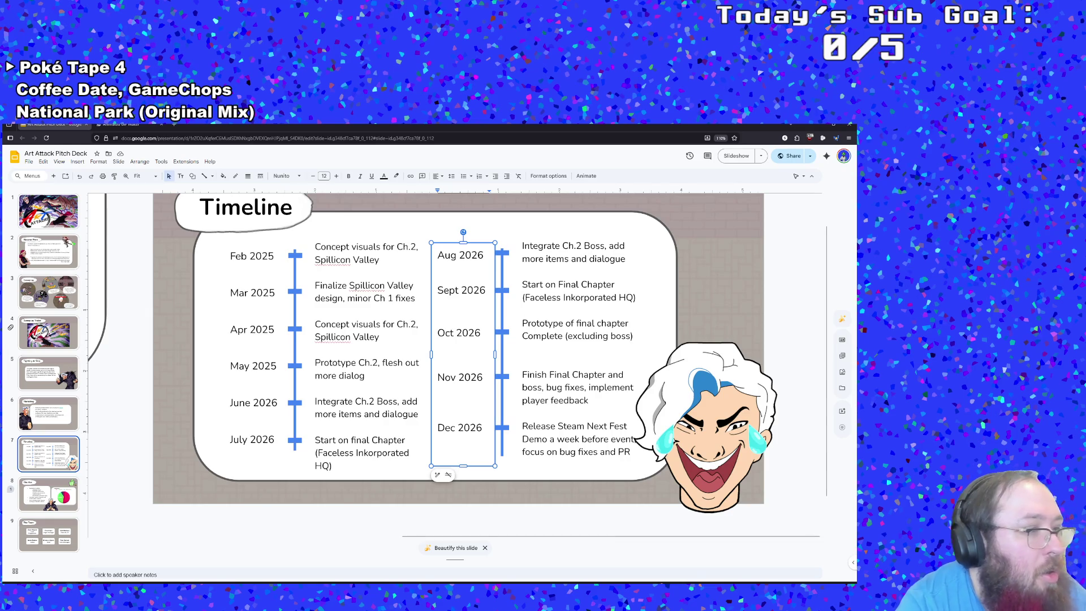
{"action": "left_click", "coordinate": [592, 439]}
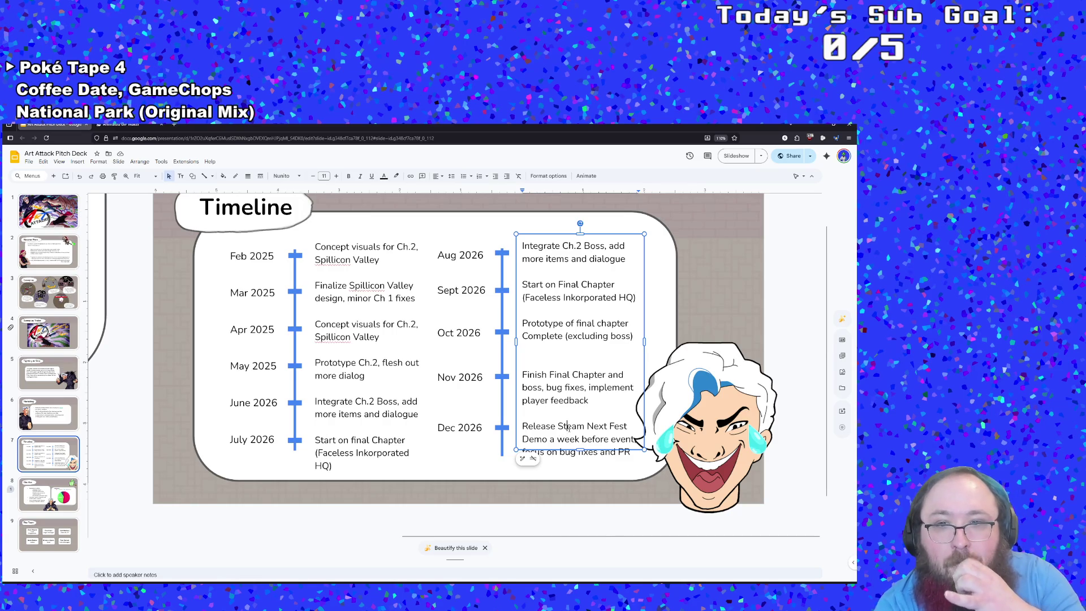
{"action": "key", "text": "Down"}
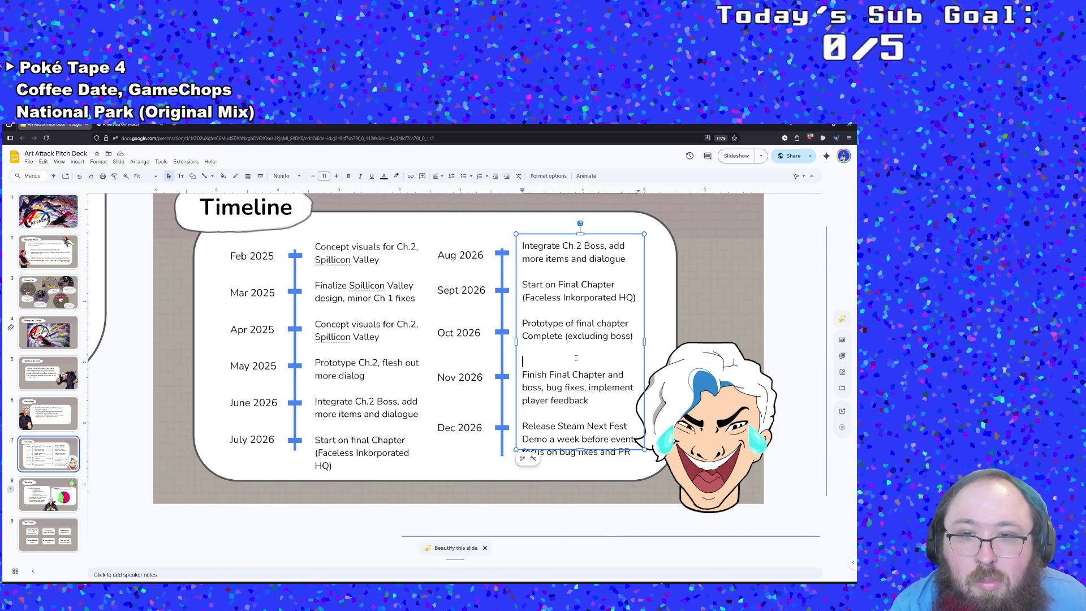
{"action": "left_click", "coordinate": [637, 338]}
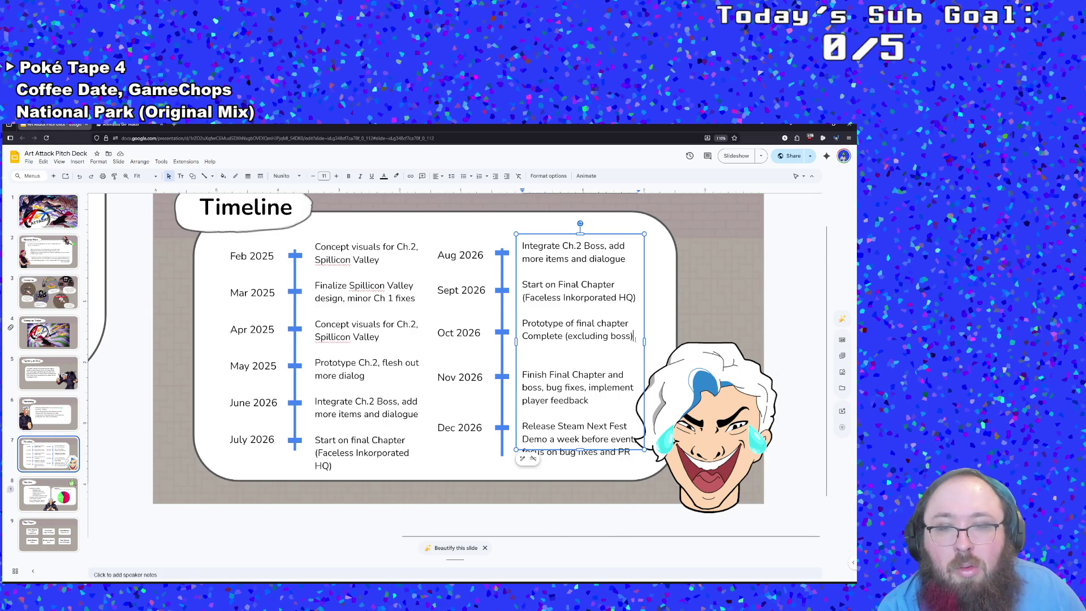
{"action": "left_click", "coordinate": [591, 400]}
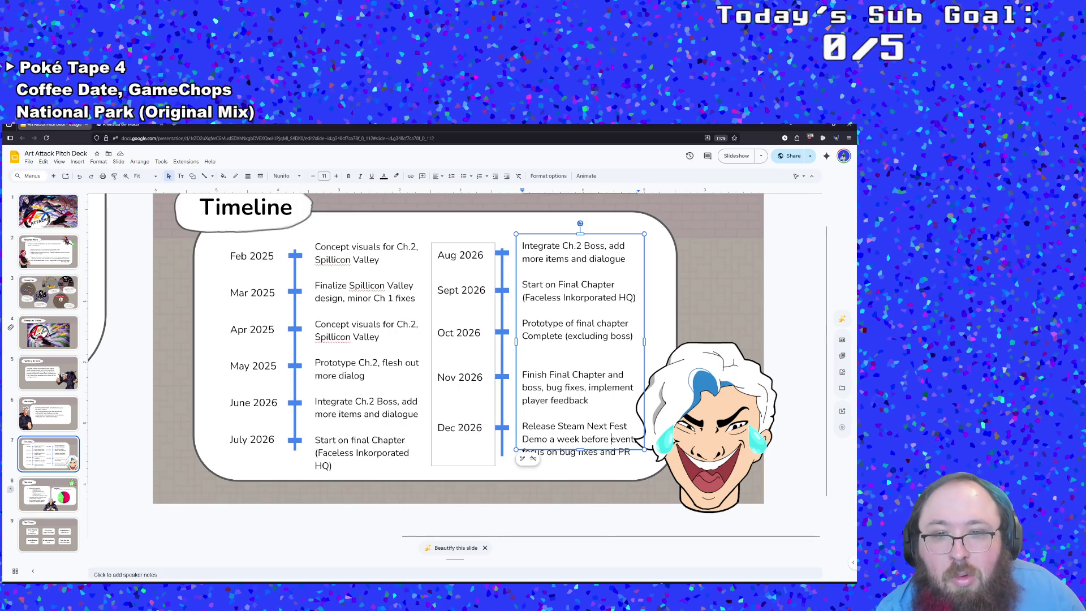
{"action": "left_click", "coordinate": [494, 434]}
- Change the last date from Dec 2026 to Feb 2027
{"action": "left_click", "coordinate": [460, 428]}
{"action": "key", "text": "BackSpace"}
{"action": "key", "text": "BackSpace"}
{"action": "key", "text": "BackSpace"}
{"action": "type", "text": "Feb"}
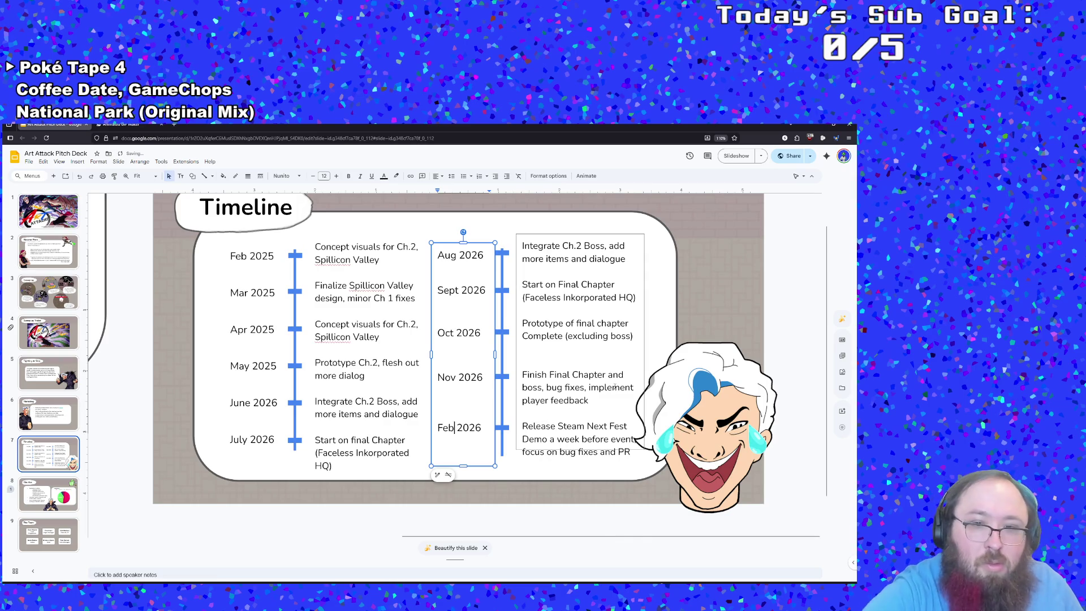
{"action": "key", "text": "BackSpace"}
{"action": "type", "text": "7"}
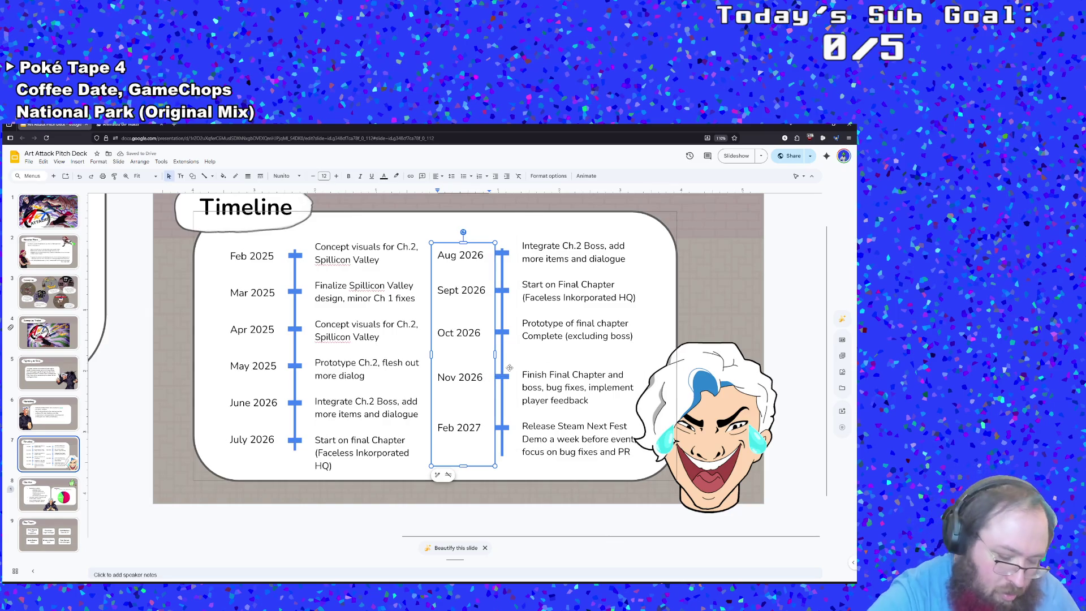
- Extend the Nov 2026 date to 'Nov 2026-Jan 2027', spacing Jan from 2027
{"action": "type", "text": "-Jan"}
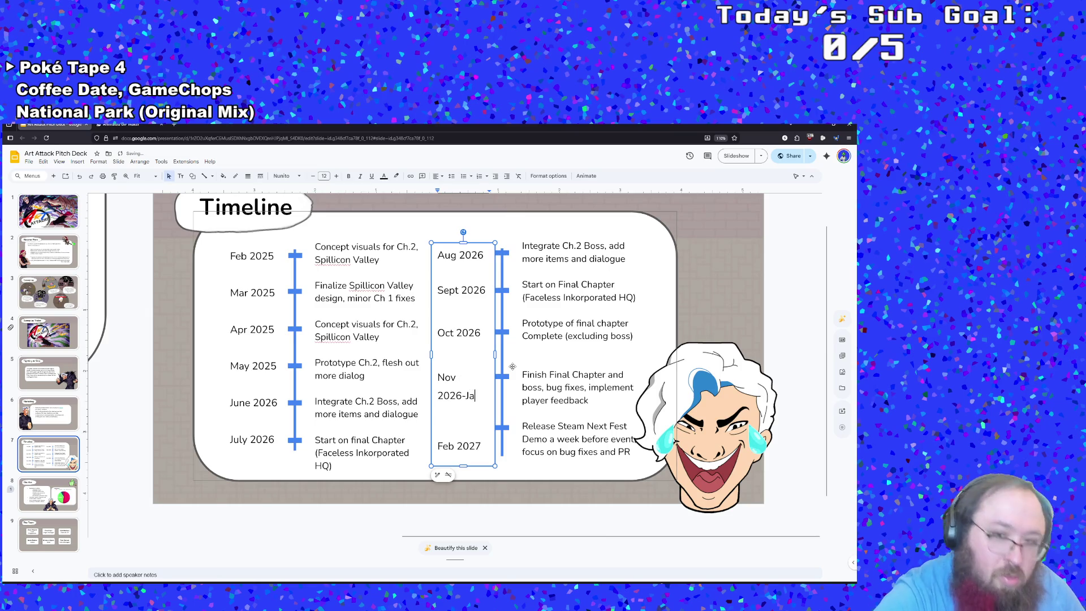
{"action": "key", "text": "BackSpace"}
{"action": "key", "text": "BackSpace"}
{"action": "type", "text": "Jan202"}
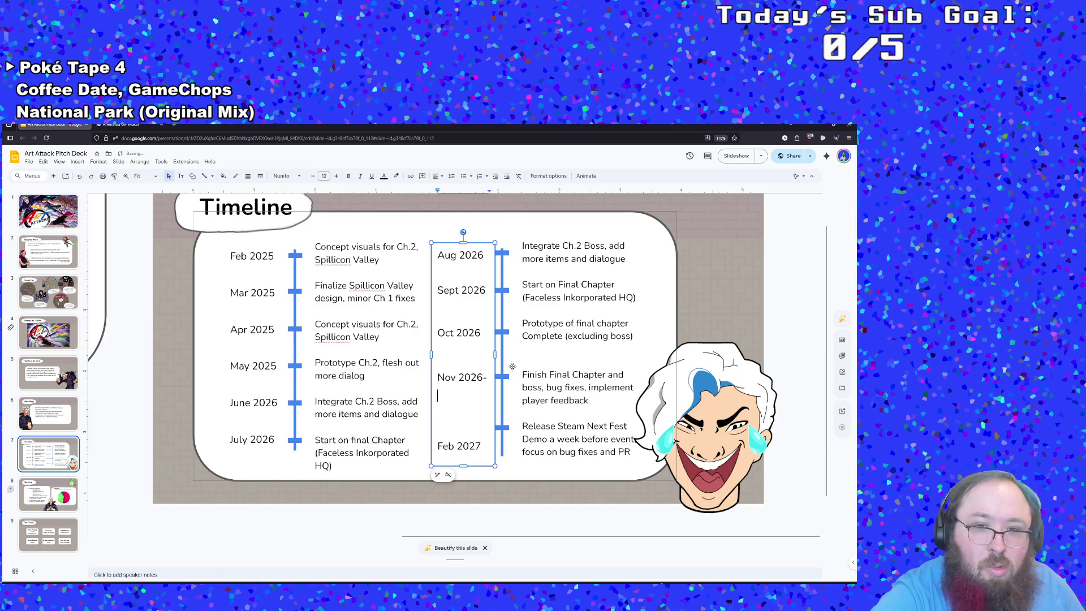
{"action": "type", "text": "7"}
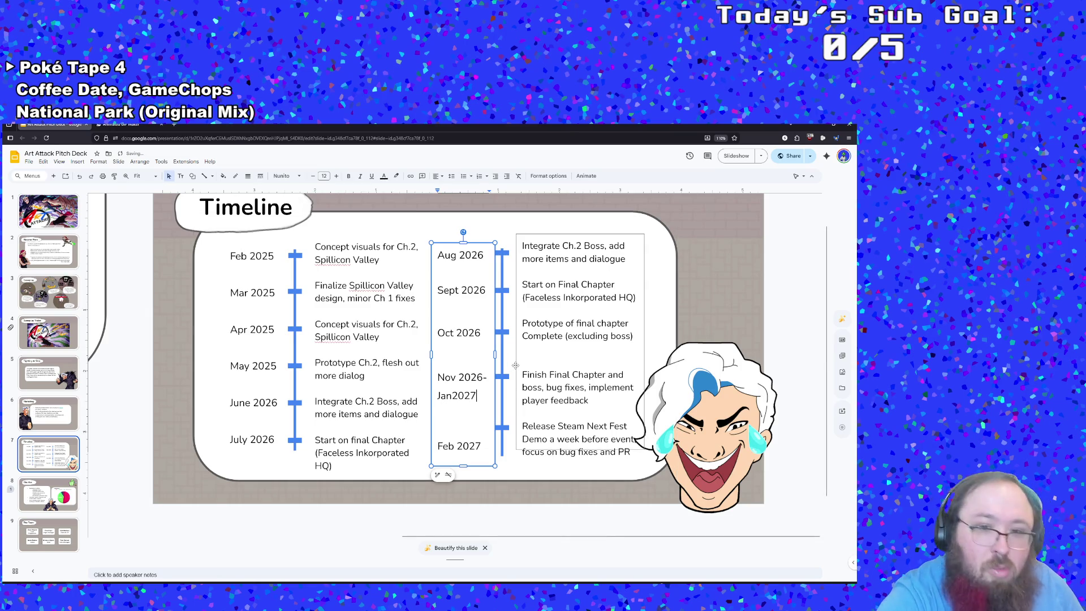
{"action": "left_click", "coordinate": [557, 427]}
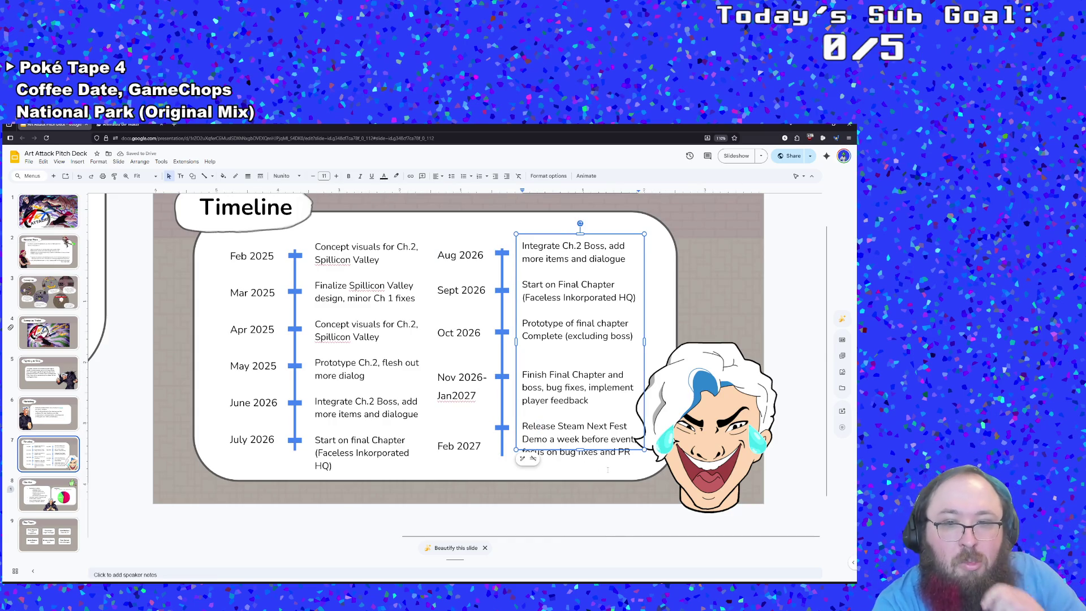
{"action": "left_click", "coordinate": [631, 452]}
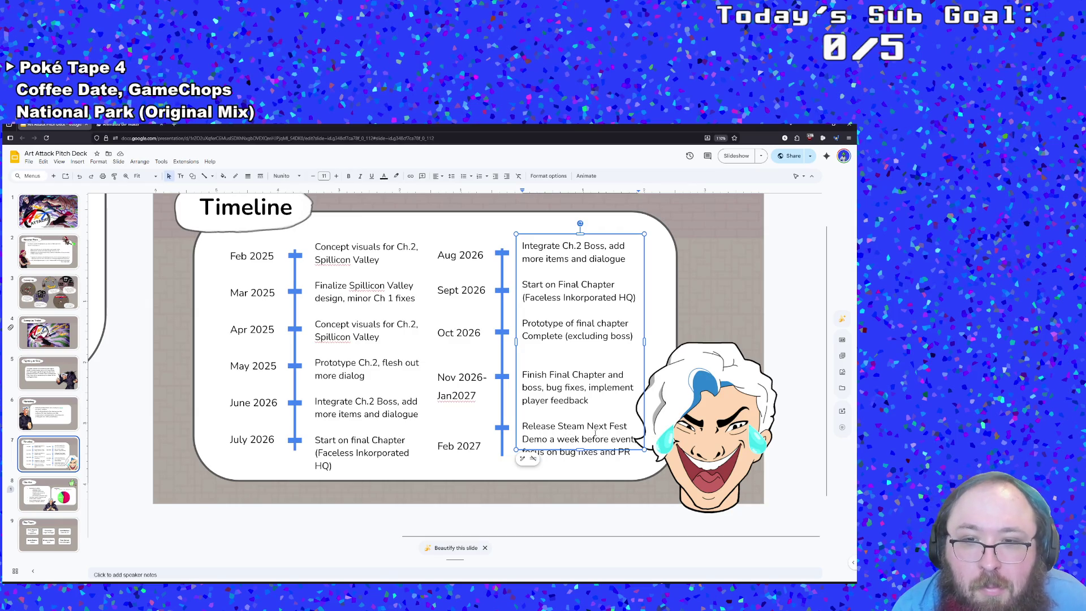
{"action": "scroll", "coordinate": [597, 434], "scroll_direction": "down", "scroll_amount": 1}
{"action": "left_click", "coordinate": [458, 361]}
{"action": "left_click", "coordinate": [452, 362]}
- Check the description entries line up with the updated dates
{"action": "left_click", "coordinate": [557, 392]}
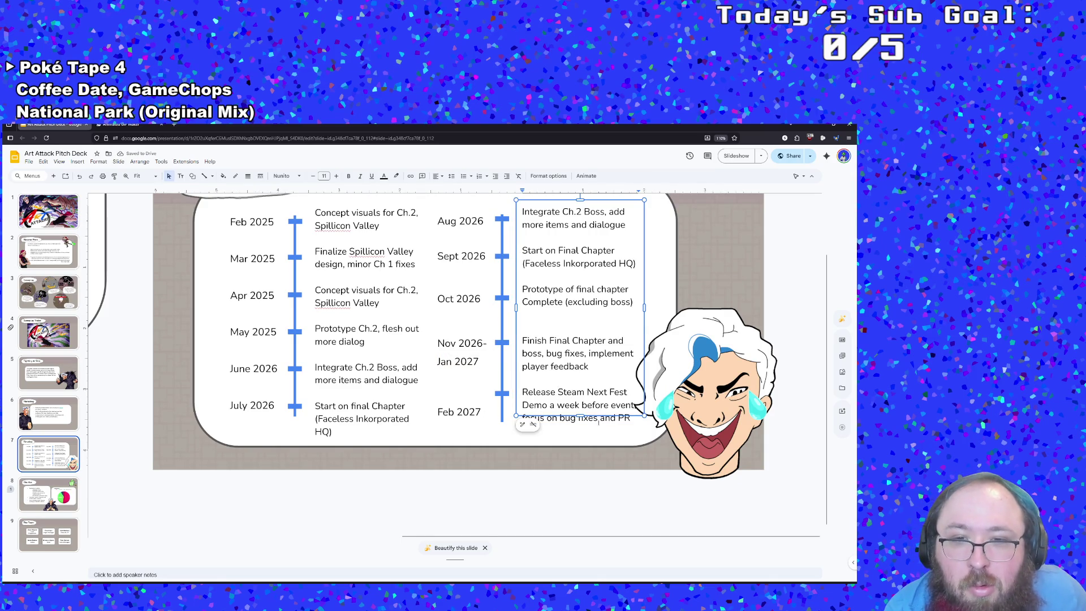
{"action": "left_click", "coordinate": [481, 363]}
{"action": "scroll", "coordinate": [481, 365], "scroll_direction": "up", "scroll_amount": 1}
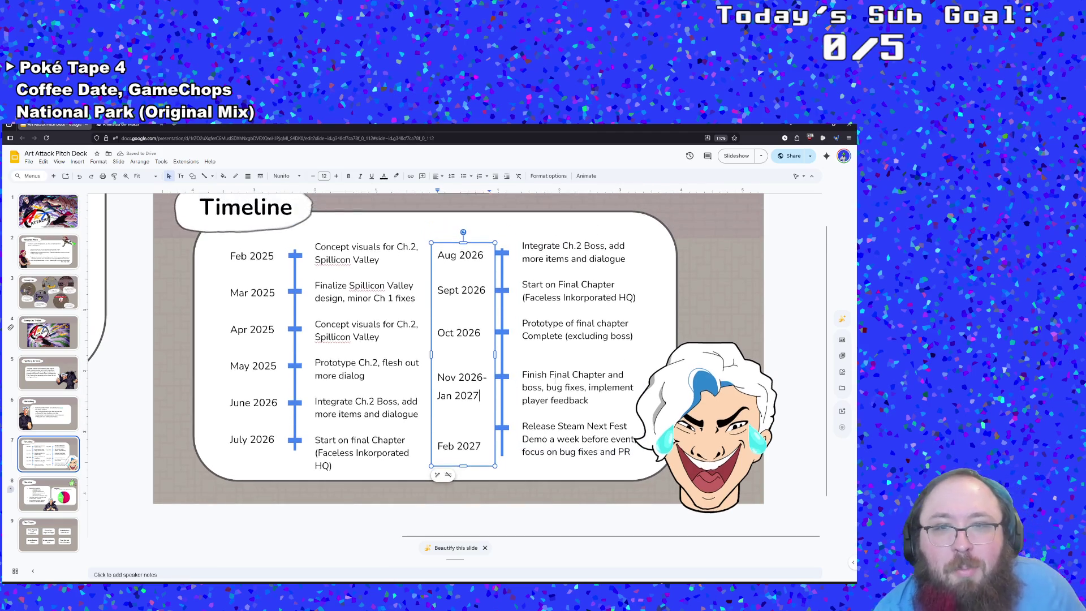
{"action": "left_click", "coordinate": [530, 400]}
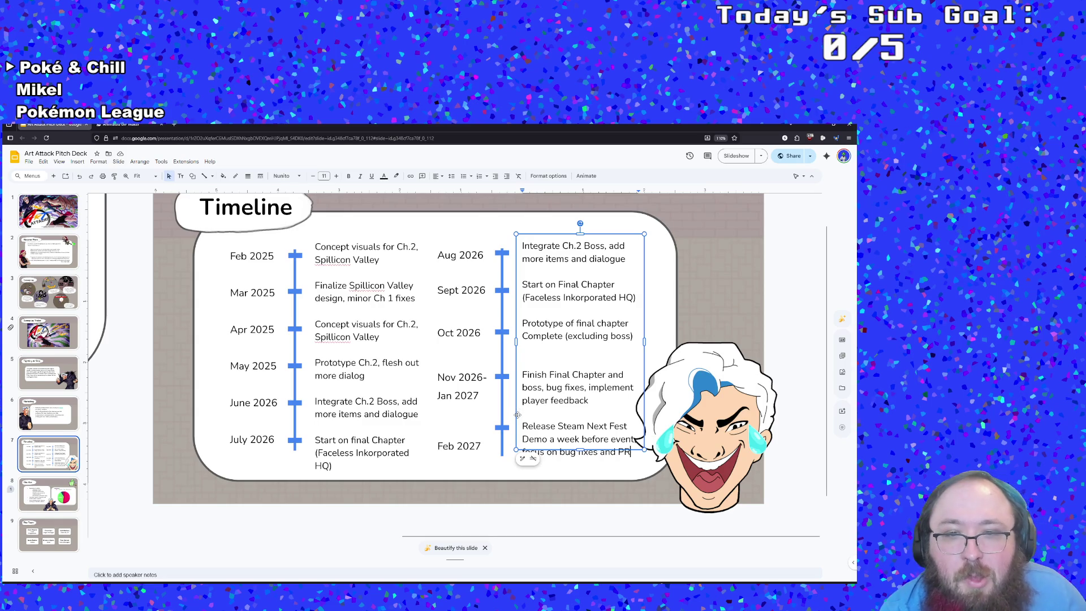
{"action": "left_click", "coordinate": [502, 427]}
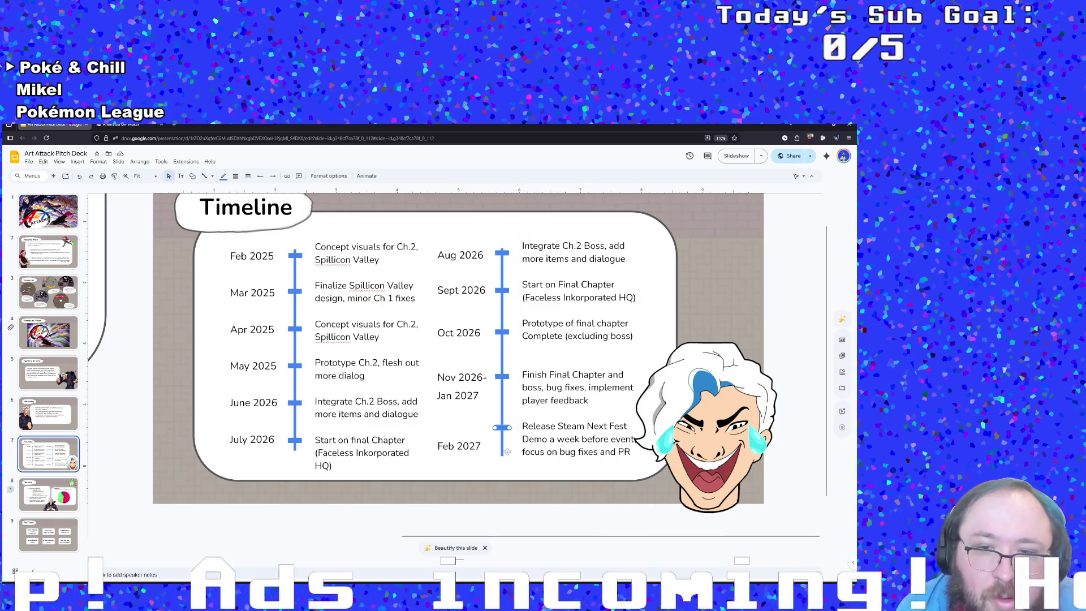
- Append ', then launch shortly after' to the Feb 2027 entry and go to The Ask slide
{"action": "left_click", "coordinate": [623, 452]}
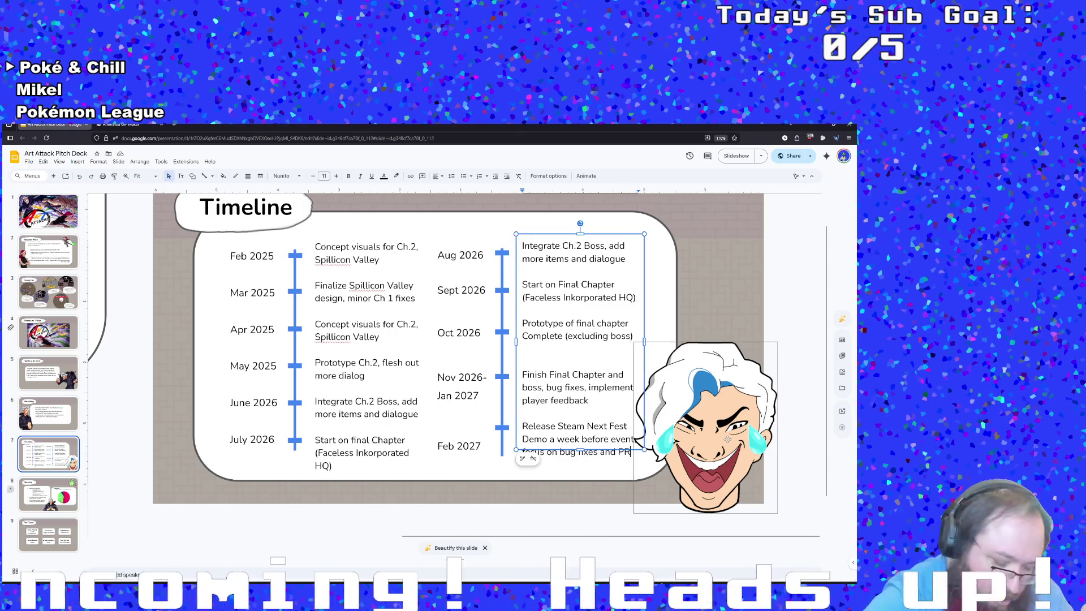
{"action": "type", "text": "., then launch "}
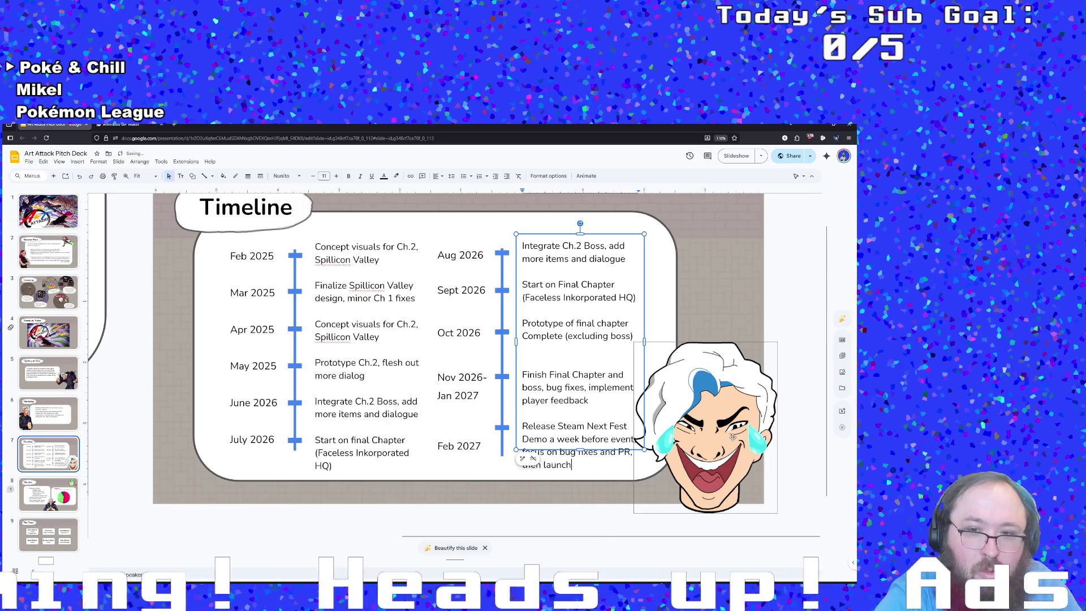
{"action": "type", "text": "shortly aftr"}
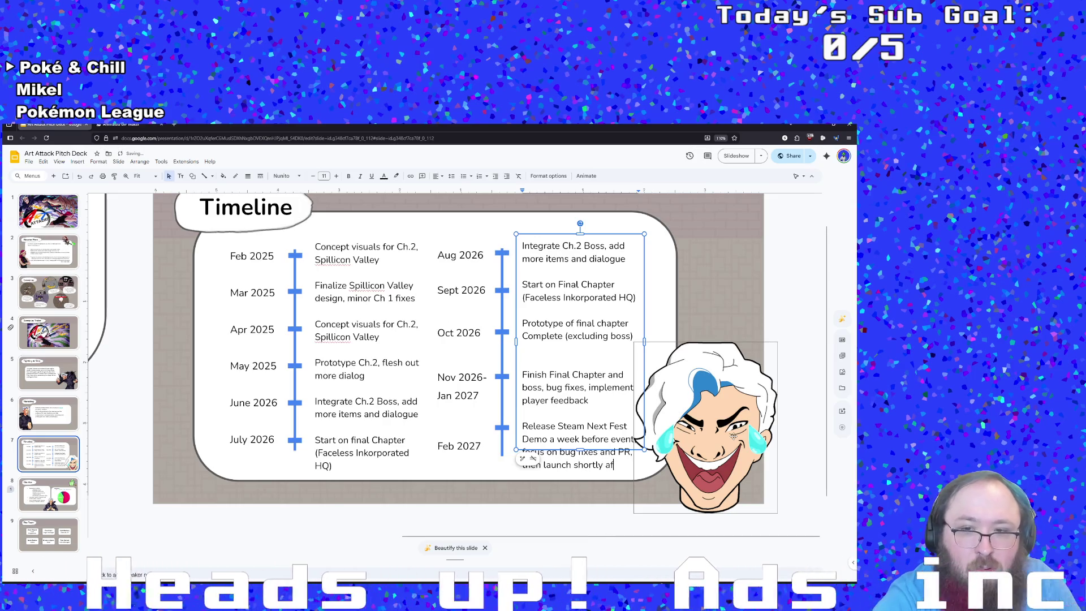
{"action": "key", "text": "BackSpace"}
{"action": "type", "text": "er"}
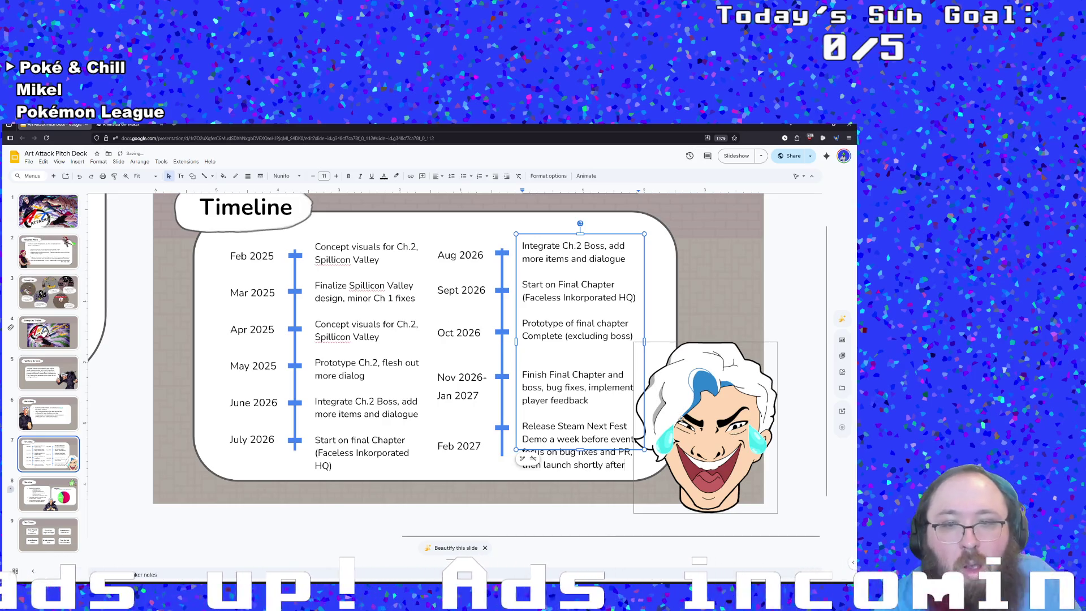
{"action": "left_click", "coordinate": [389, 414]}
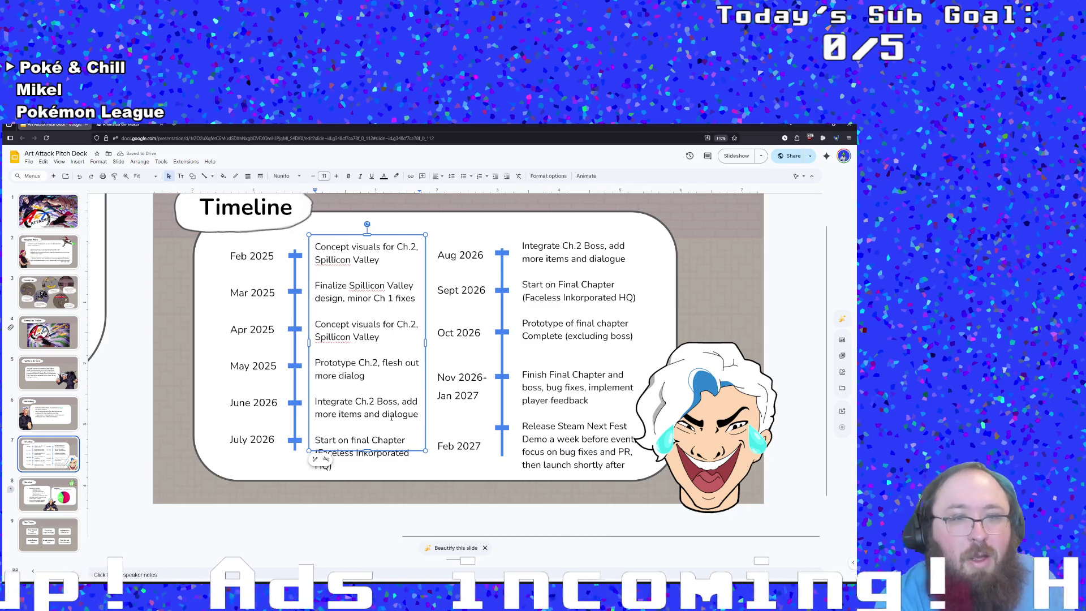
{"action": "left_click", "coordinate": [67, 487]}
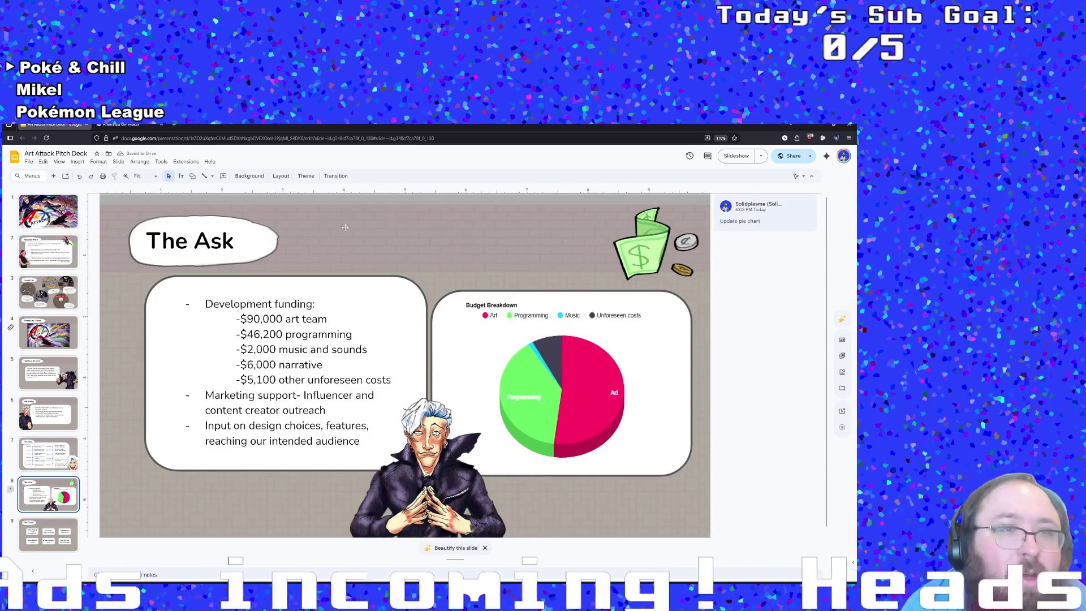
- Load the piechartmaker site in place of the Ezgif page
{"action": "left_click", "coordinate": [120, 124]}
{"action": "left_click", "coordinate": [148, 138]}
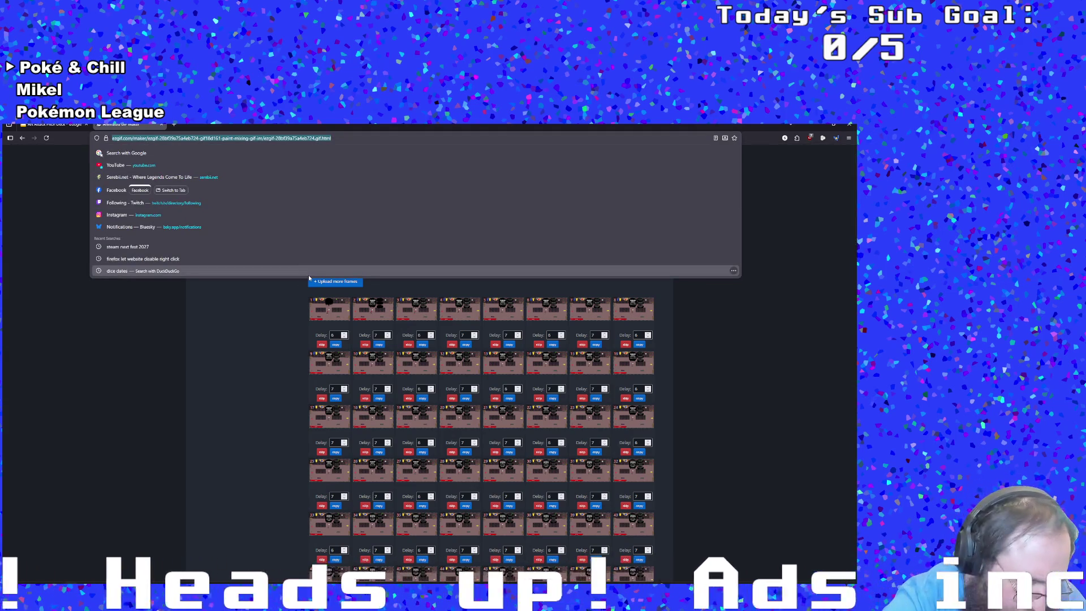
{"action": "type", "text": "piechartmaker.co/"}
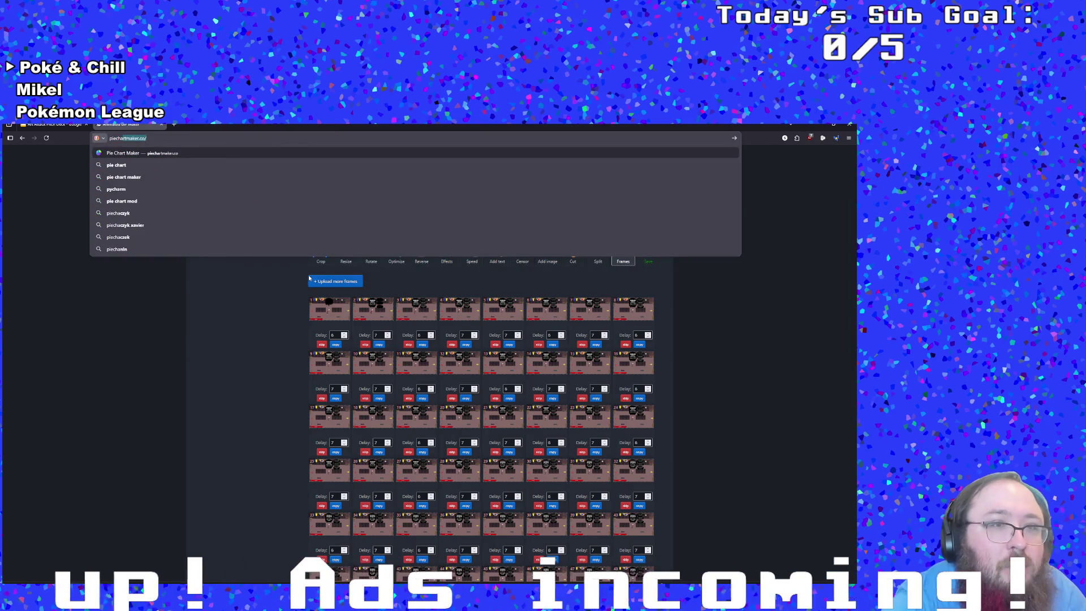
{"action": "key", "text": "Return"}
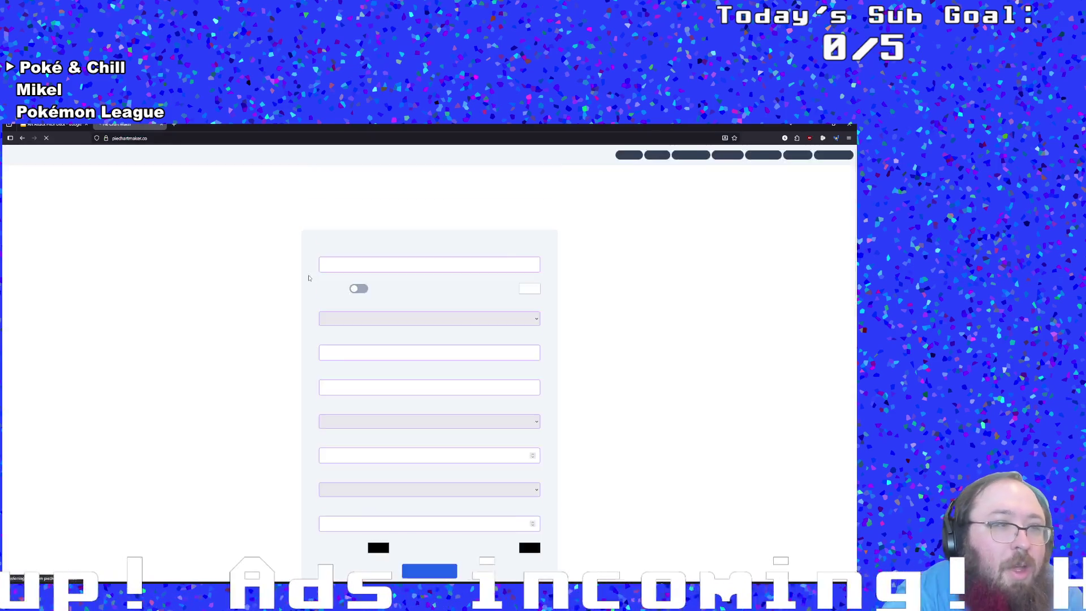
- Title the chart 'Budget Breakdown' and turn on Make 3D
{"action": "left_click", "coordinate": [353, 240]}
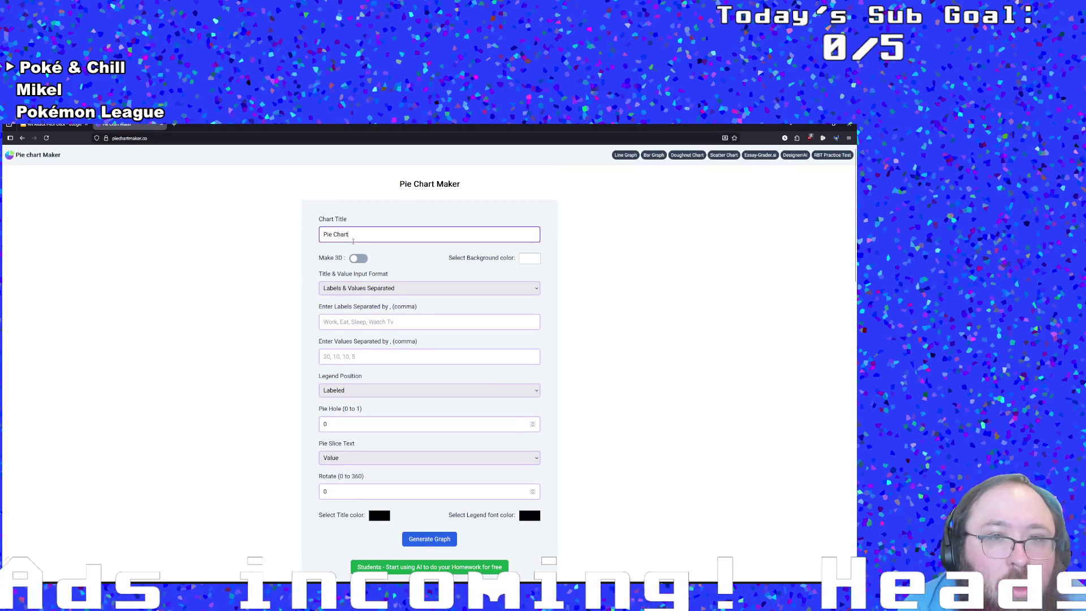
{"action": "triple_click", "coordinate": [353, 241]}
{"action": "left_click", "coordinate": [57, 125]}
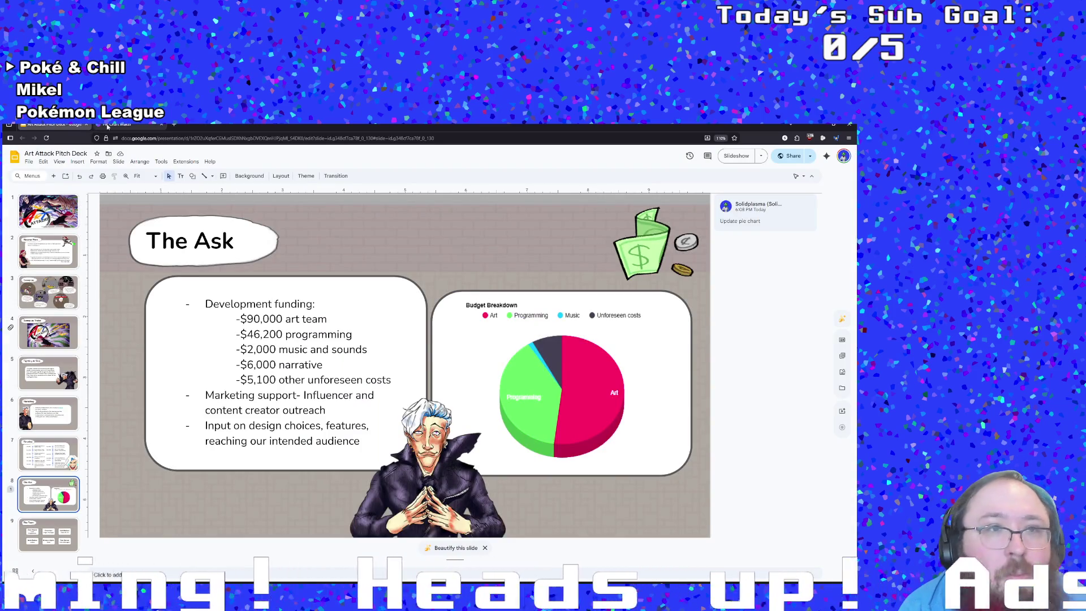
{"action": "left_click", "coordinate": [108, 126]}
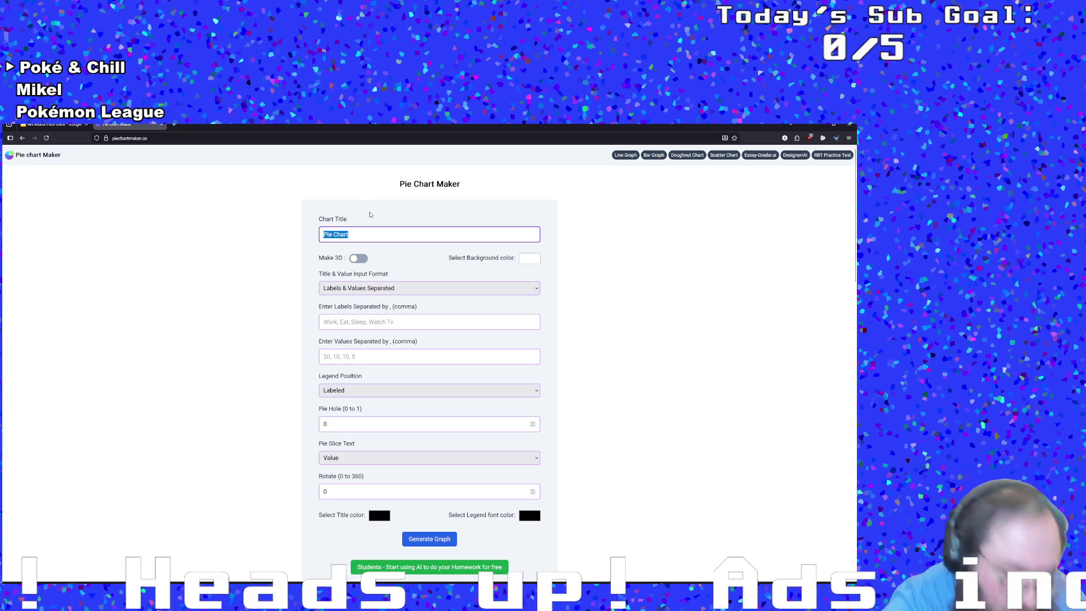
{"action": "type", "text": "Budget Breakdown"}
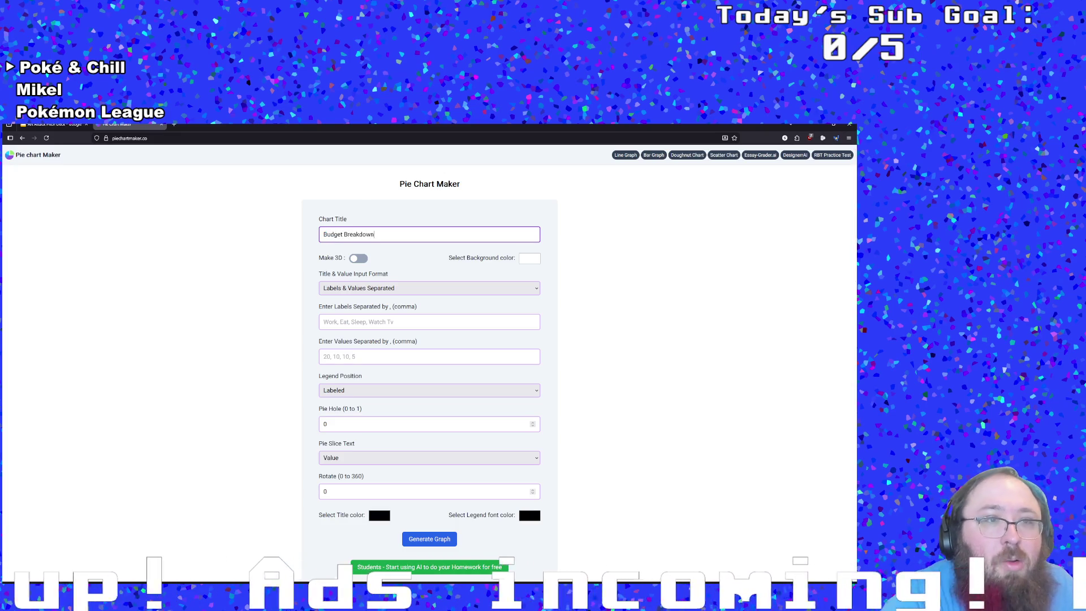
{"action": "left_click", "coordinate": [54, 124]}
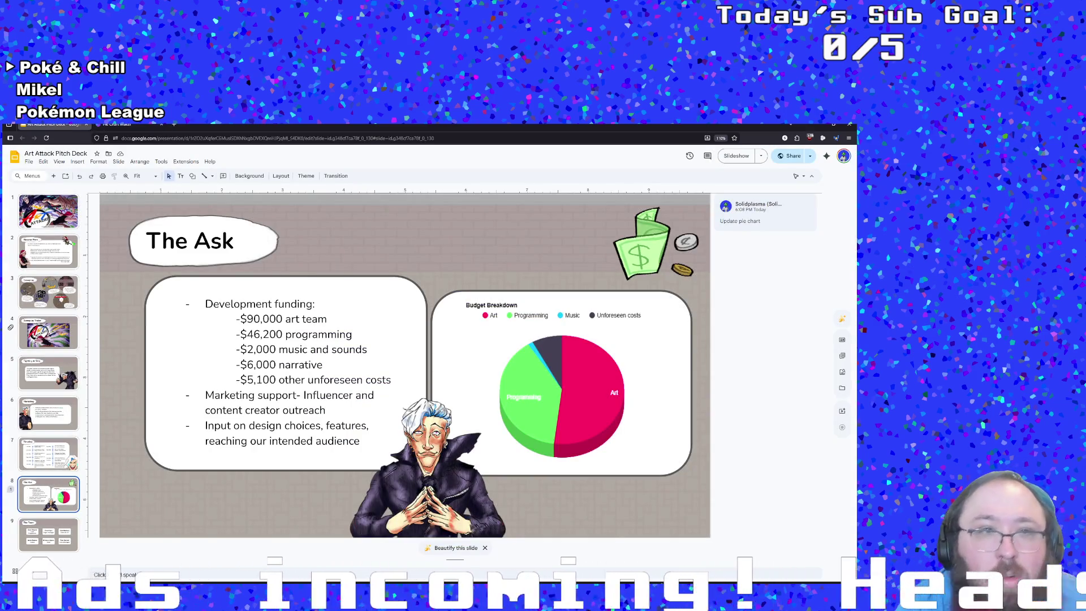
{"action": "left_click", "coordinate": [118, 125]}
{"action": "left_click", "coordinate": [379, 260]}
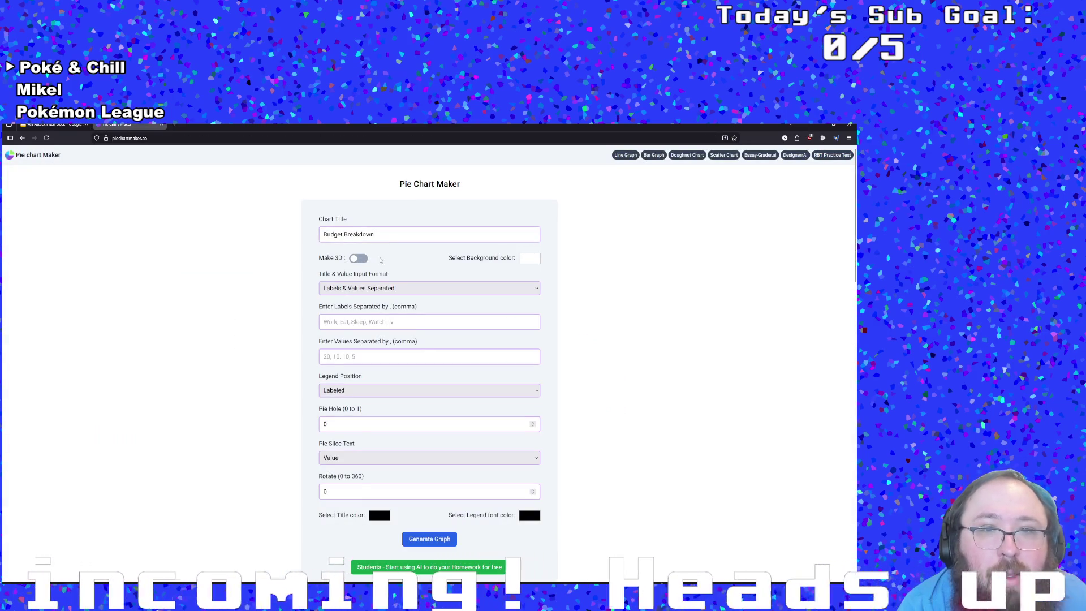
{"action": "left_click", "coordinate": [362, 259]}
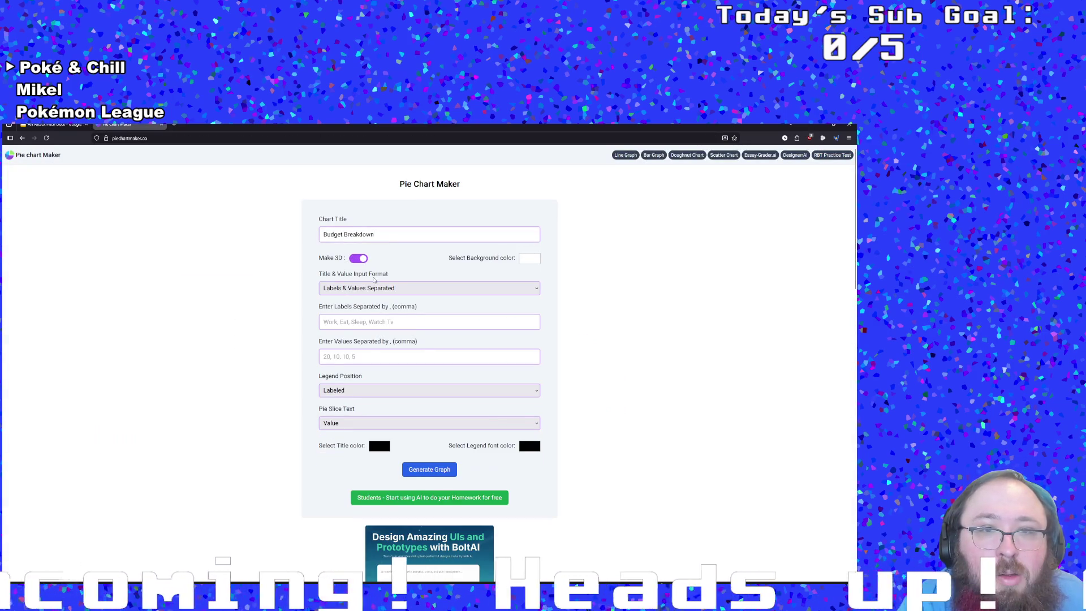
- Start the Labels field with 'Art, Programming, Sound', checking the deck's chart categories
{"action": "left_click", "coordinate": [362, 324]}
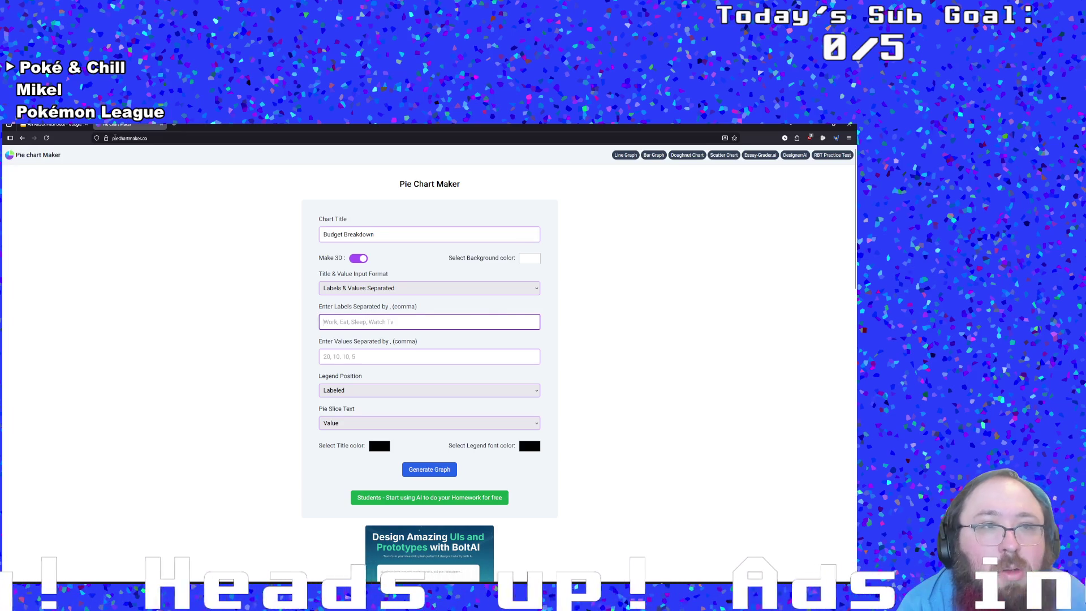
{"action": "left_click", "coordinate": [54, 125]}
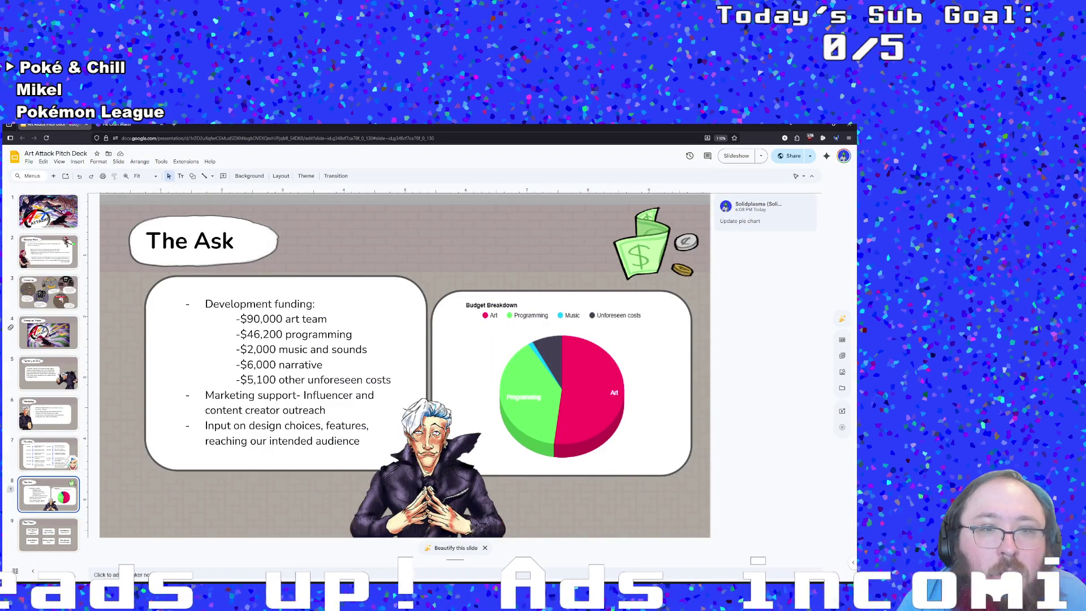
{"action": "left_click", "coordinate": [124, 124]}
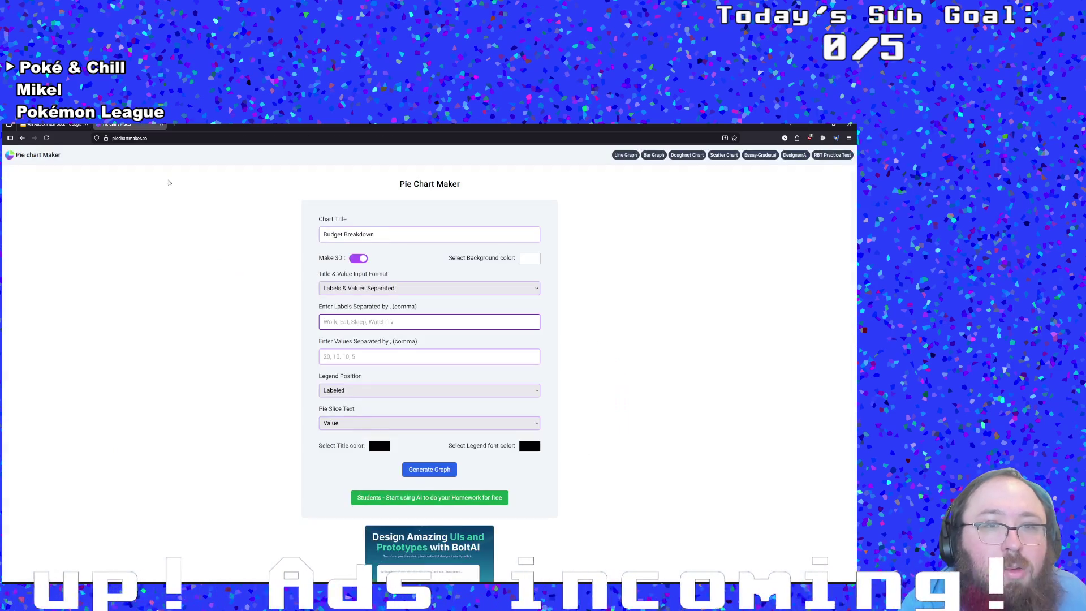
{"action": "type", "text": "Art,"}
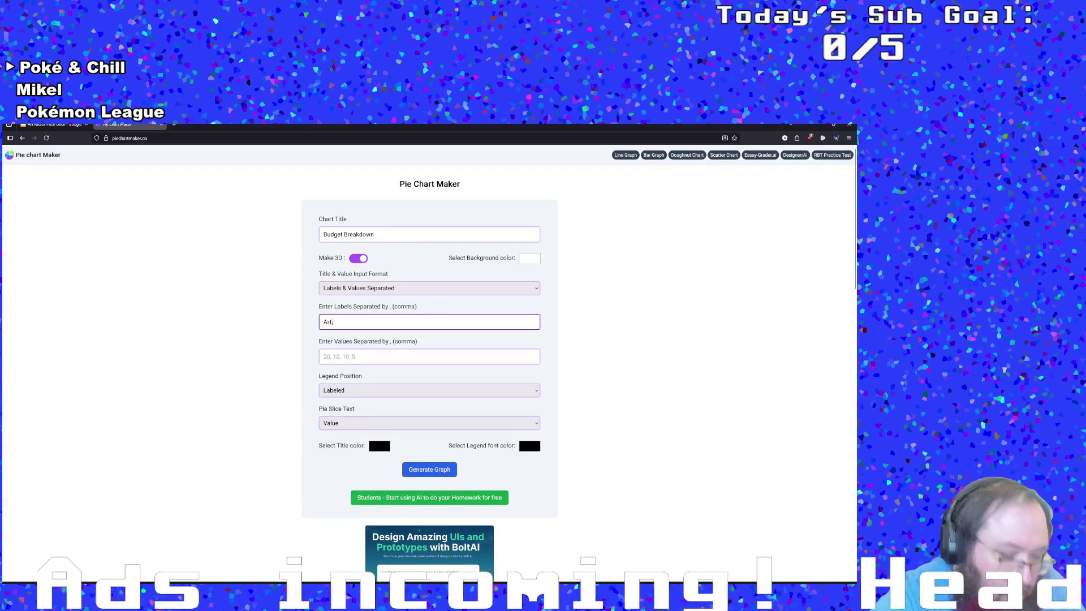
{"action": "type", "text": " Programmi"}
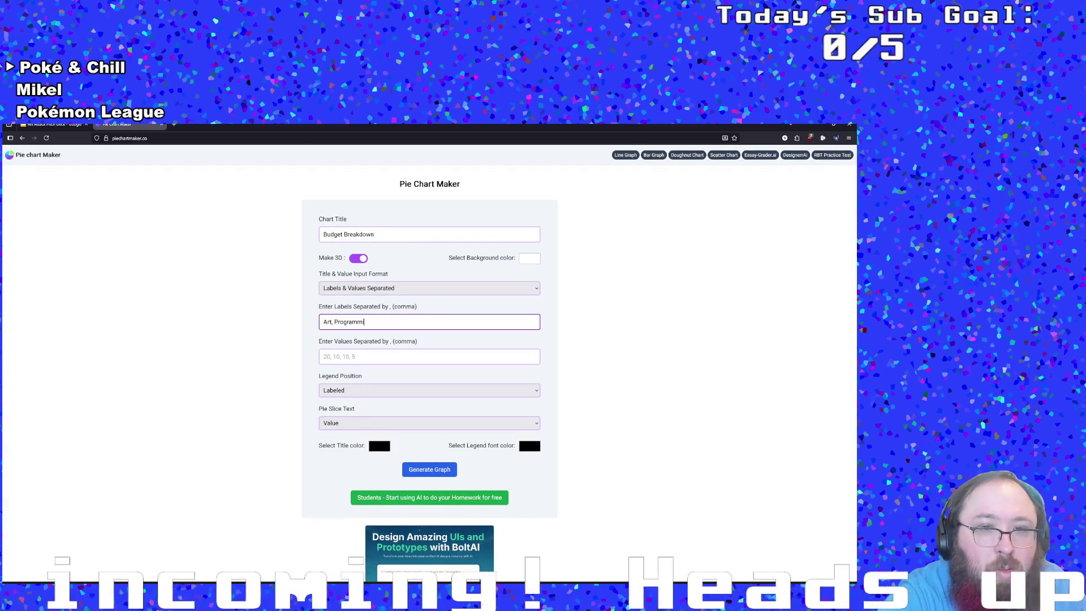
{"action": "type", "text": "ng, So"}
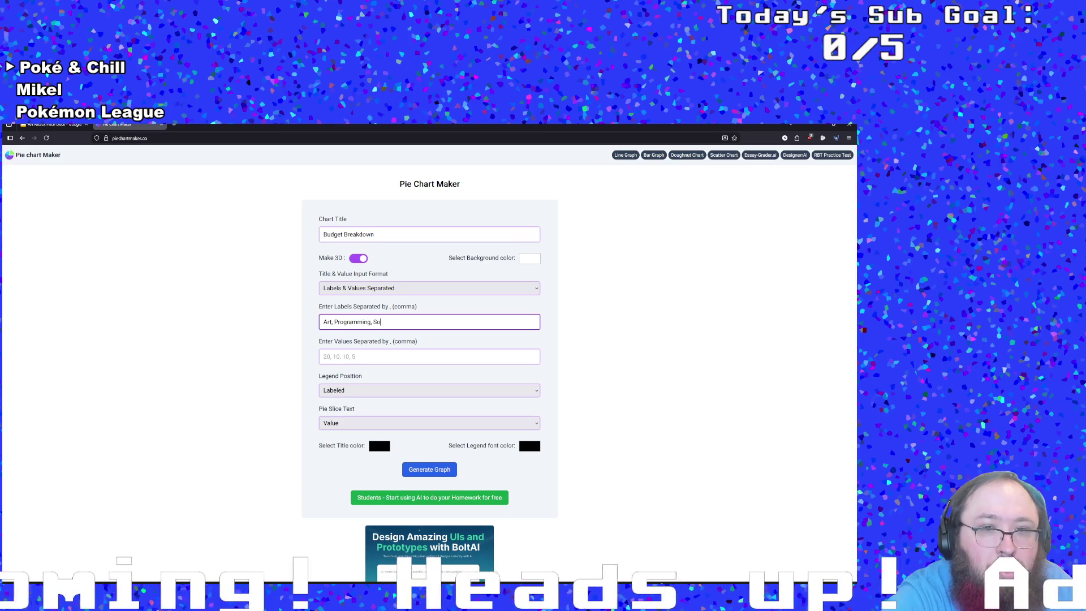
{"action": "key", "text": "BackSpace"}
{"action": "key", "text": "BackSpace"}
{"action": "key", "text": "BackSpace"}
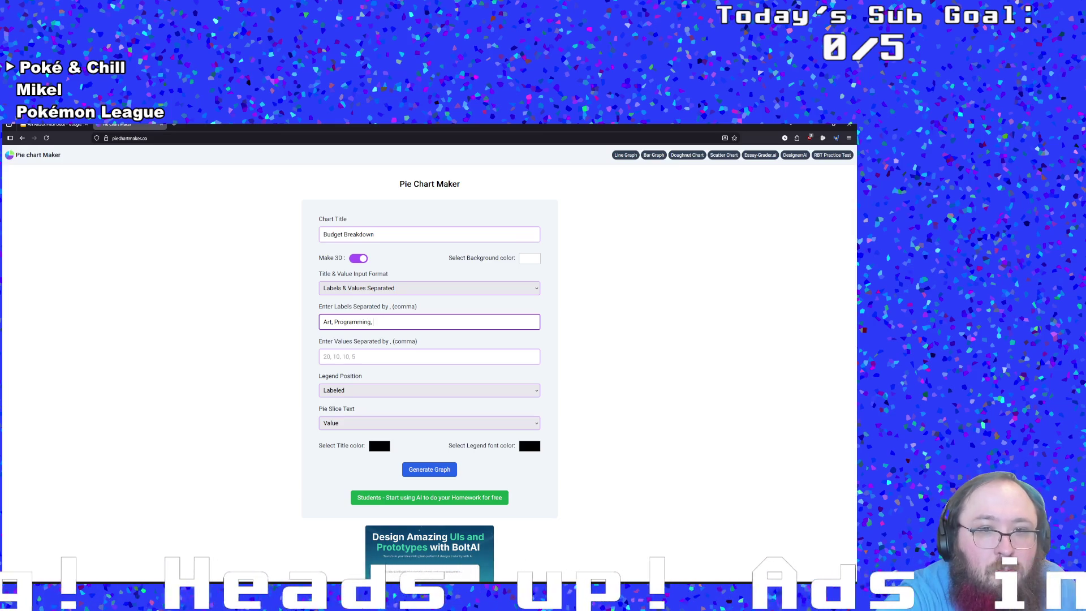
{"action": "type", "text": "undf"}
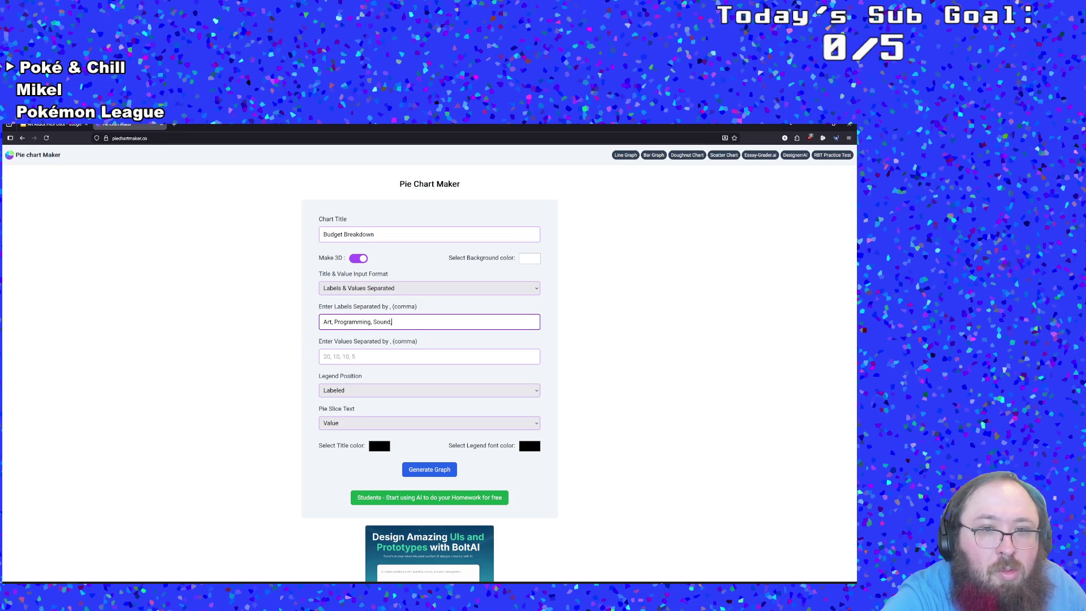
- Finish the labels with 'Narrative, Other', capitalising Other
{"action": "left_click", "coordinate": [54, 124]}
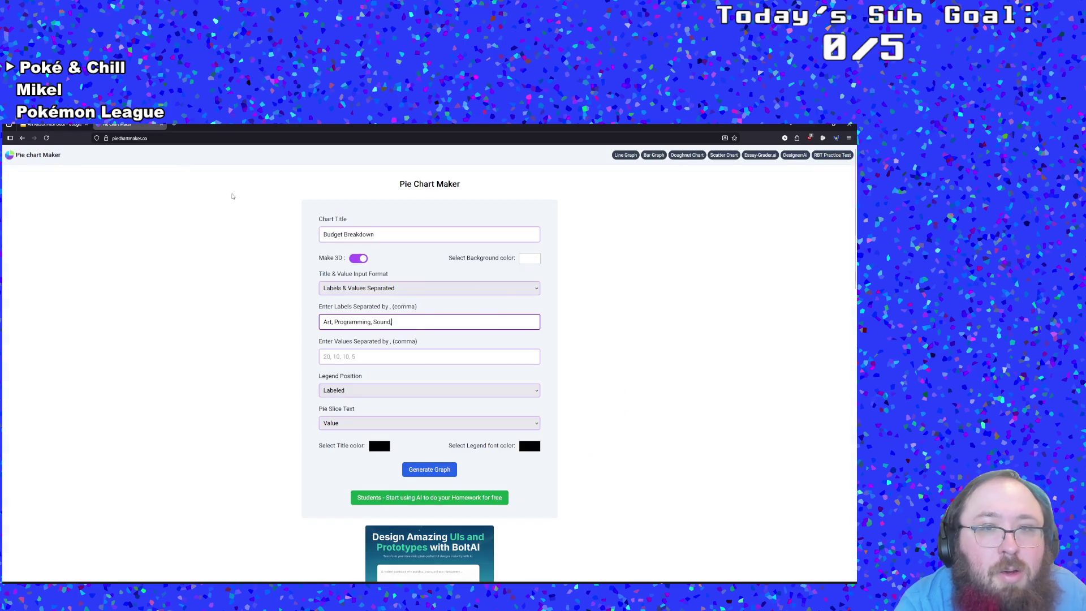
{"action": "left_click", "coordinate": [129, 124]}
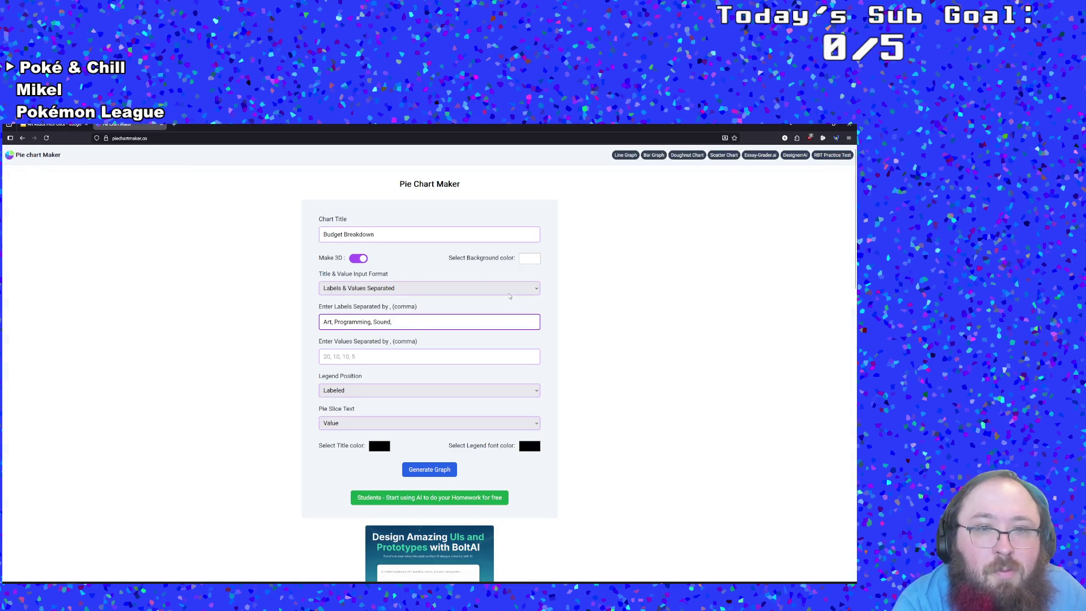
{"action": "type", "text": "Narrative,"}
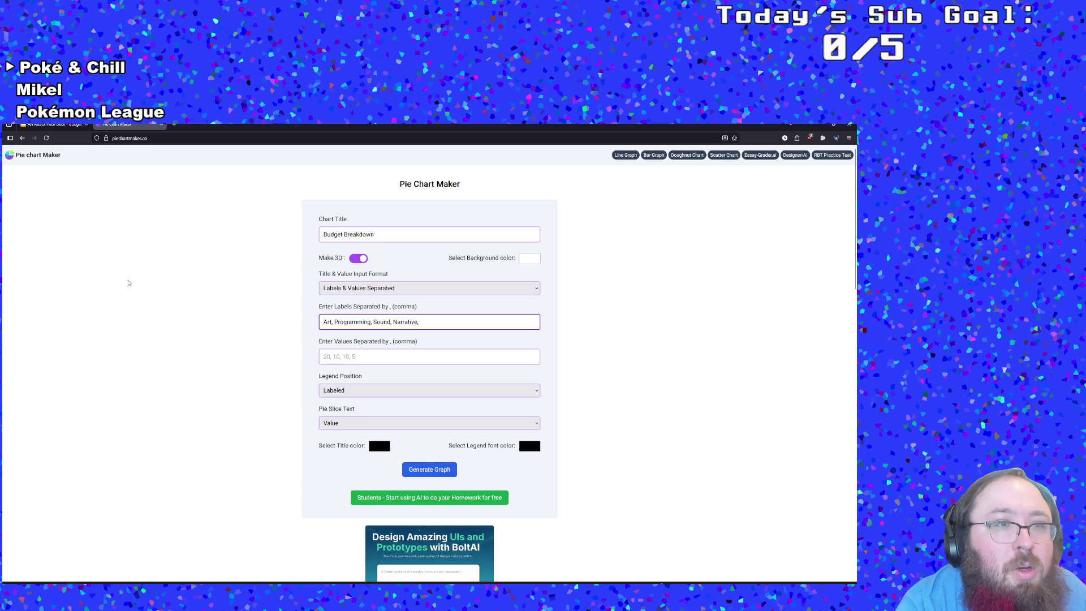
{"action": "left_click", "coordinate": [54, 124]}
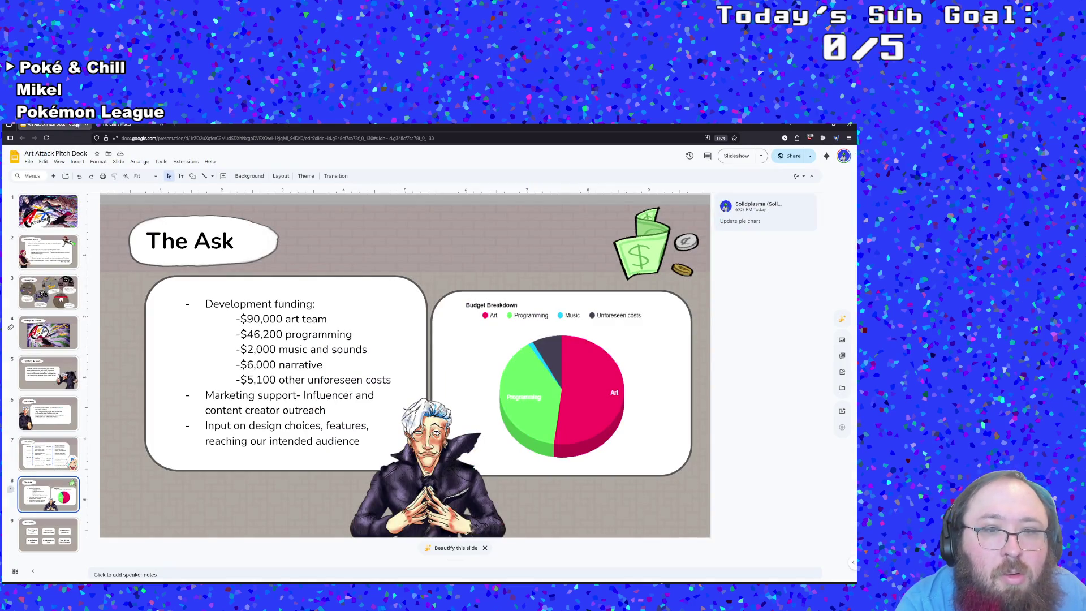
{"action": "left_click", "coordinate": [146, 126]}
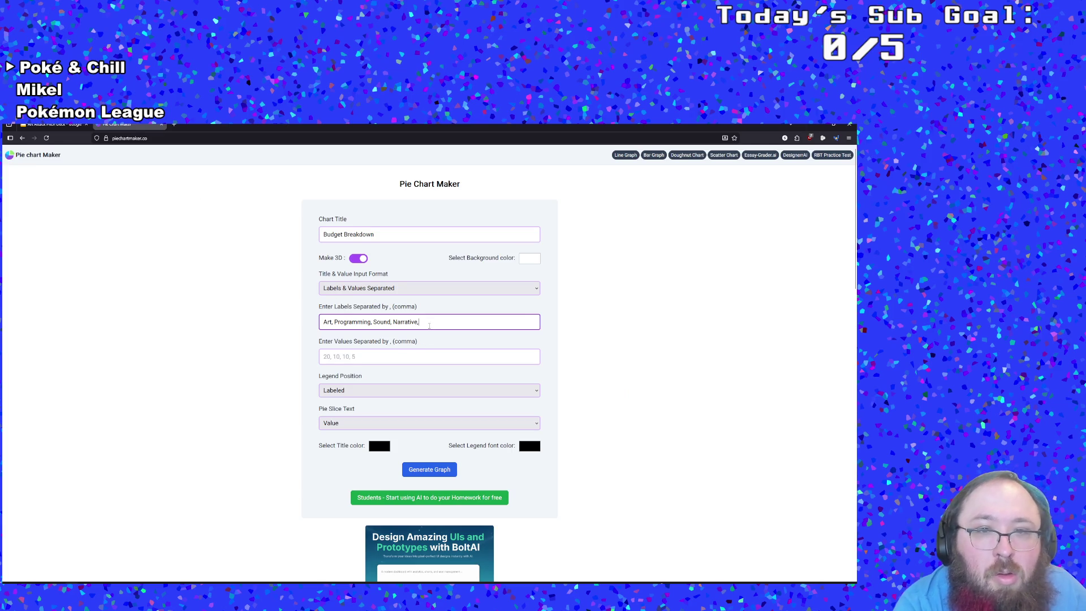
{"action": "type", "text": " other"}
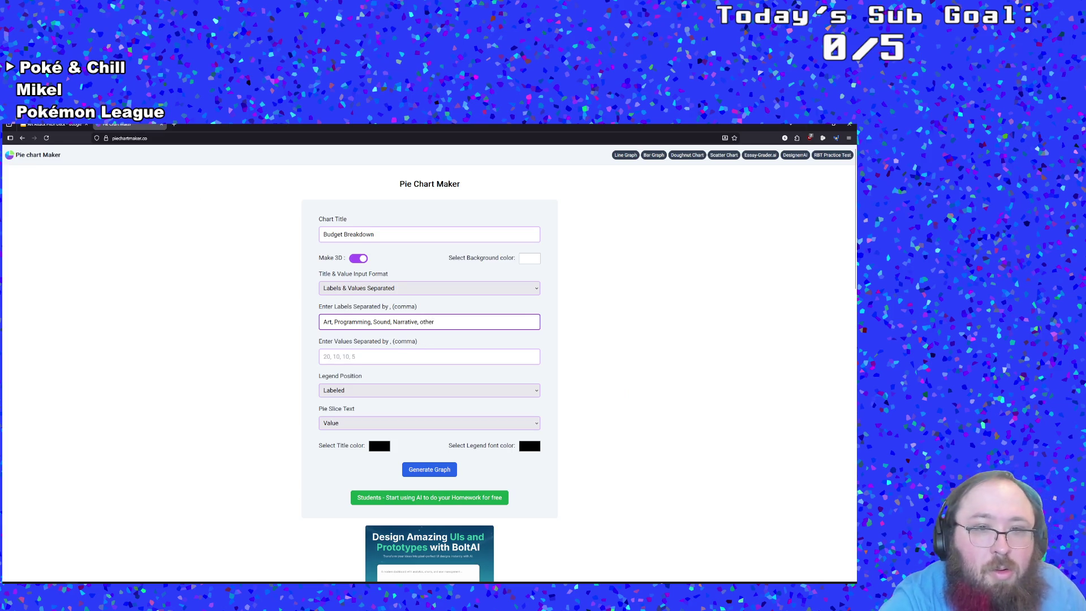
{"action": "left_click", "coordinate": [422, 322]}
{"action": "key", "text": "BackSpace"}
{"action": "type", "text": "O"}
{"action": "left_click", "coordinate": [426, 356]}
{"action": "left_click", "coordinate": [54, 125]}
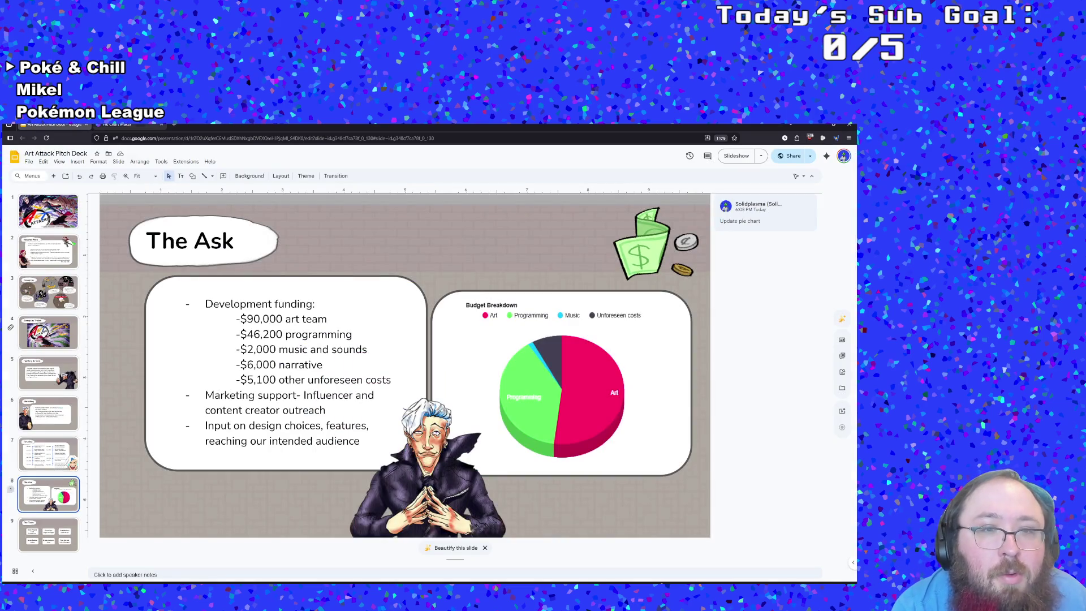
- Enter the first values 90000, 46200 and 2000 from the slide's budget figures
{"action": "key", "text": "ctrl+Tab"}
{"action": "type", "text": "90000,"}
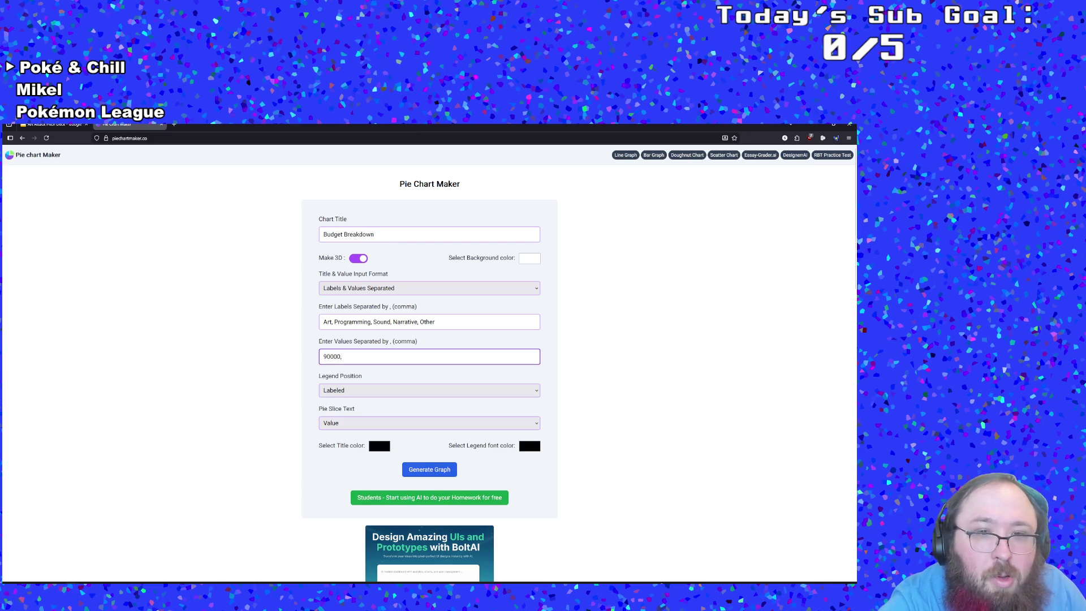
{"action": "key", "text": "ctrl+Tab"}
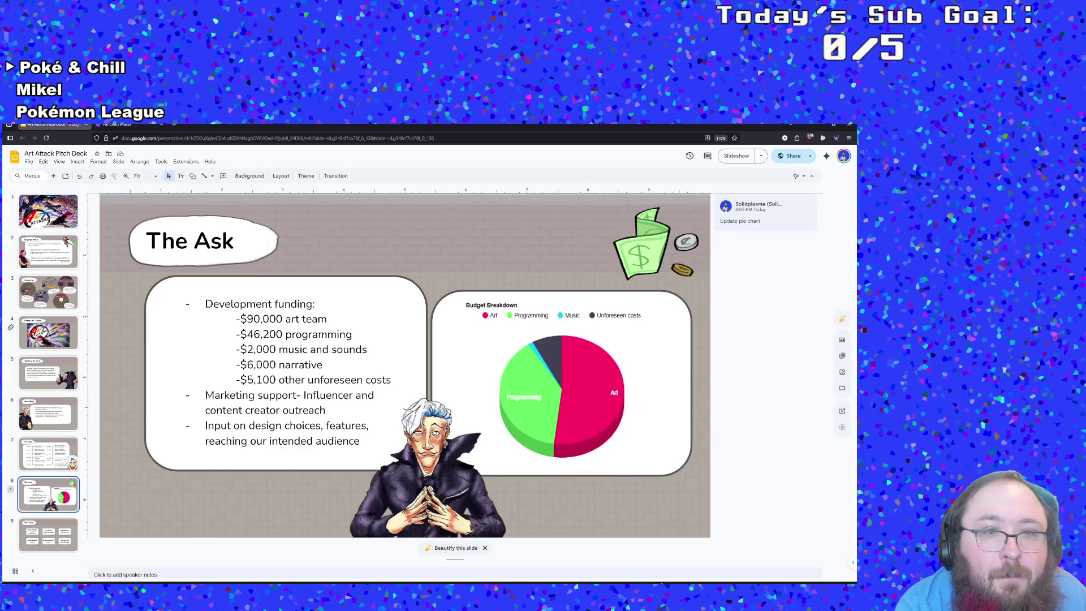
{"action": "left_click", "coordinate": [117, 127]}
{"action": "type", "text": "90000, 46"}
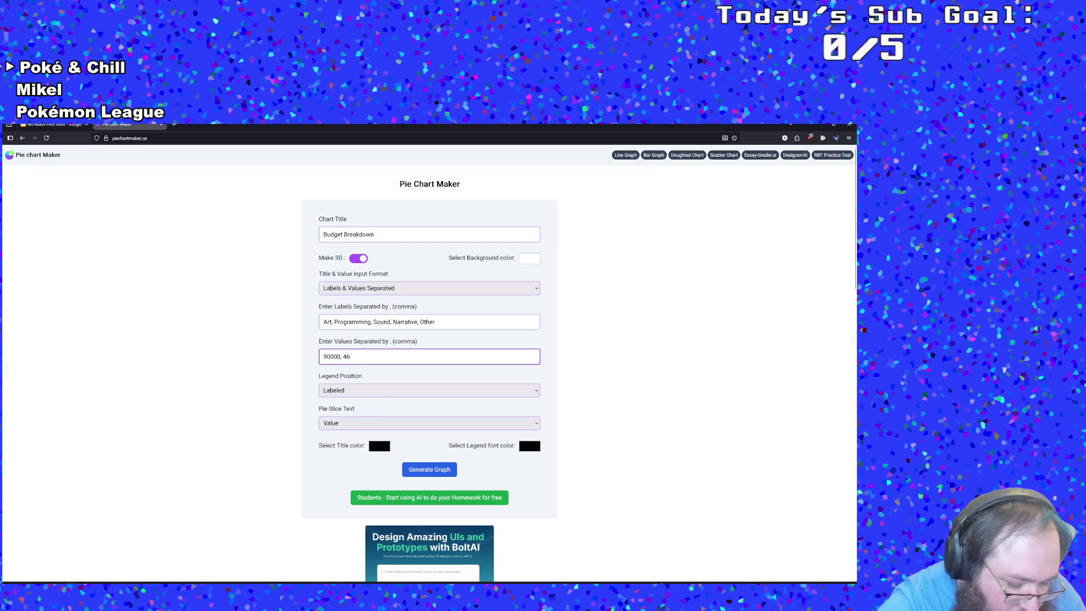
{"action": "type", "text": "200,"}
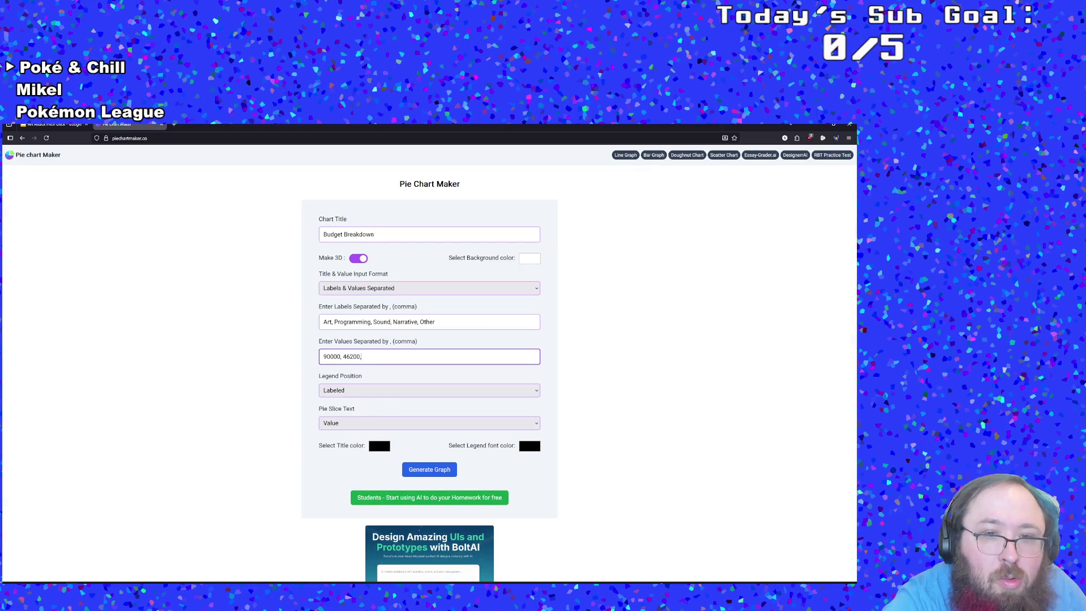
{"action": "left_click", "coordinate": [54, 125]}
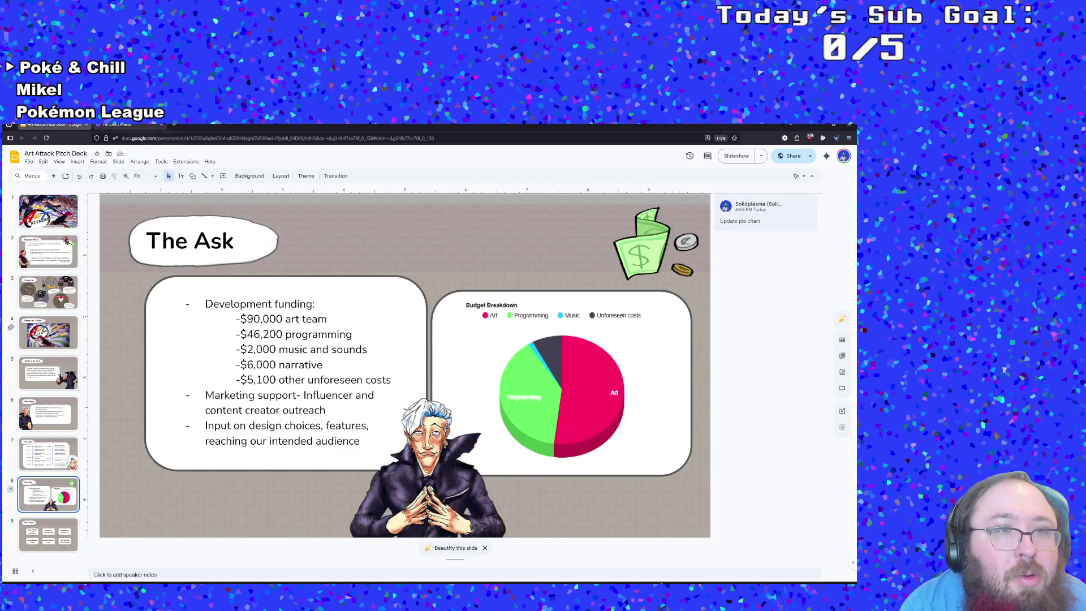
{"action": "left_click", "coordinate": [117, 125]}
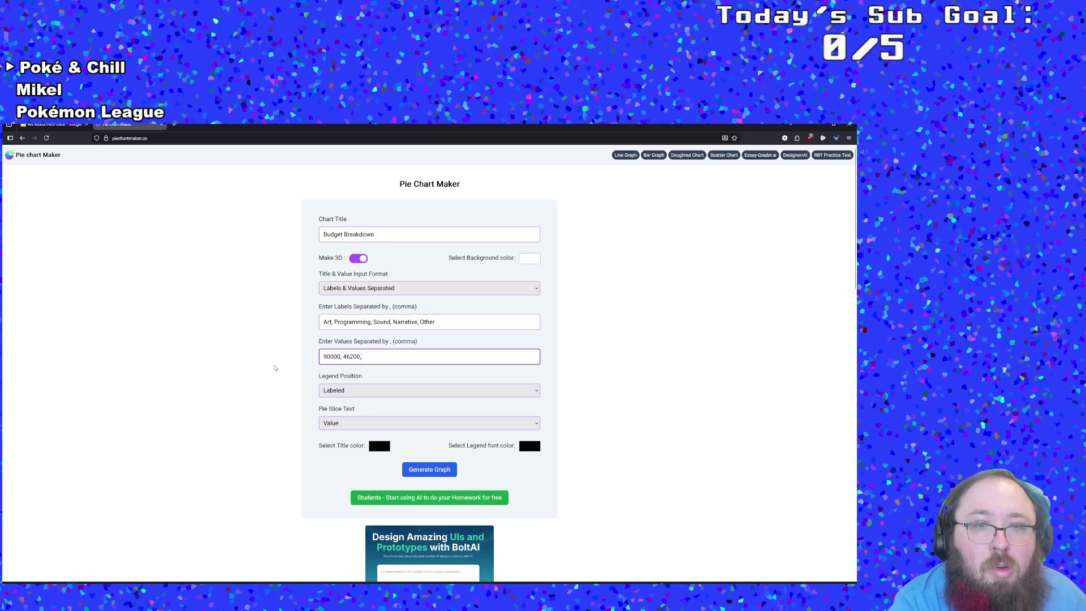
{"action": "type", "text": "2000,"}
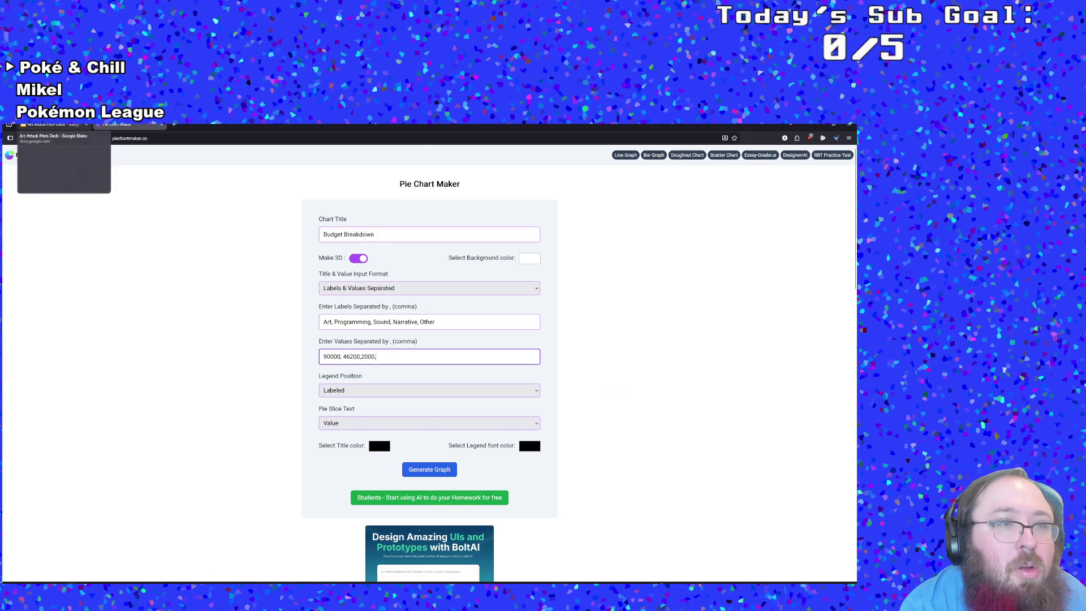
- Add the remaining values 6000 and 5100
{"action": "left_click", "coordinate": [54, 125]}
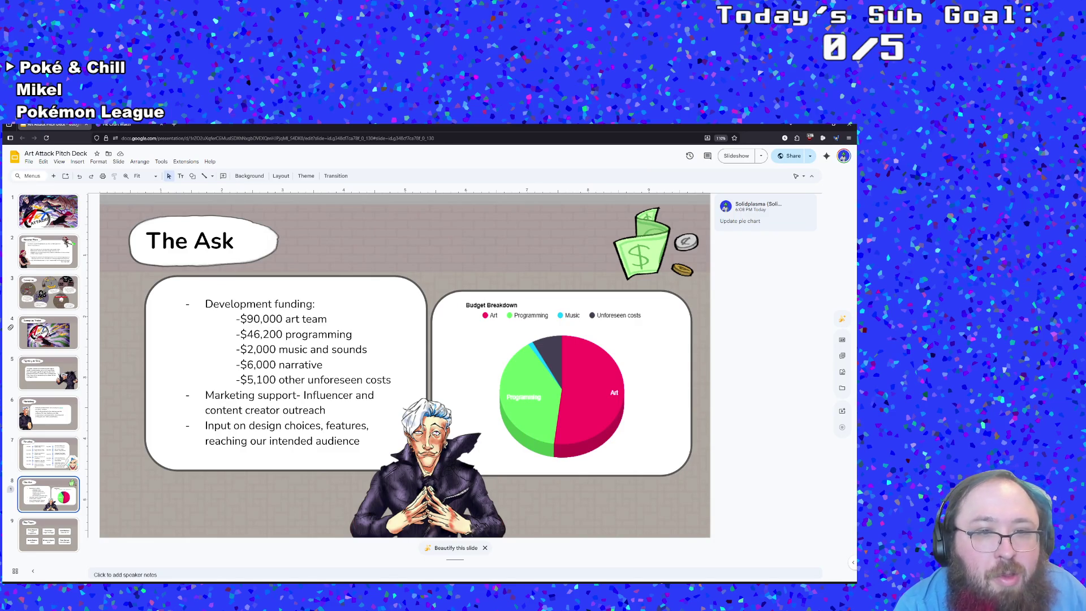
{"action": "left_click", "coordinate": [129, 125]}
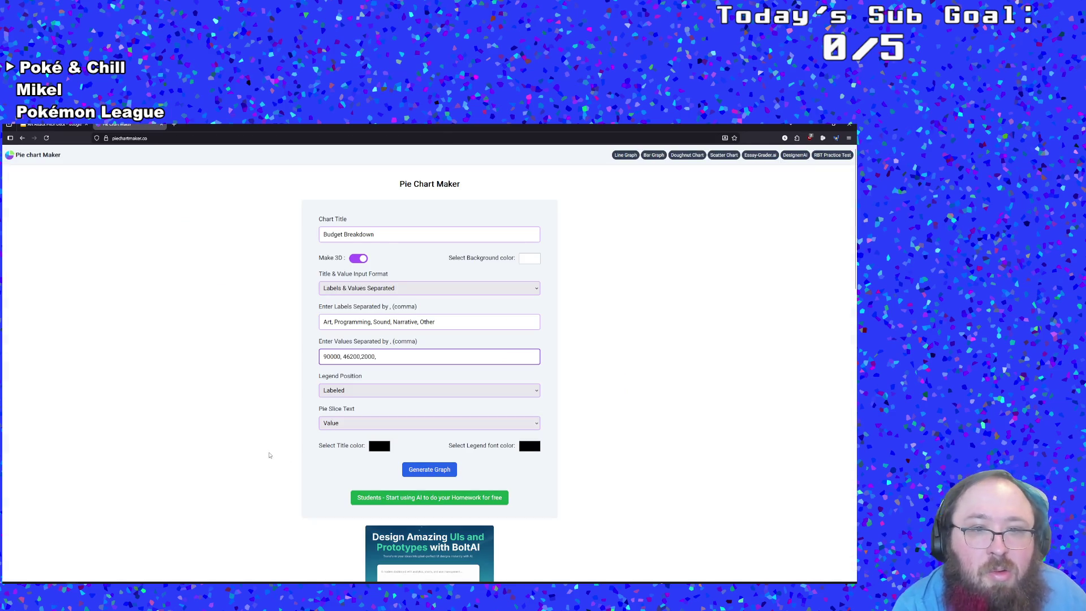
{"action": "type", "text": "6000,"}
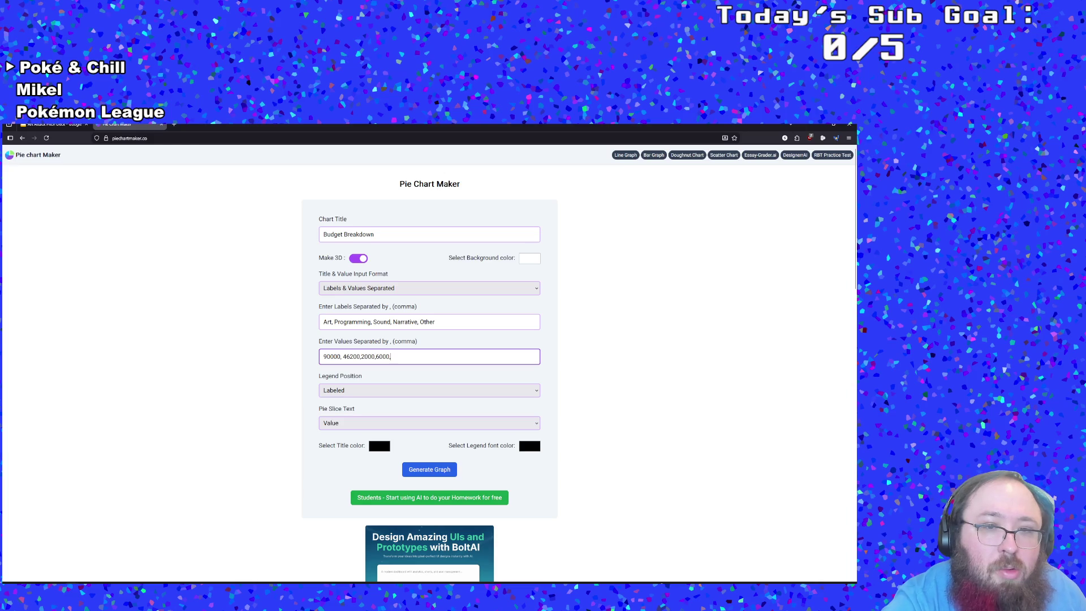
{"action": "left_click", "coordinate": [54, 124]}
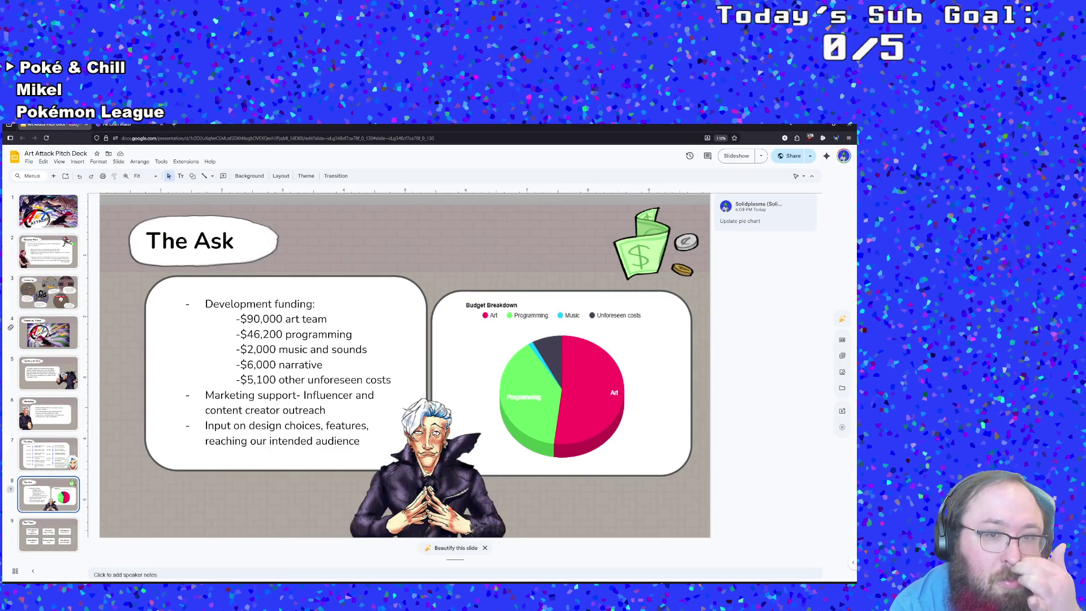
{"action": "left_click", "coordinate": [117, 124]}
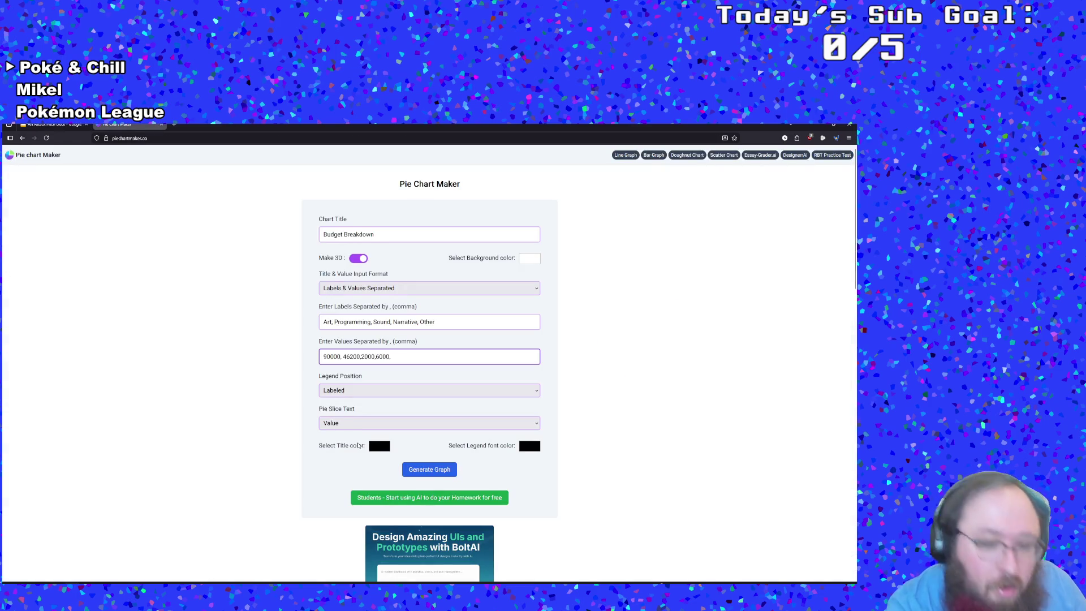
{"action": "type", "text": "5100"}
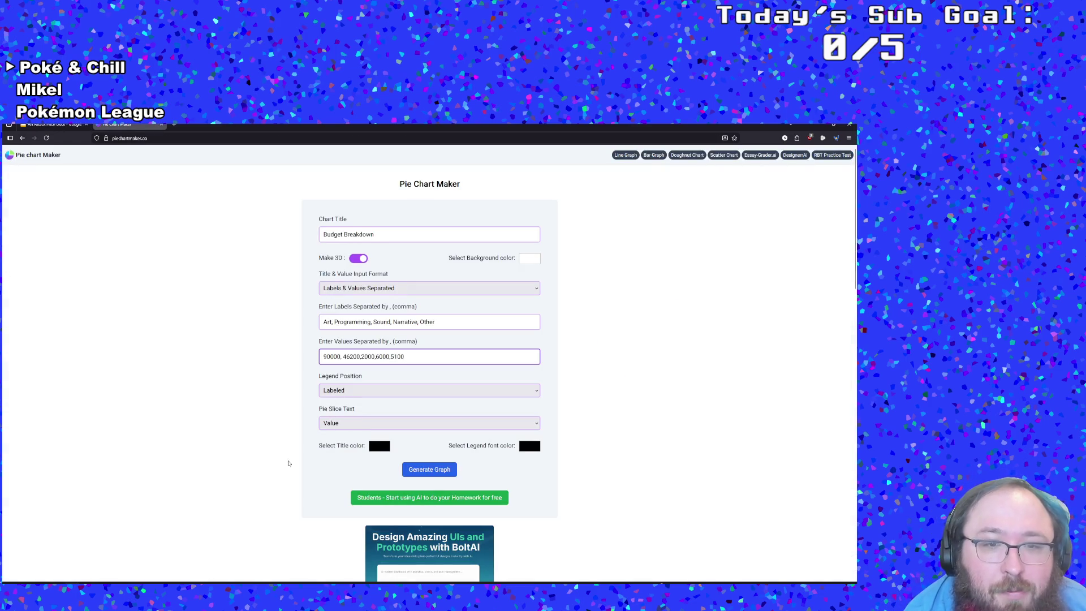
- Generate the pie chart with values shown on slices, then select the deck's old chart
{"action": "left_click", "coordinate": [337, 428]}
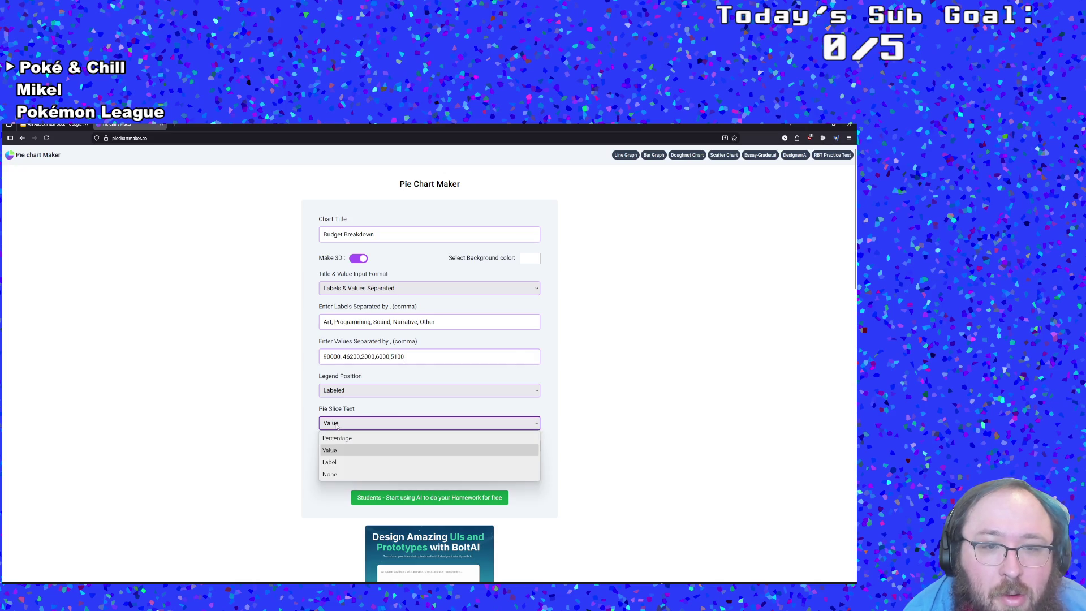
{"action": "left_click", "coordinate": [339, 450]}
{"action": "left_click", "coordinate": [412, 472]}
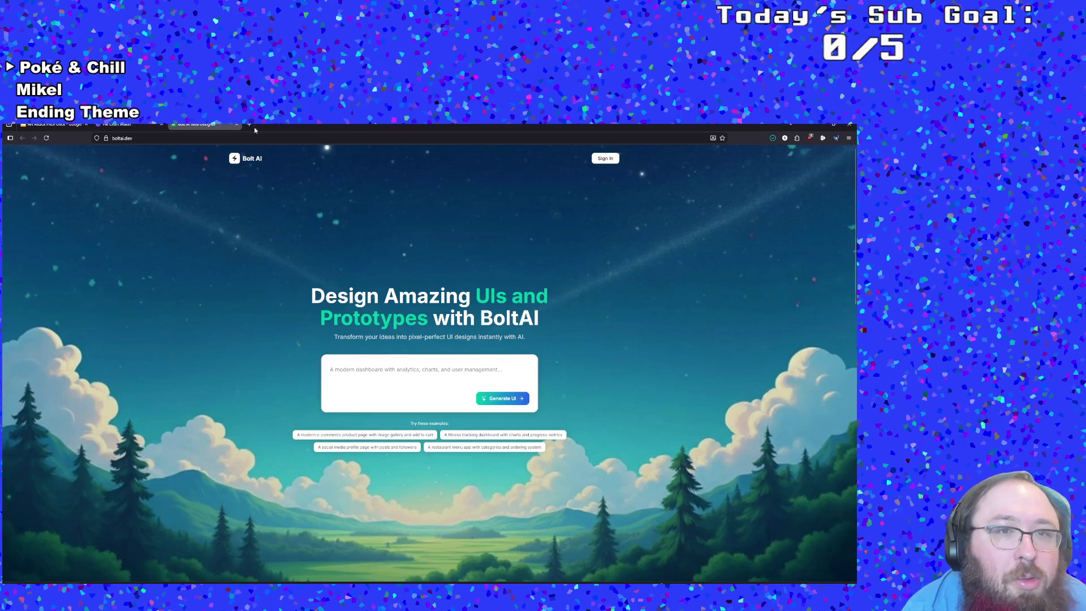
{"action": "left_click", "coordinate": [236, 124]}
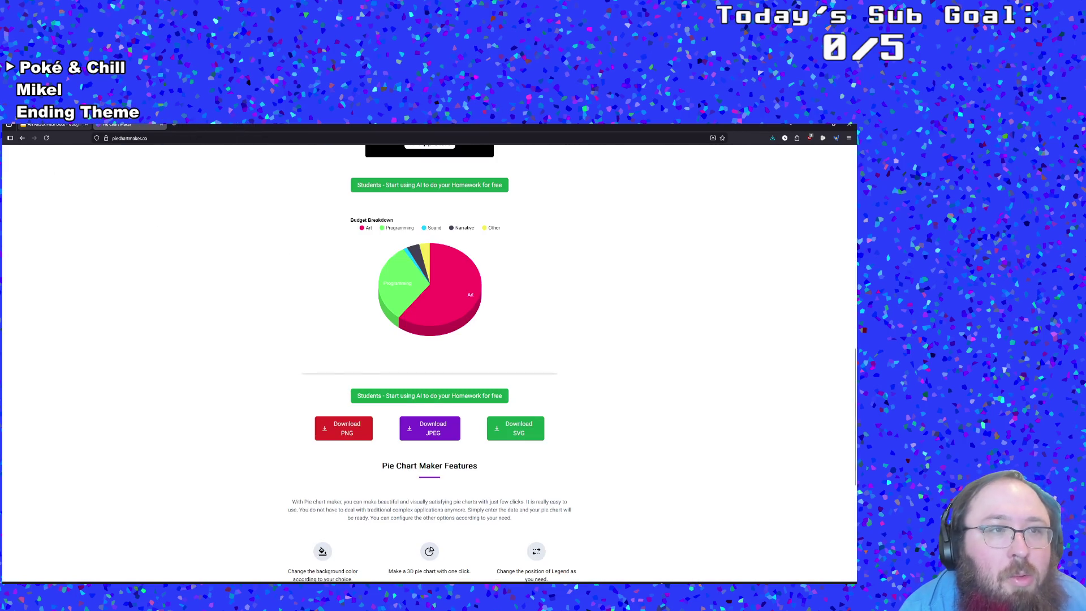
{"action": "left_click", "coordinate": [54, 124]}
{"action": "left_click", "coordinate": [524, 397]}
{"action": "right_click", "coordinate": [525, 399]}
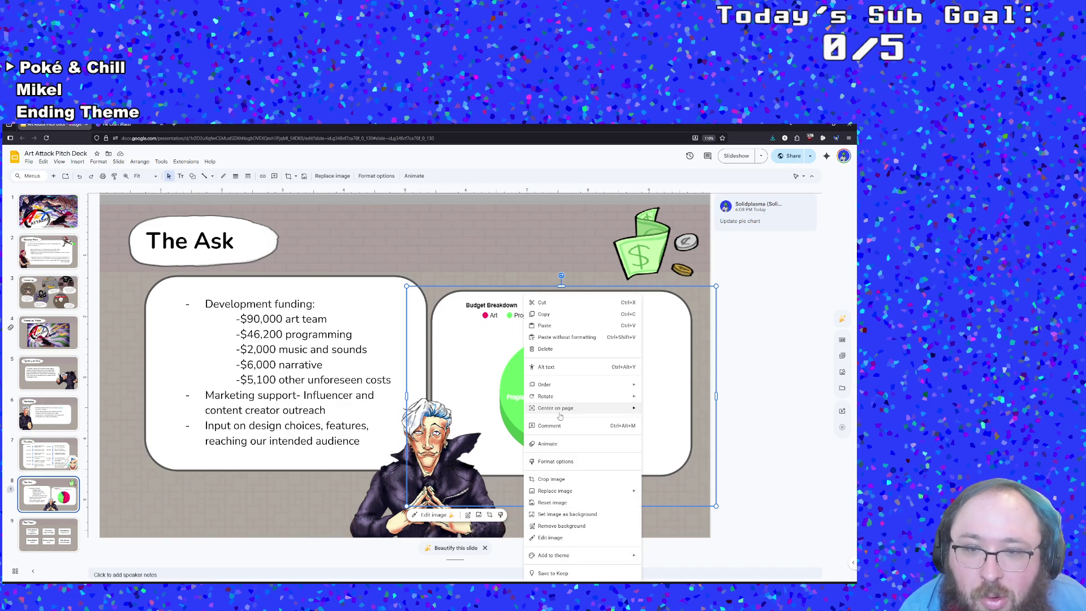
- Replace the old chart image with the 'budget' chart file uploaded from the computer
{"action": "mouse_move", "coordinate": [556, 493]}
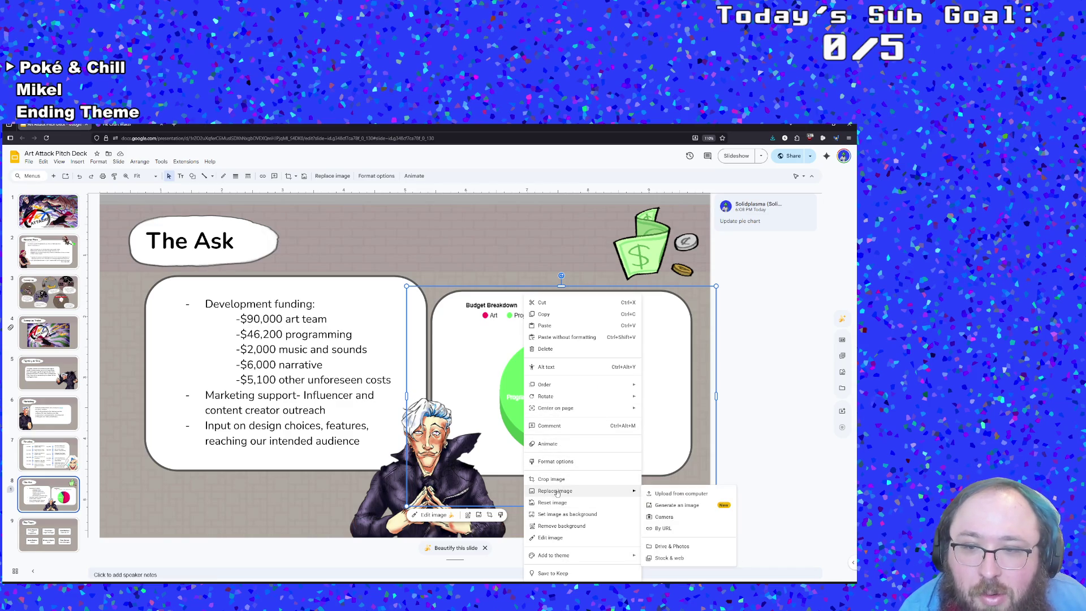
{"action": "left_click", "coordinate": [652, 490]}
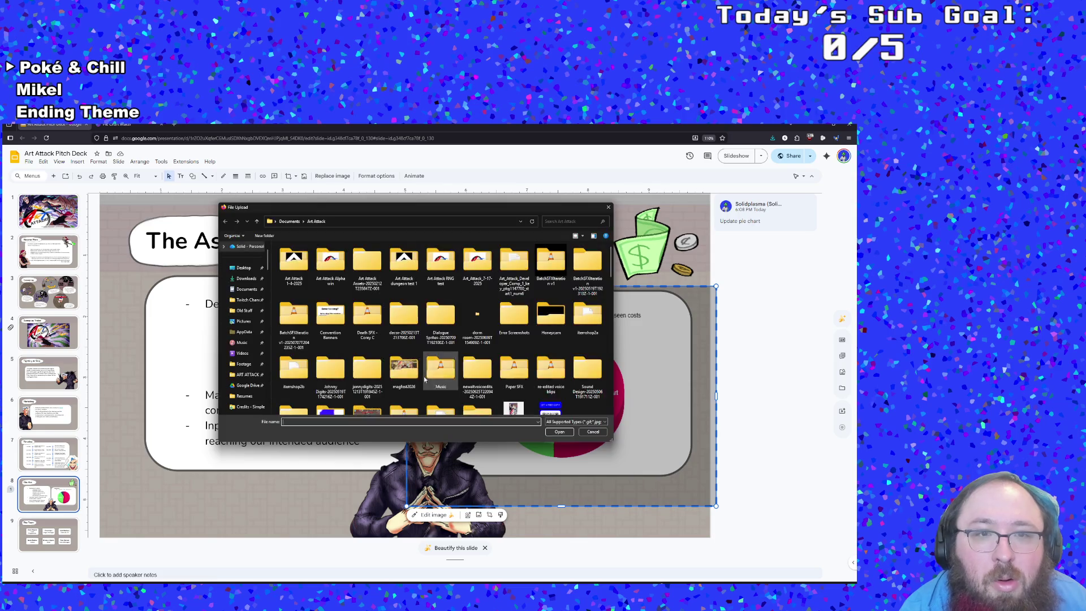
{"action": "left_click", "coordinate": [573, 221]}
{"action": "type", "text": "budget"}
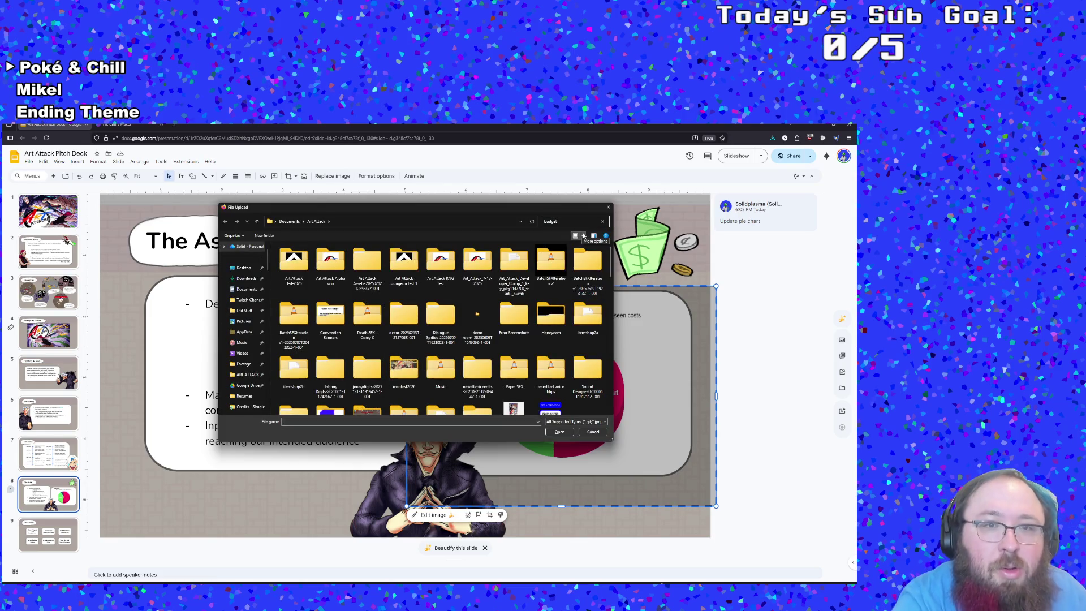
{"action": "double_click", "coordinate": [294, 266]}
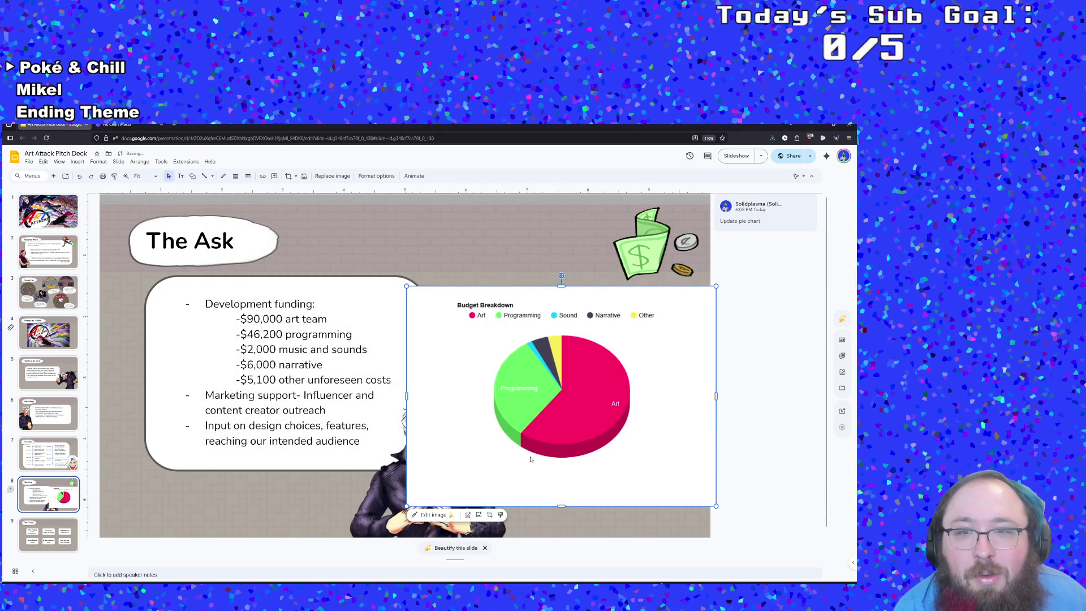
- Move the new Budget Breakdown pie chart over the right-hand panel of The Ask slide
{"action": "left_click_drag", "start_coordinate": [564, 409], "coordinate": [246, 460]}
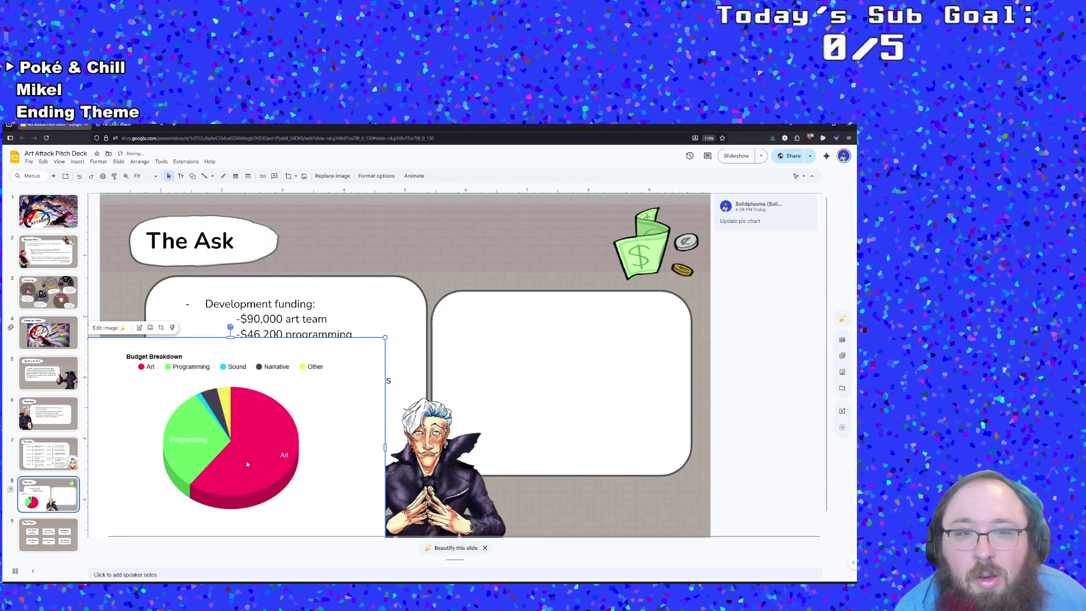
{"action": "mouse_move", "coordinate": [594, 373]}
{"action": "left_mouse_down"}
{"action": "mouse_move", "coordinate": [579, 408]}
{"action": "mouse_move", "coordinate": [597, 417]}
{"action": "left_mouse_up"}
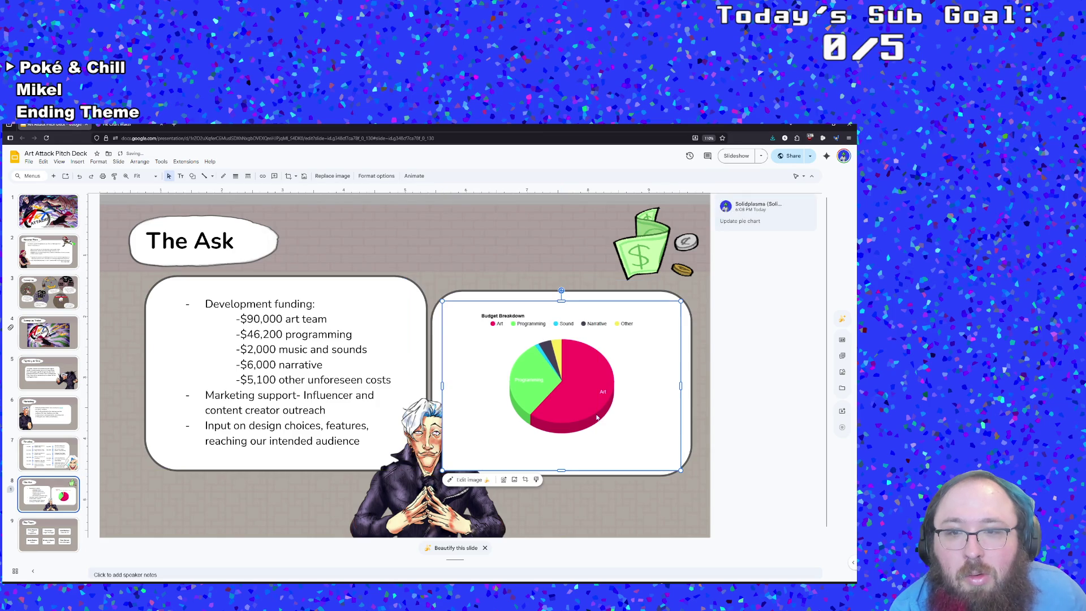
{"action": "left_click", "coordinate": [410, 507]}
{"action": "left_click", "coordinate": [585, 386]}
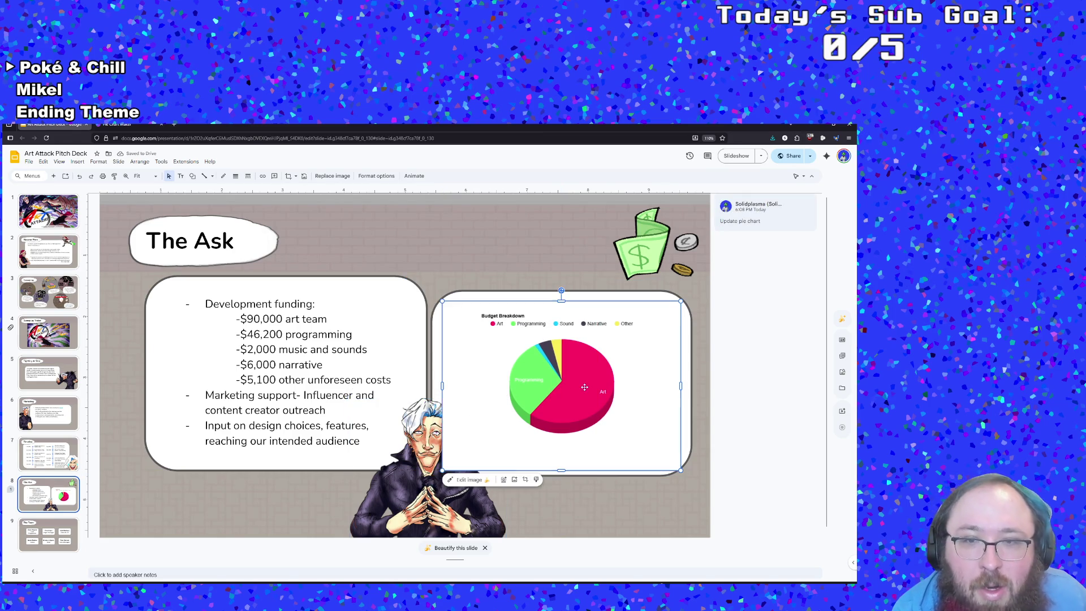
- Crop away the pie chart's empty left, right and bottom margins
{"action": "double_click", "coordinate": [668, 443]}
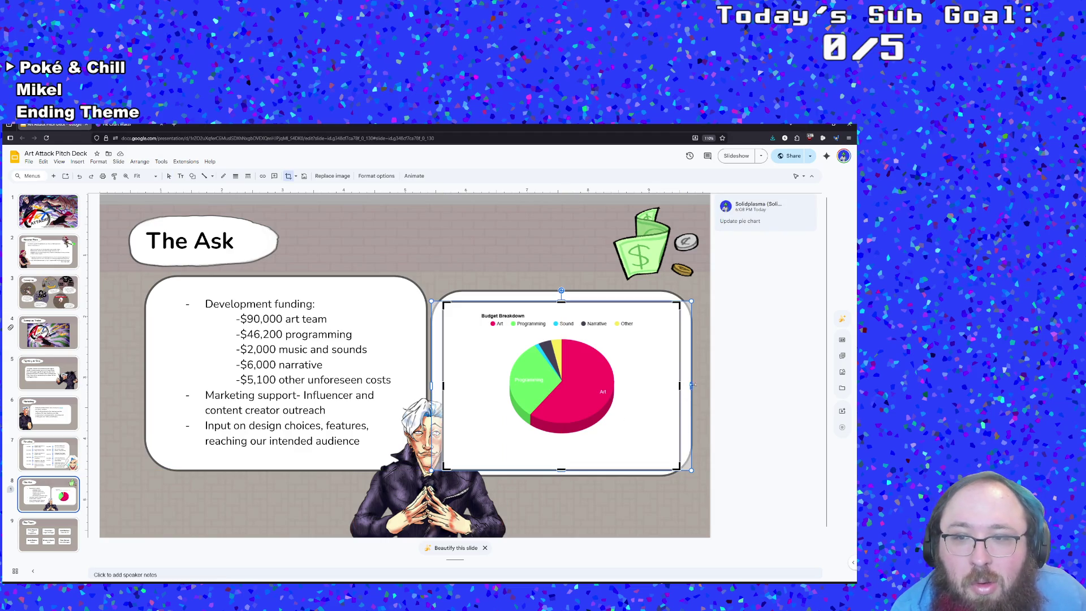
{"action": "left_click_drag", "start_coordinate": [690, 385], "coordinate": [666, 397]}
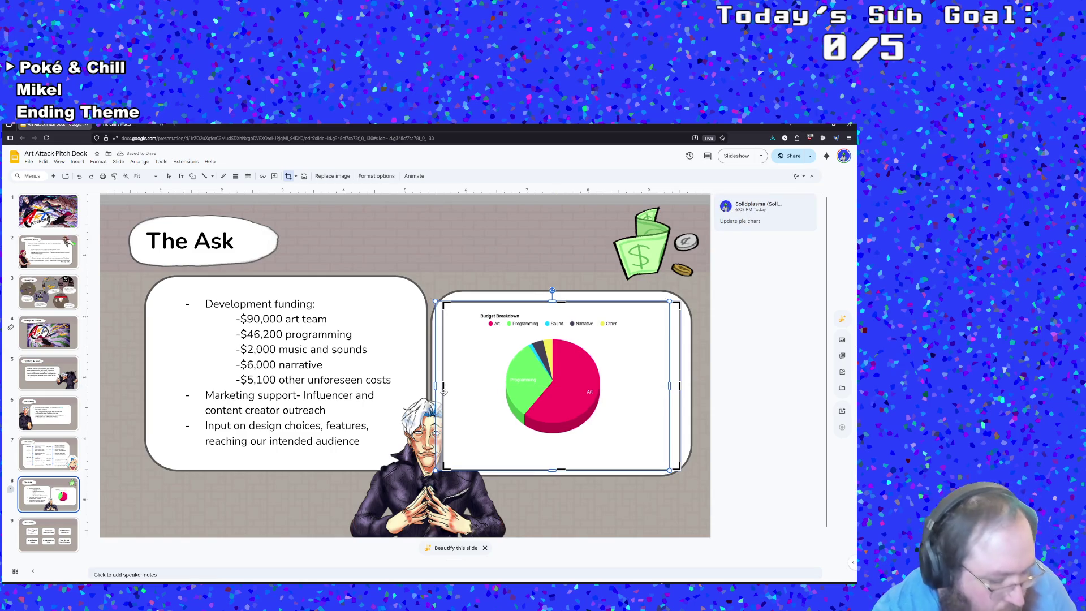
{"action": "left_click_drag", "start_coordinate": [444, 392], "coordinate": [464, 391]}
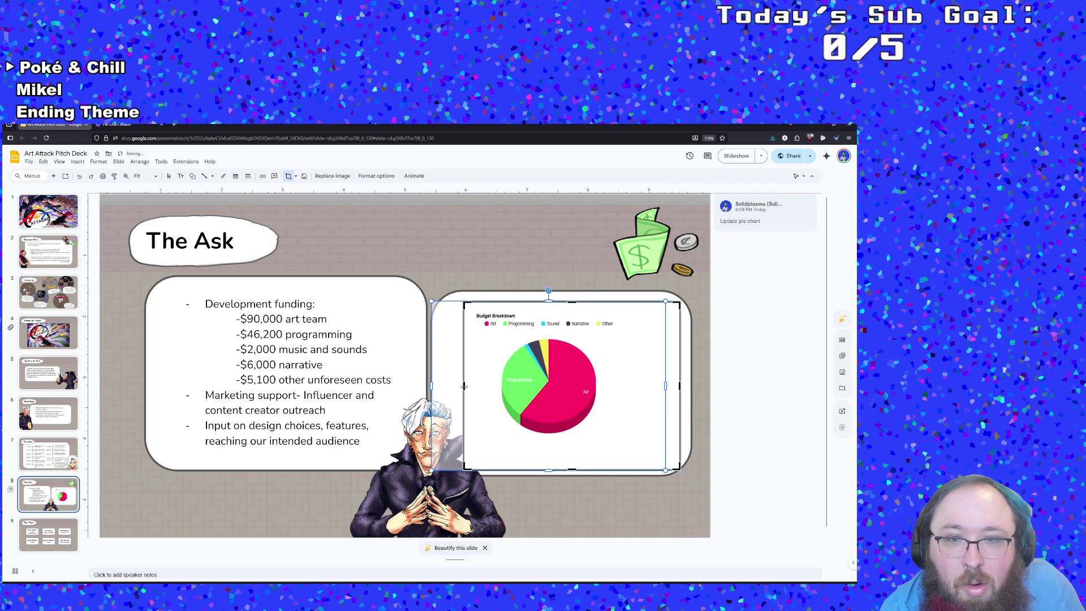
{"action": "mouse_move", "coordinate": [464, 390]}
{"action": "left_mouse_down"}
{"action": "mouse_move", "coordinate": [477, 389]}
{"action": "mouse_move", "coordinate": [467, 386]}
{"action": "left_mouse_up"}
{"action": "mouse_move", "coordinate": [544, 471]}
{"action": "left_mouse_down"}
{"action": "mouse_move", "coordinate": [535, 407]}
{"action": "mouse_move", "coordinate": [568, 402]}
{"action": "left_mouse_up"}
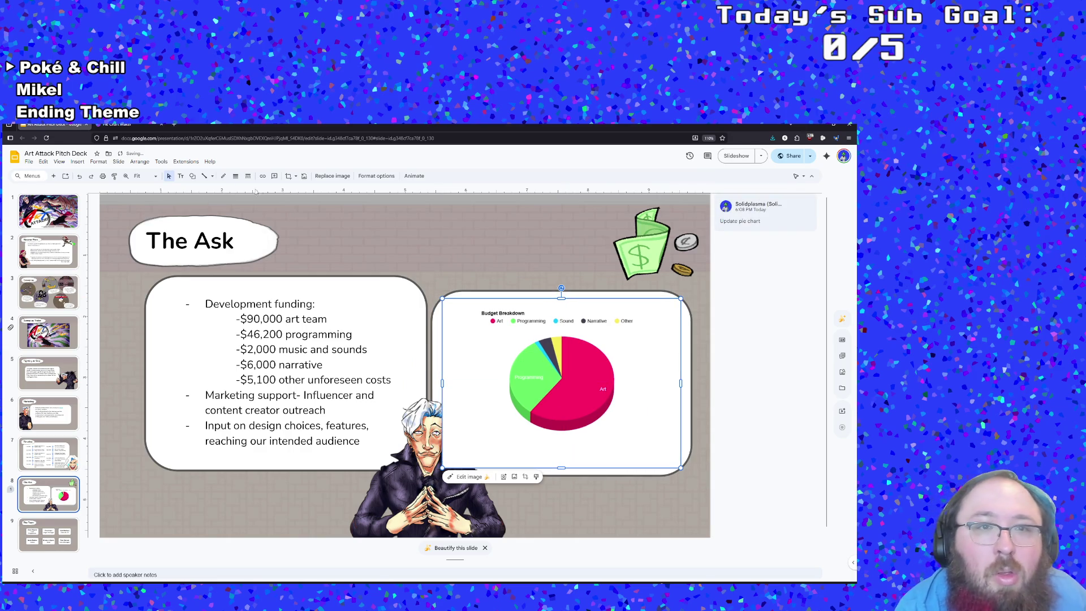
{"action": "left_click", "coordinate": [289, 176]}
{"action": "mouse_move", "coordinate": [443, 383]}
{"action": "left_mouse_down"}
{"action": "mouse_move", "coordinate": [486, 383]}
{"action": "mouse_move", "coordinate": [476, 383]}
{"action": "left_mouse_up"}
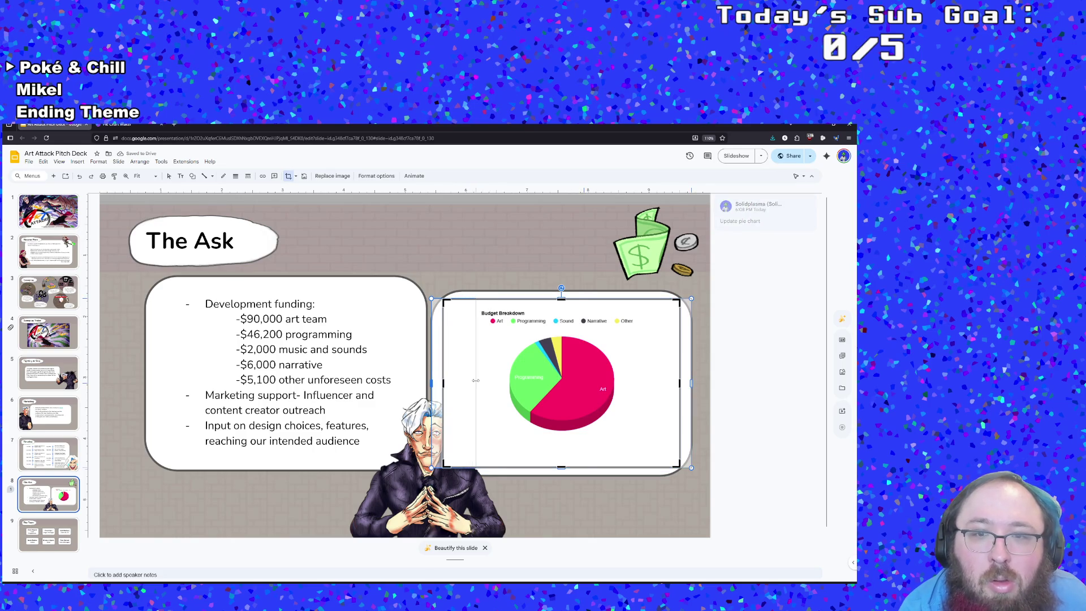
{"action": "left_click_drag", "start_coordinate": [692, 383], "coordinate": [657, 396]}
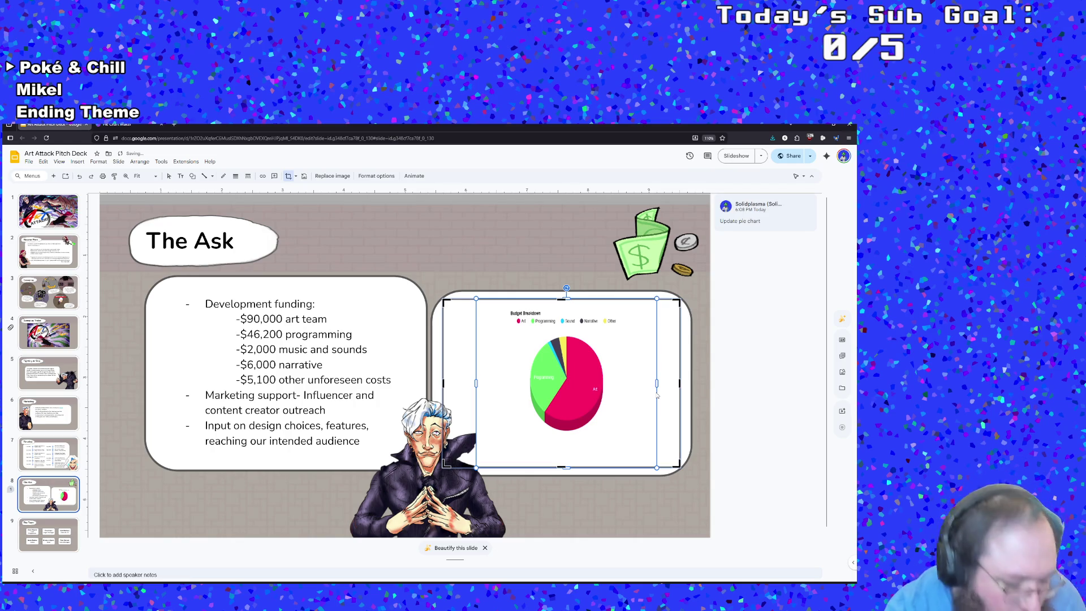
- Undo those crops, re-trim only the chart's left and right sides, and apply
{"action": "key", "text": "ctrl+z"}
{"action": "key", "text": "ctrl+z"}
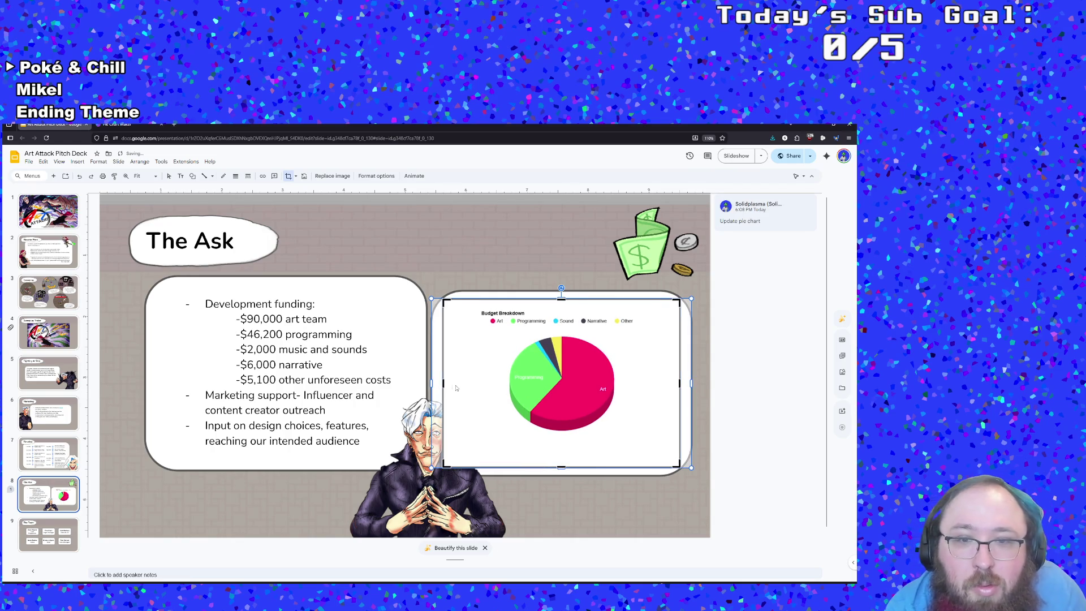
{"action": "left_click_drag", "start_coordinate": [444, 383], "coordinate": [479, 381]}
{"action": "mouse_move", "coordinate": [680, 383]}
{"action": "left_mouse_down"}
{"action": "mouse_move", "coordinate": [625, 382]}
{"action": "mouse_move", "coordinate": [650, 383]}
{"action": "mouse_move", "coordinate": [637, 384]}
{"action": "left_mouse_up"}
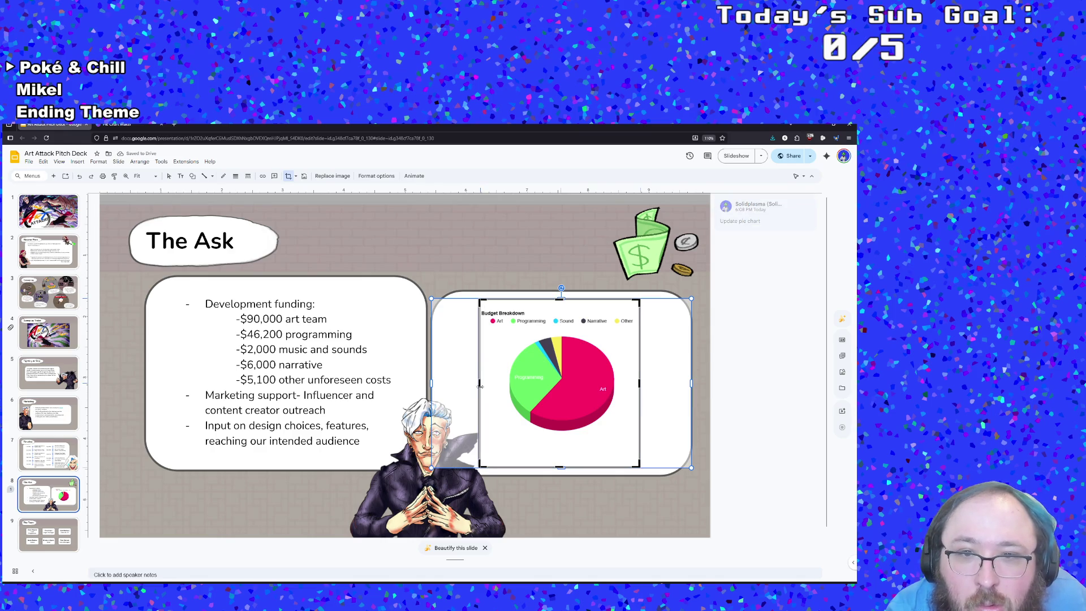
{"action": "left_click_drag", "start_coordinate": [480, 386], "coordinate": [481, 386]}
{"action": "left_click", "coordinate": [517, 485]}
{"action": "left_click", "coordinate": [288, 349]}
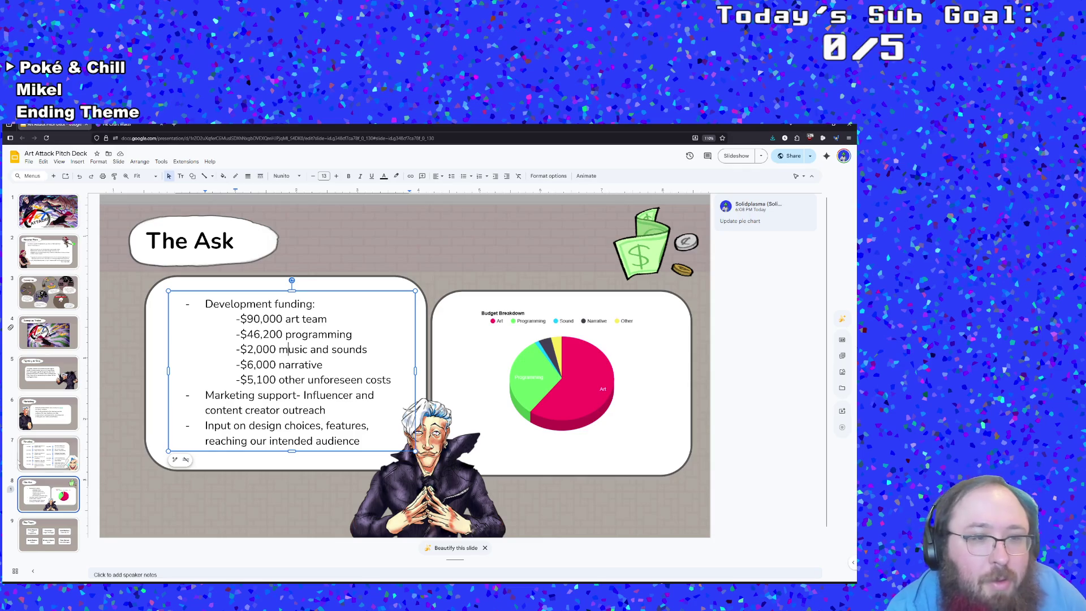
- Close the 'Update pie chart' comment and start editing the lead programmer card on The Team slide
{"action": "left_click", "coordinate": [48, 454]}
{"action": "left_click", "coordinate": [48, 494]}
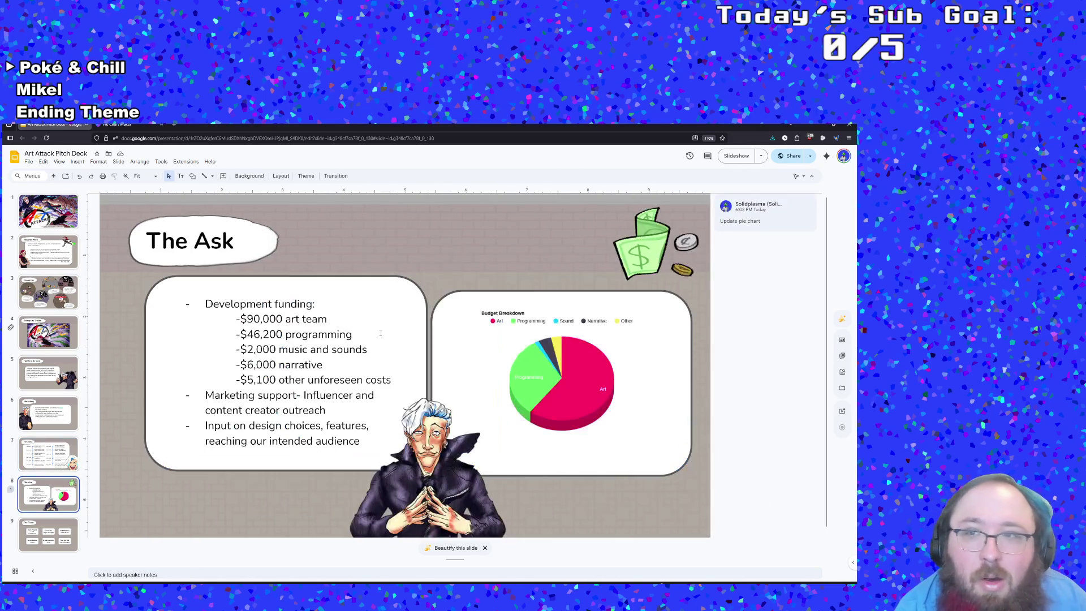
{"action": "left_click", "coordinate": [791, 208]}
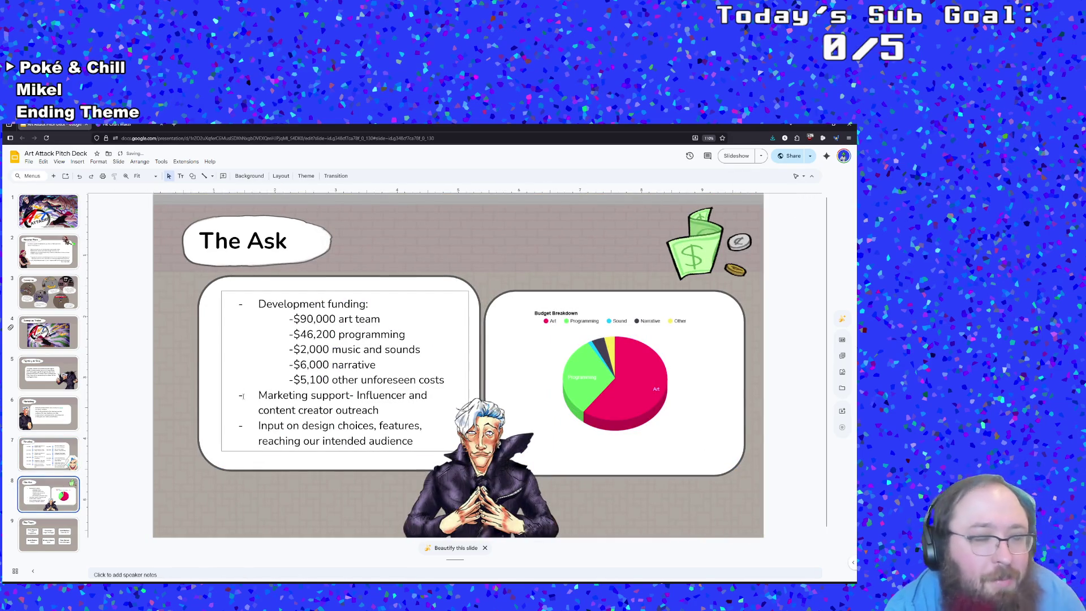
{"action": "left_click", "coordinate": [66, 548]}
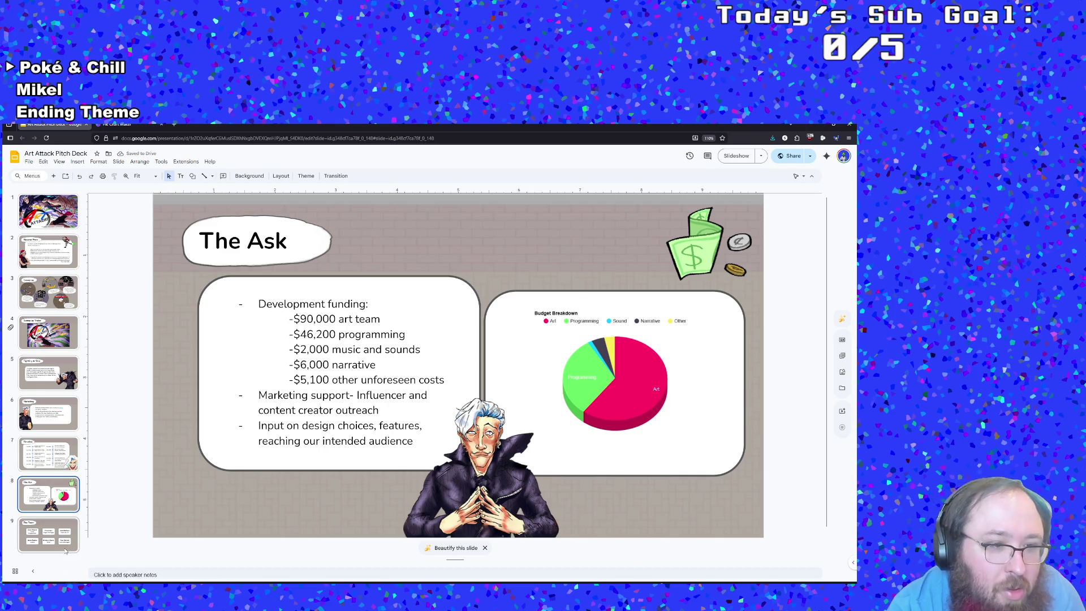
{"action": "key", "text": "Up"}
{"action": "key", "text": "Down"}
{"action": "left_click", "coordinate": [331, 347]}
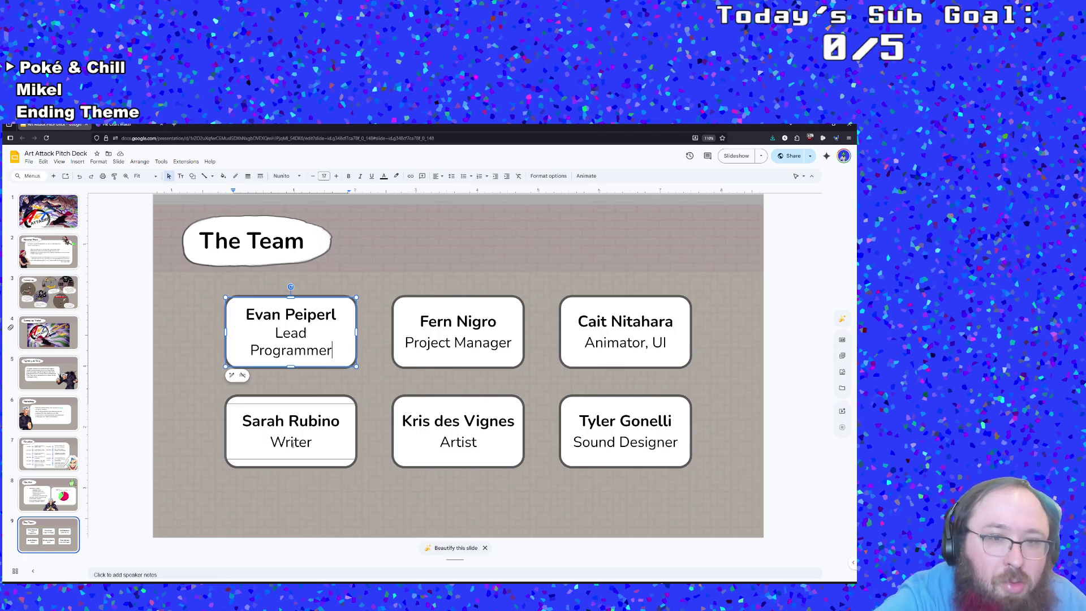
- Add a 'solidplasmastudios.com' line below Lead Programmer on the first team card
{"action": "left_click_drag", "start_coordinate": [292, 368], "coordinate": [292, 379]}
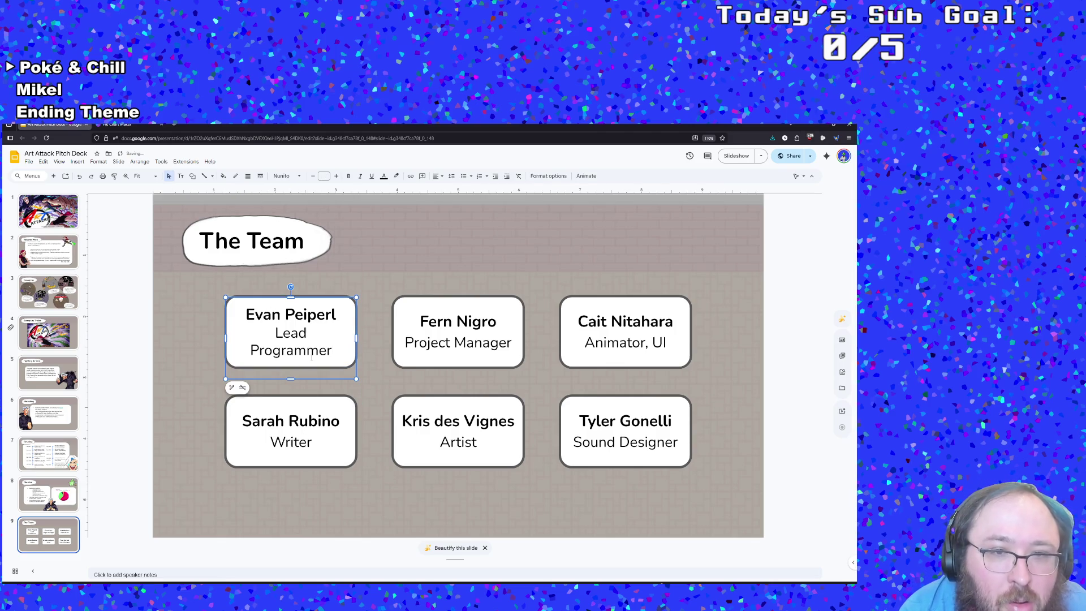
{"action": "left_click", "coordinate": [294, 368]}
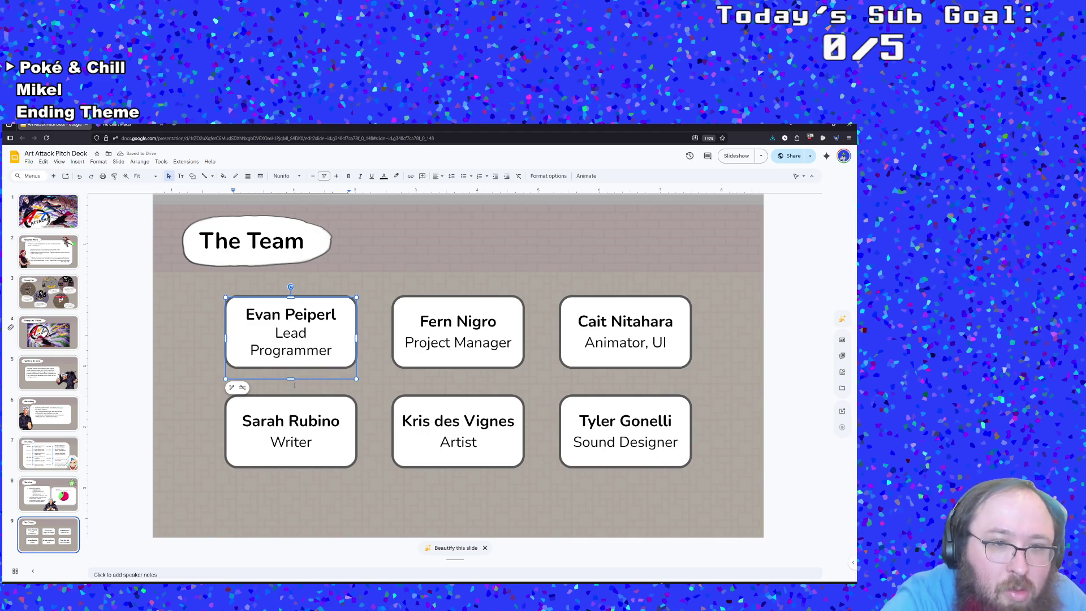
{"action": "key", "text": "Return"}
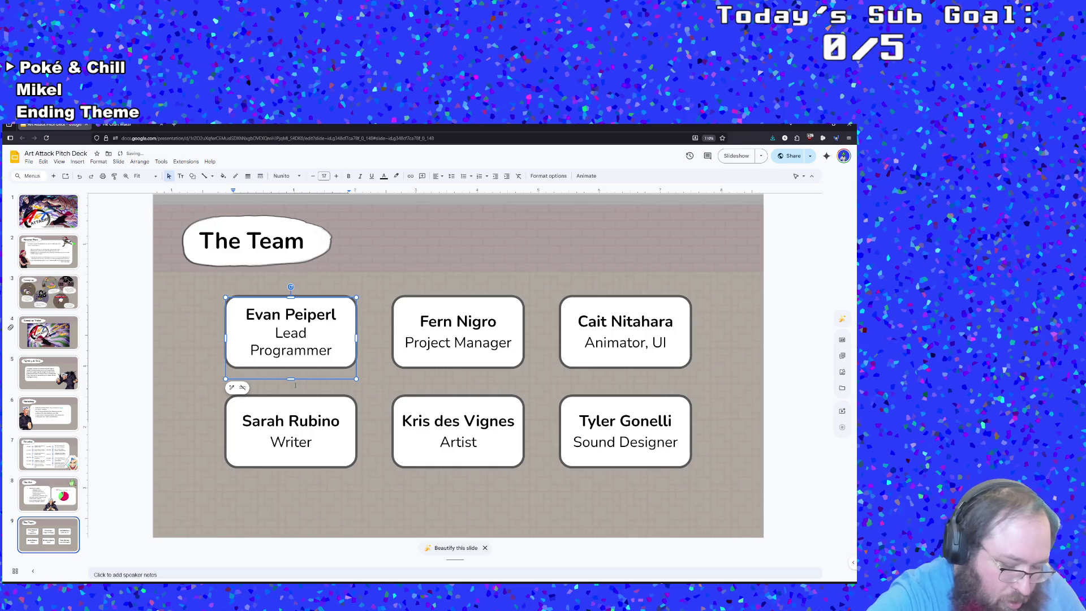
{"action": "type", "text": "()"}
{"action": "key", "text": "BackSpace"}
{"action": "key", "text": "BackSpace"}
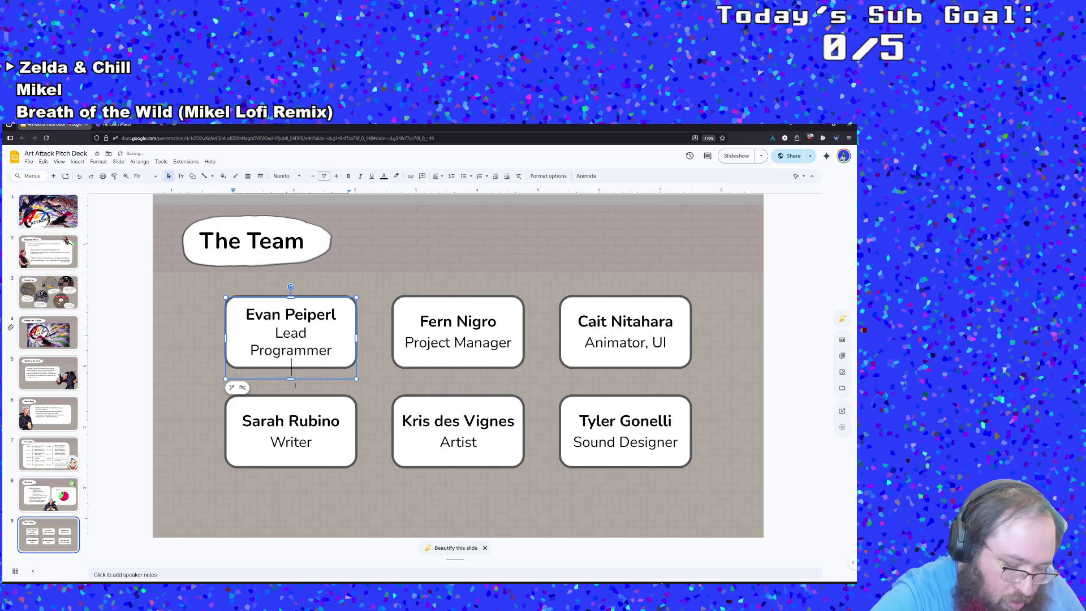
{"action": "type", "text": "solidp"}
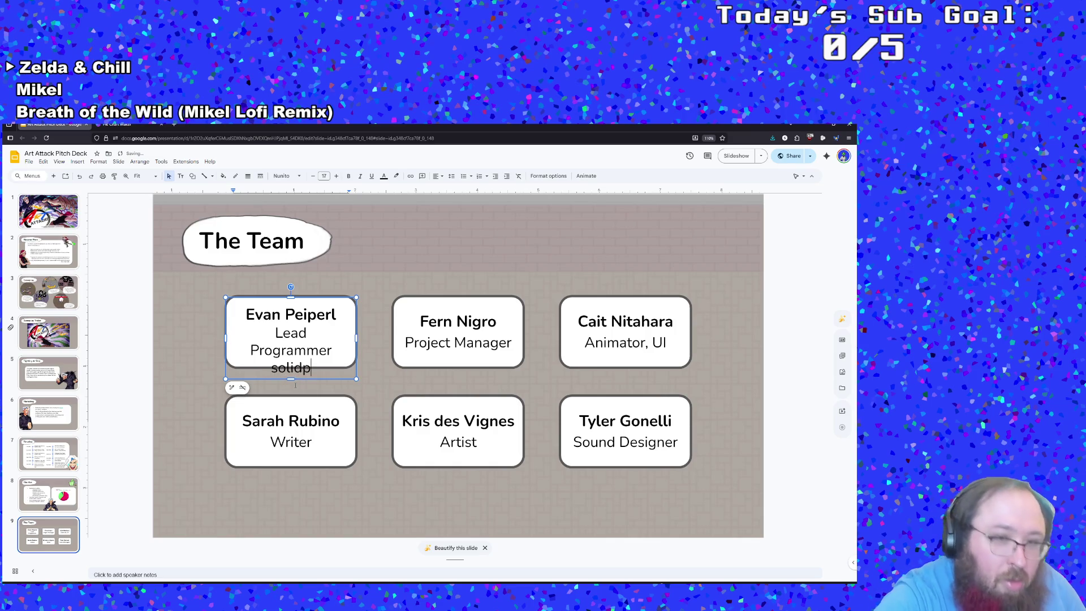
{"action": "type", "text": "lasmastu"}
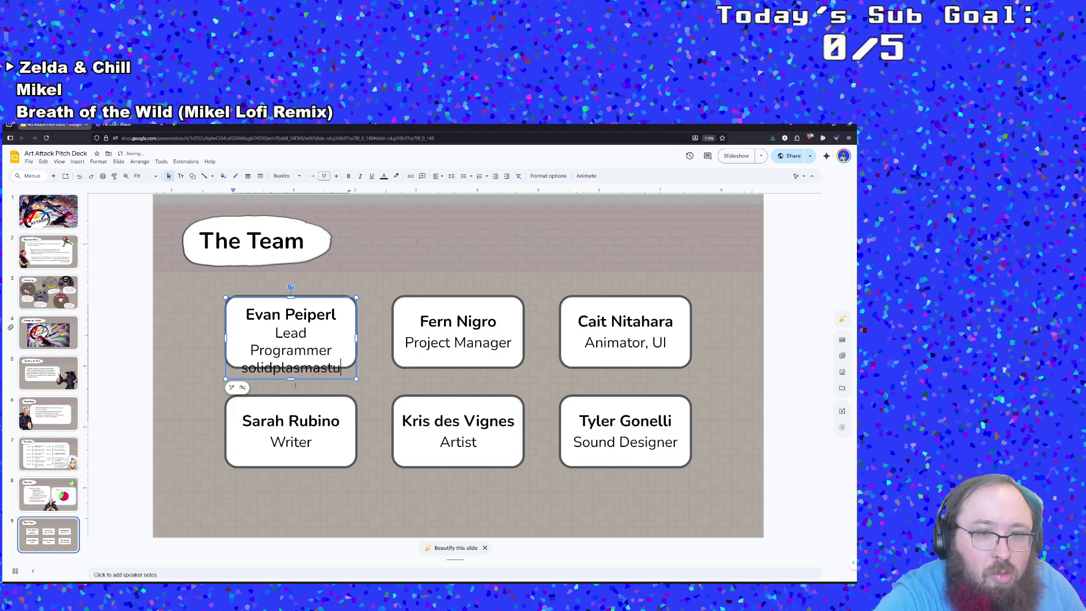
{"action": "type", "text": "dios.com/s"}
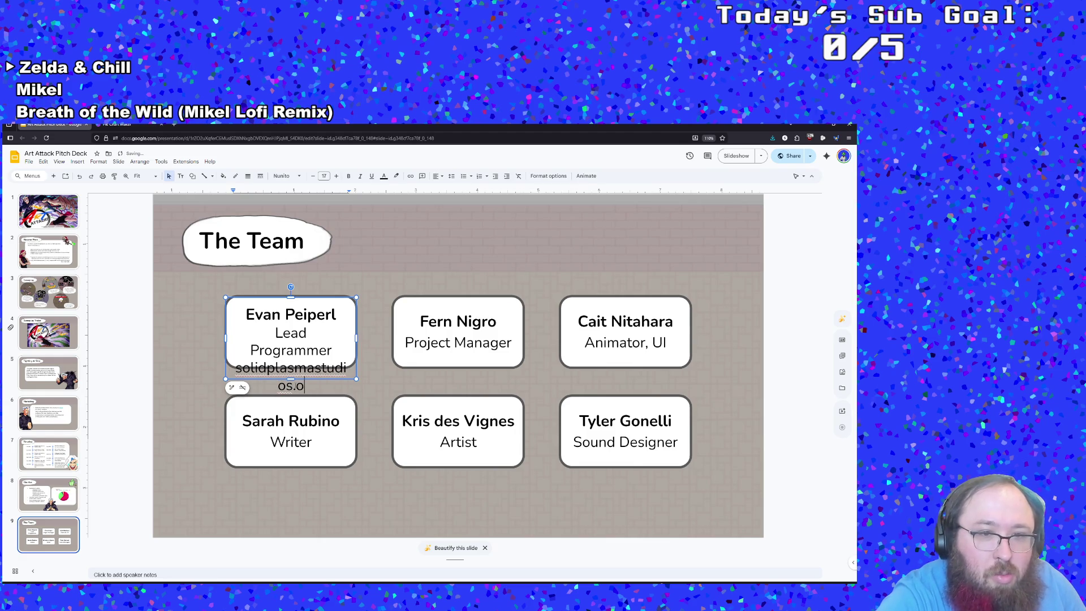
{"action": "key", "text": "BackSpace"}
{"action": "key", "text": "BackSpace"}
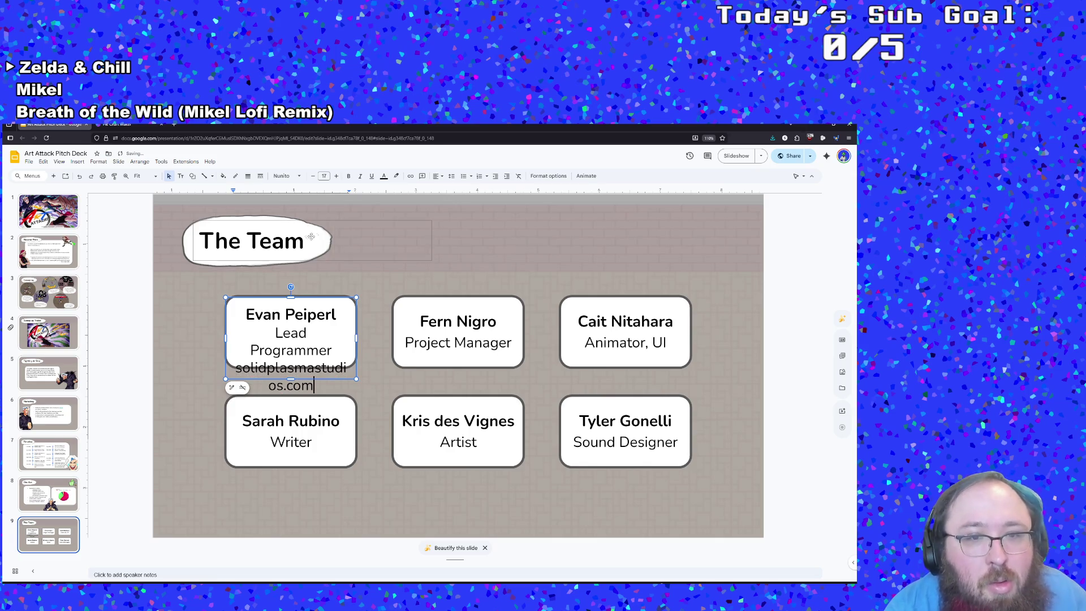
- Shrink the web address by five font-size steps, italicise it, and nudge the card text up
{"action": "key", "text": "shift+Left"}
{"action": "key", "text": "shift+Left"}
{"action": "key", "text": "shift+Left"}
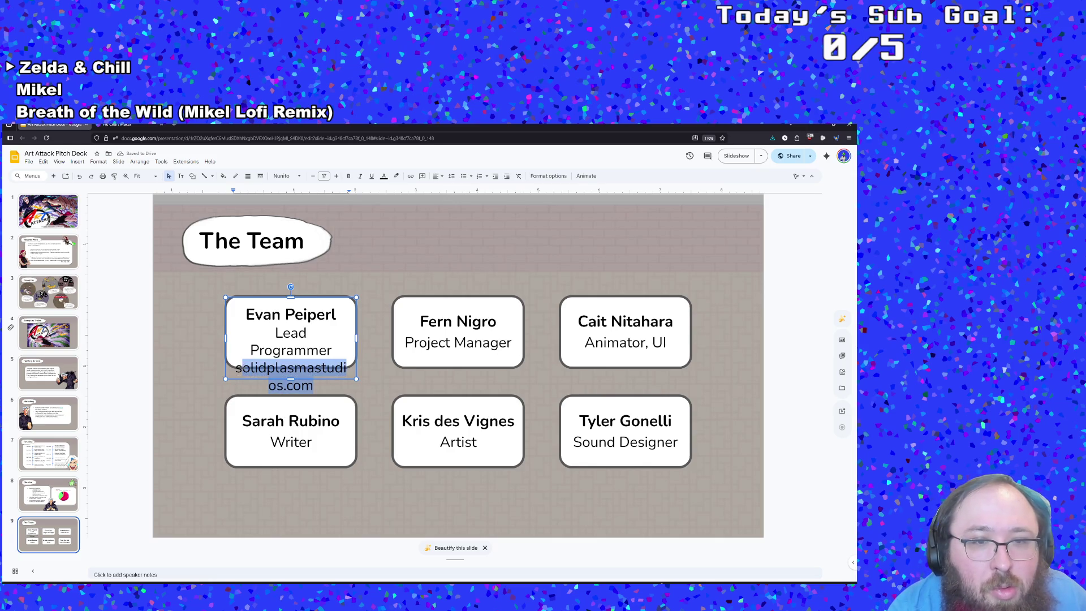
{"action": "left_click", "coordinate": [312, 176]}
{"action": "left_click", "coordinate": [311, 176]}
{"action": "left_click", "coordinate": [312, 176]}
{"action": "left_click", "coordinate": [312, 176]}
{"action": "left_click", "coordinate": [312, 176]}
{"action": "left_click", "coordinate": [311, 176]}
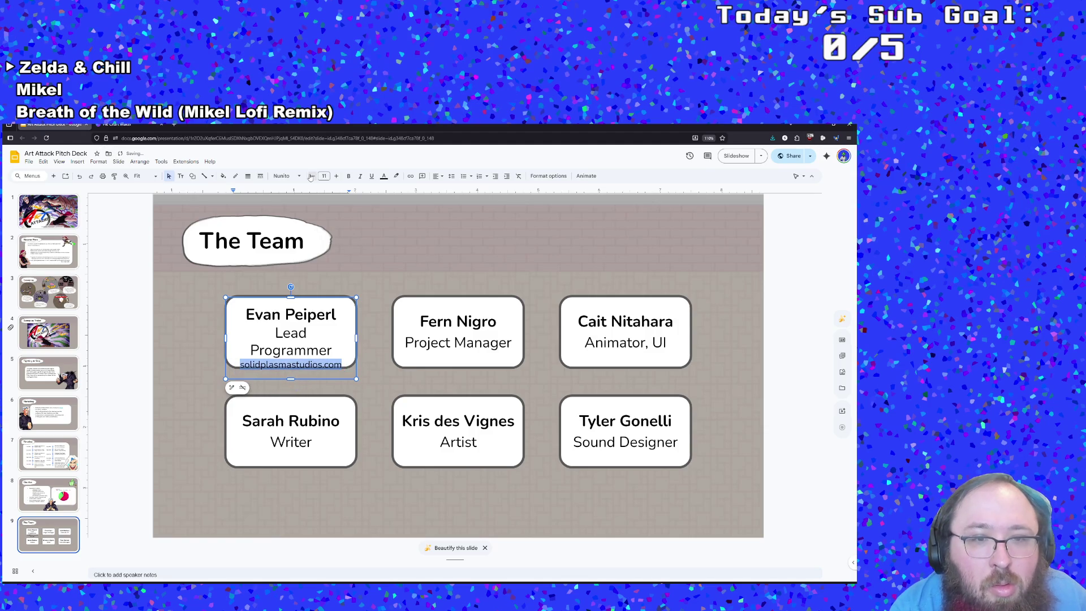
{"action": "left_click", "coordinate": [292, 365]}
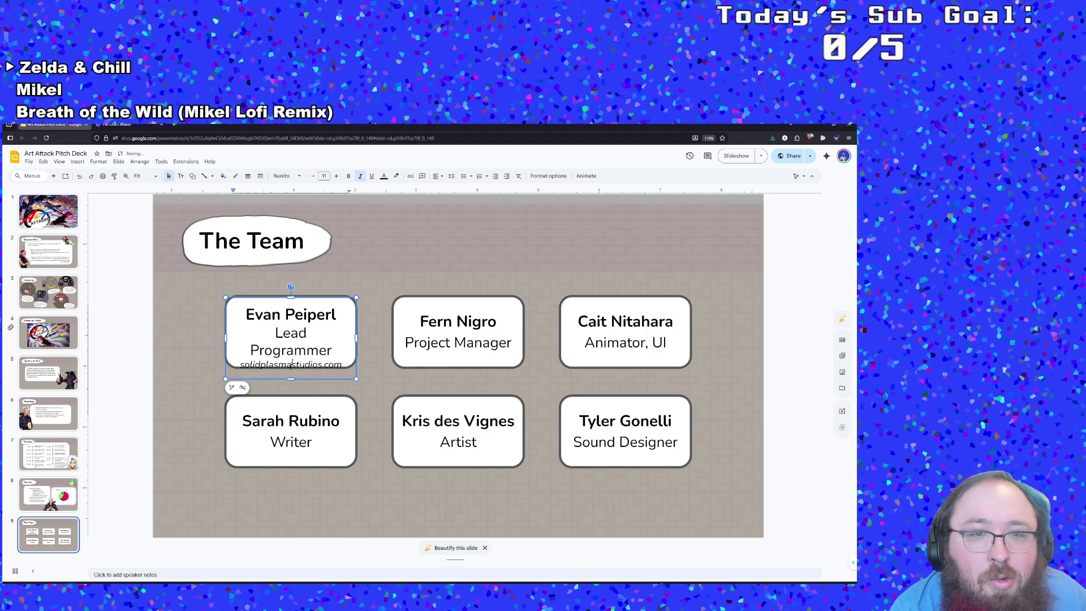
{"action": "left_click_drag", "start_coordinate": [302, 300], "coordinate": [302, 293]}
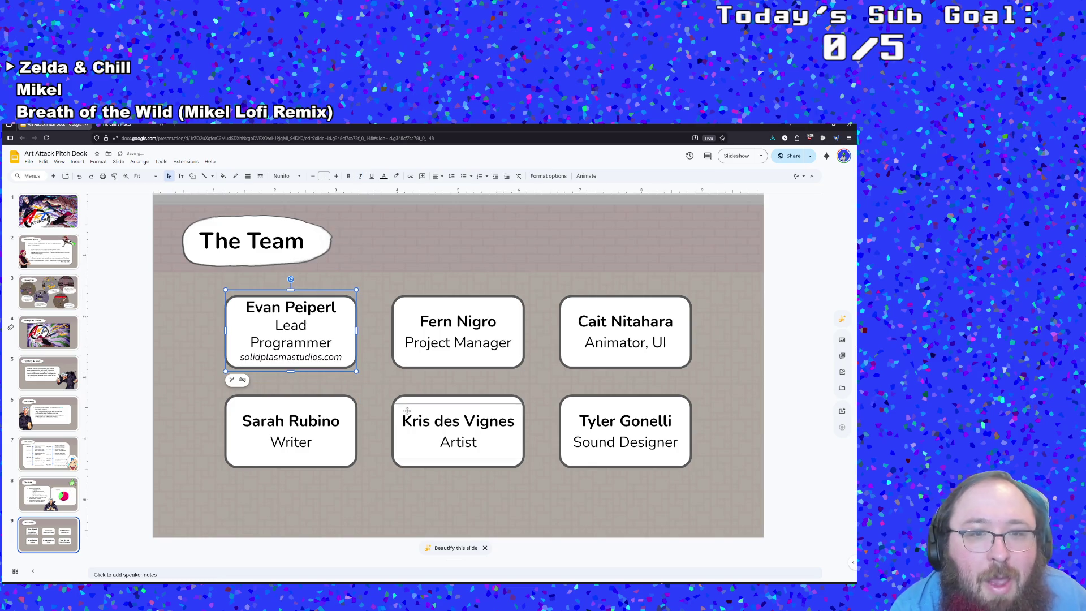
{"action": "left_click", "coordinate": [379, 374]}
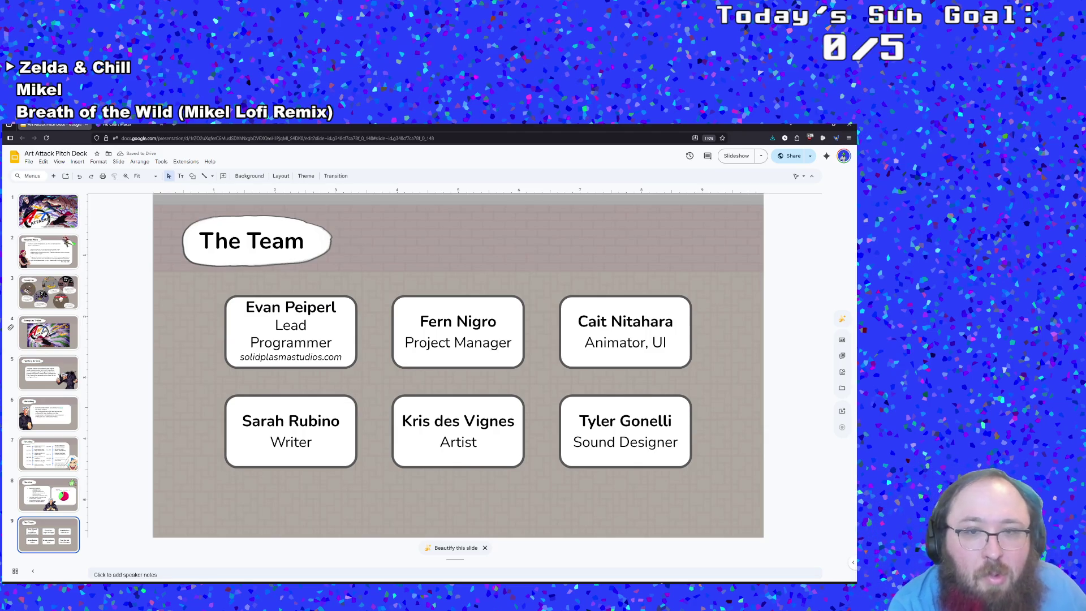
{"action": "left_click", "coordinate": [486, 325]}
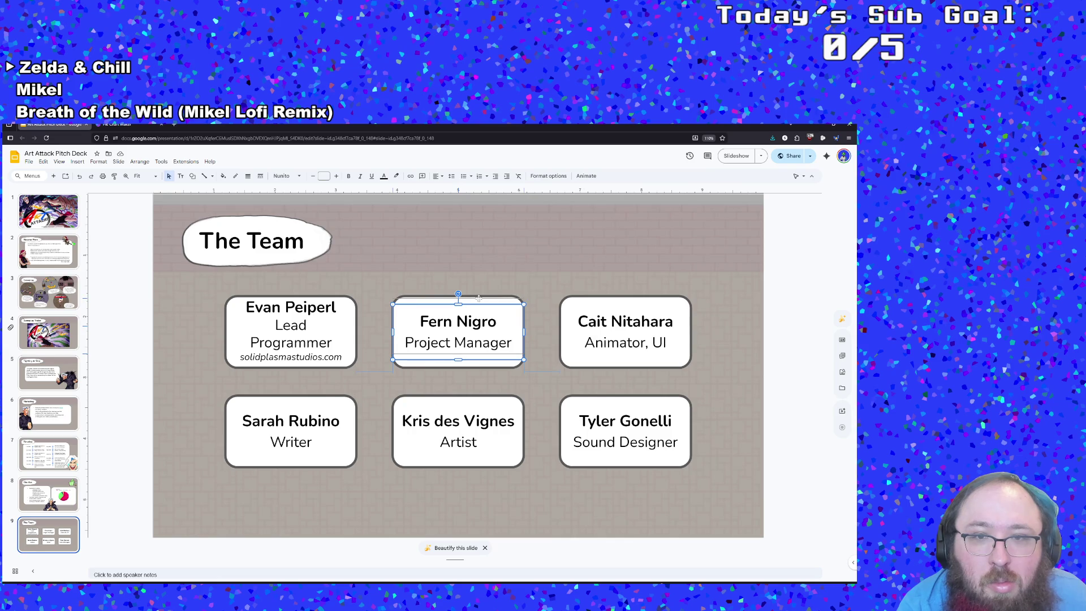
- Nudge the Project Manager text up, then go via slides 2 and 3 to Fighting AI Slop
{"action": "left_click_drag", "start_coordinate": [478, 298], "coordinate": [479, 292]}
{"action": "left_click", "coordinate": [451, 387]}
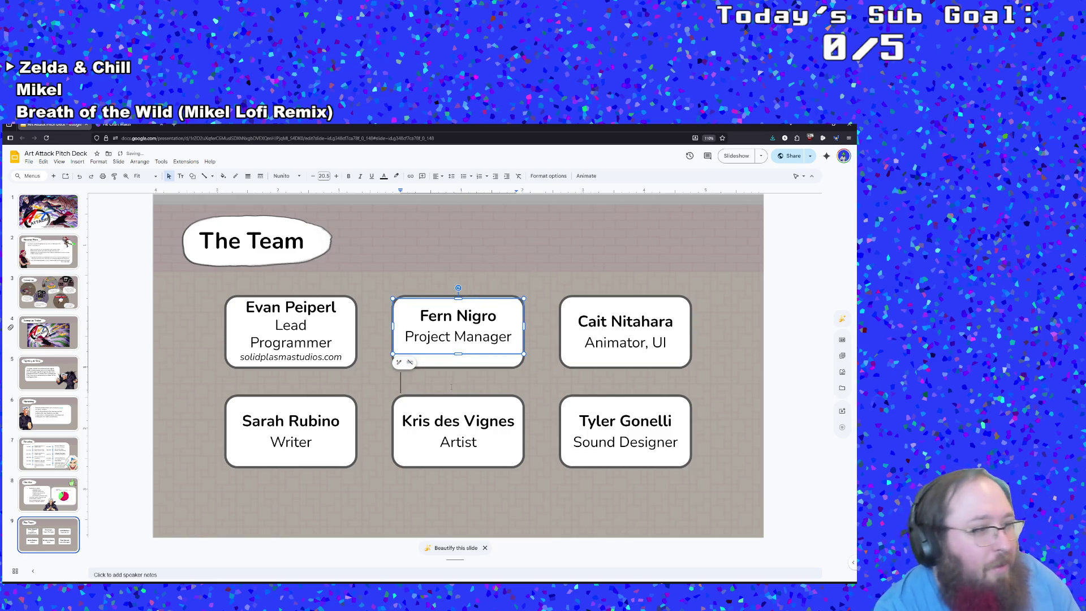
{"action": "left_click", "coordinate": [58, 260]}
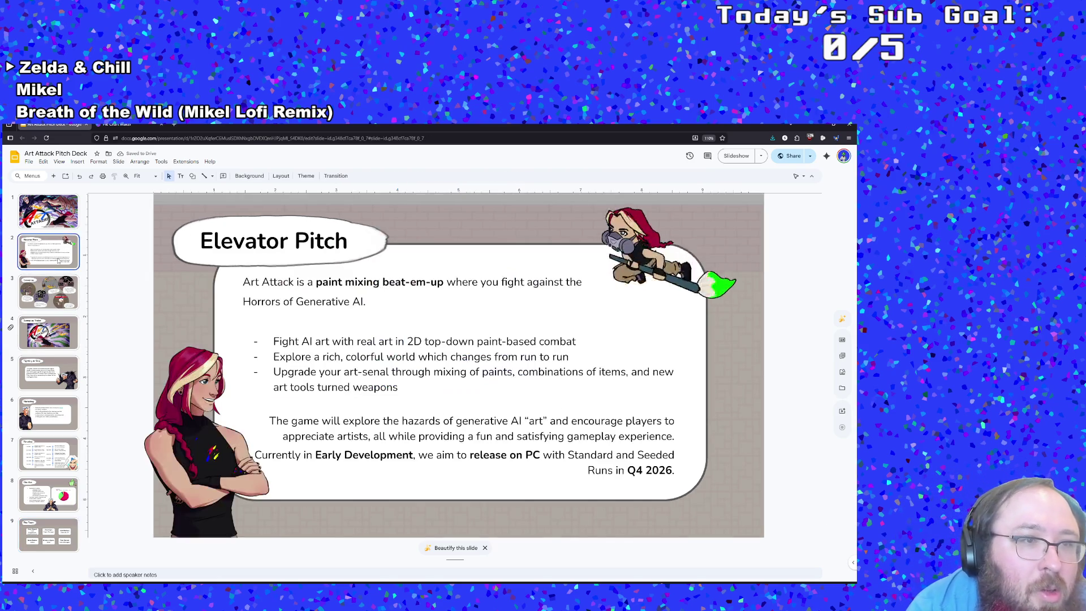
{"action": "left_click", "coordinate": [51, 300]}
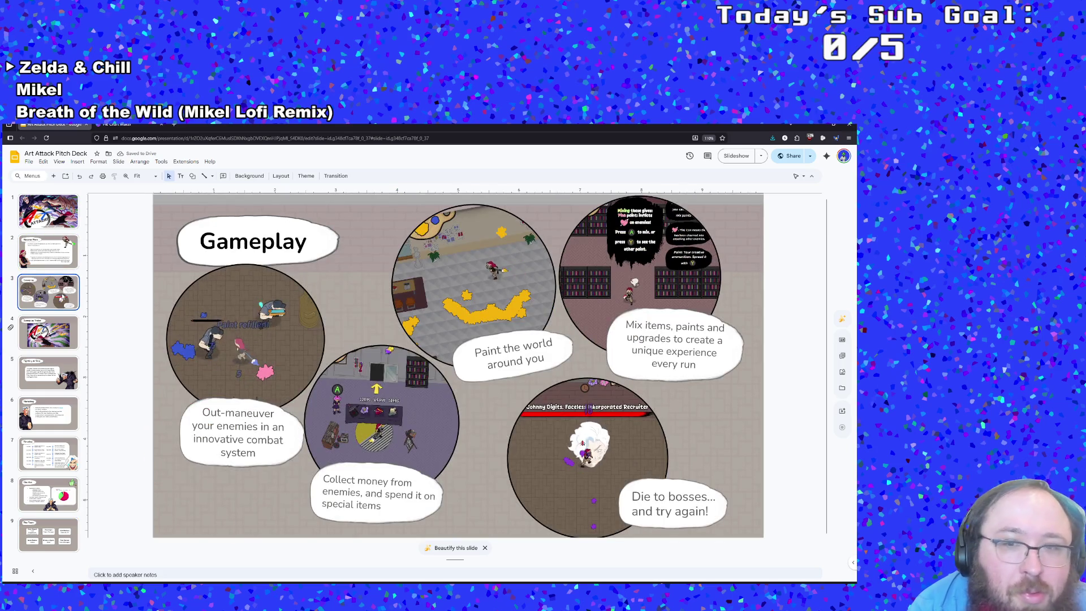
{"action": "left_click", "coordinate": [64, 362]}
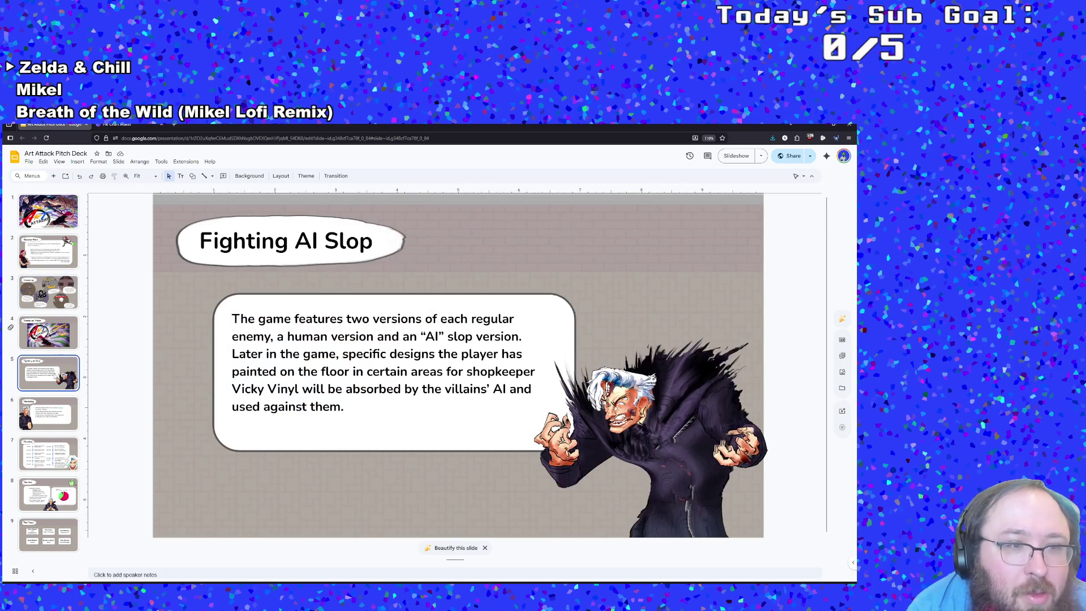
{"action": "left_click", "coordinate": [403, 428]}
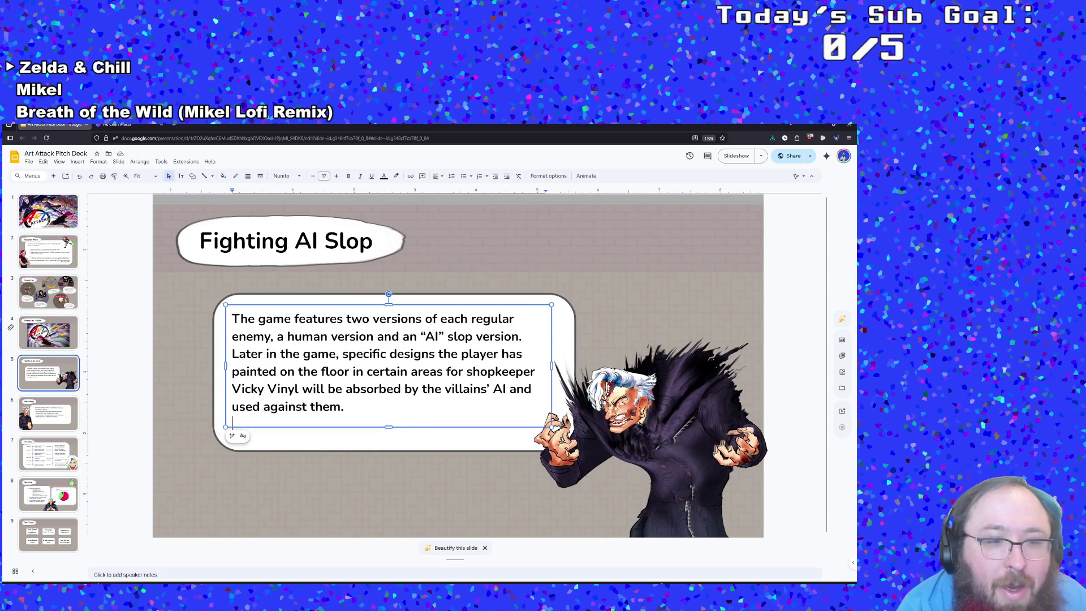
{"action": "left_click", "coordinate": [287, 481]}
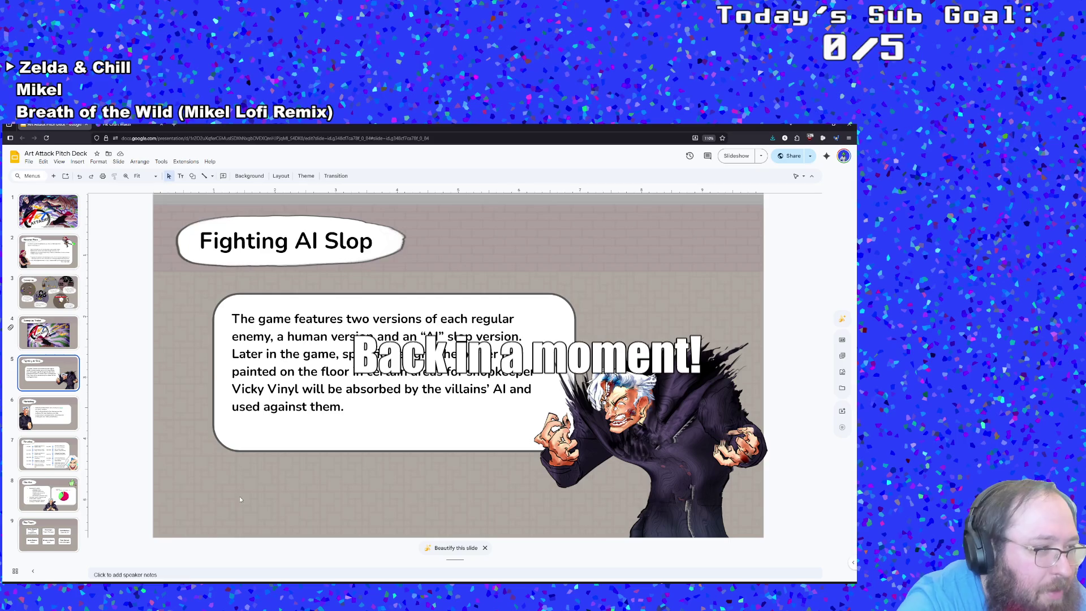
- Switch briefly to the OBS Studio window and back to the pitch deck slides
{"action": "left_click", "coordinate": [71, 574]}
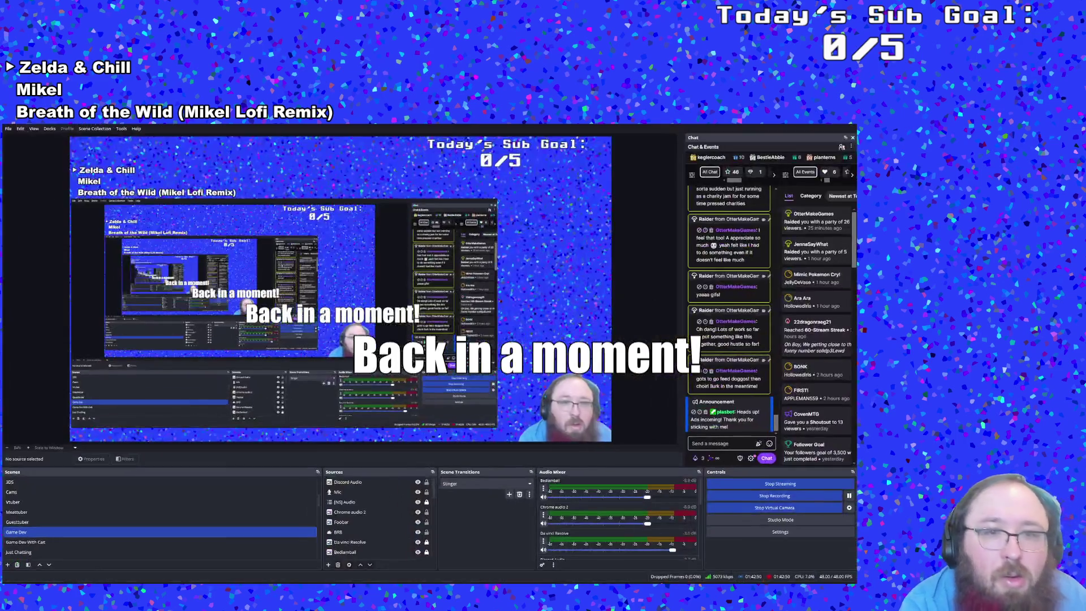
{"action": "left_click", "coordinate": [71, 574]}
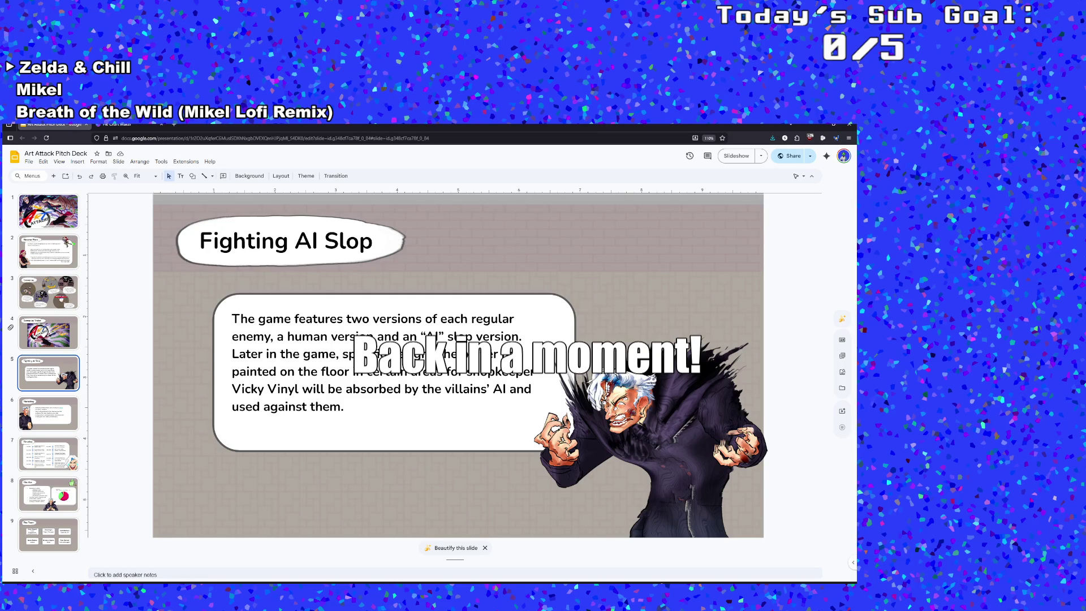
{"action": "key", "text": "alt+Tab"}
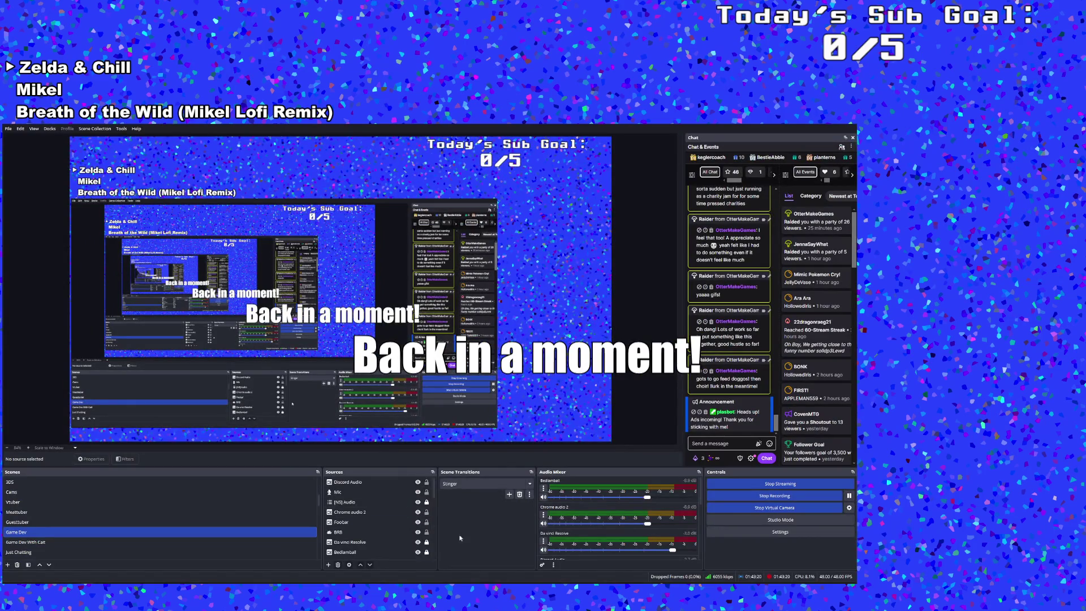
{"action": "key", "text": "alt+Tab"}
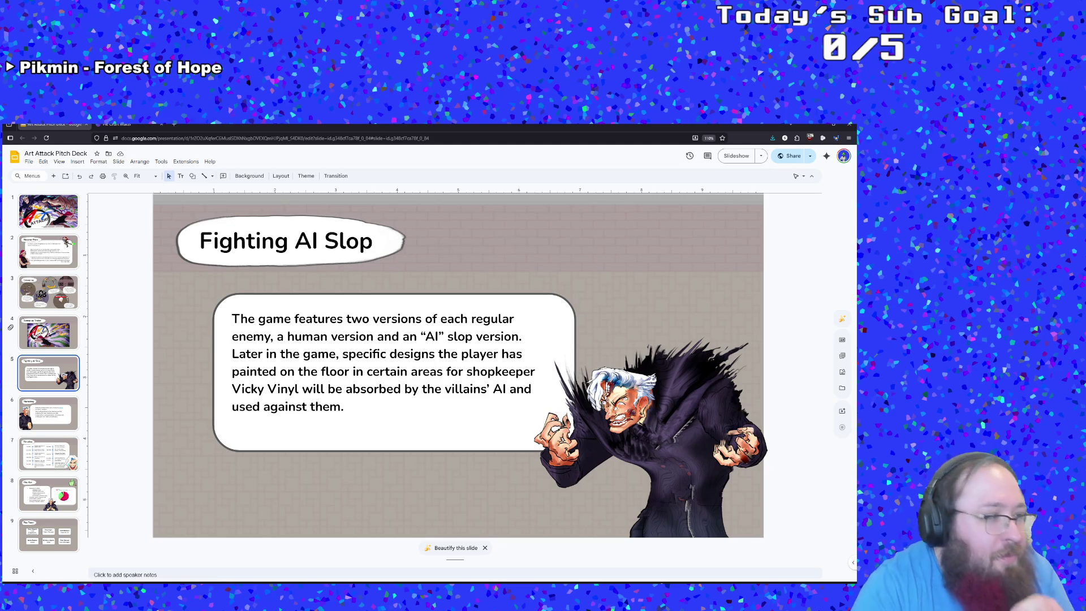
- Open the Insert menu on the Fighting AI Slop slide
{"action": "left_click", "coordinate": [77, 161]}
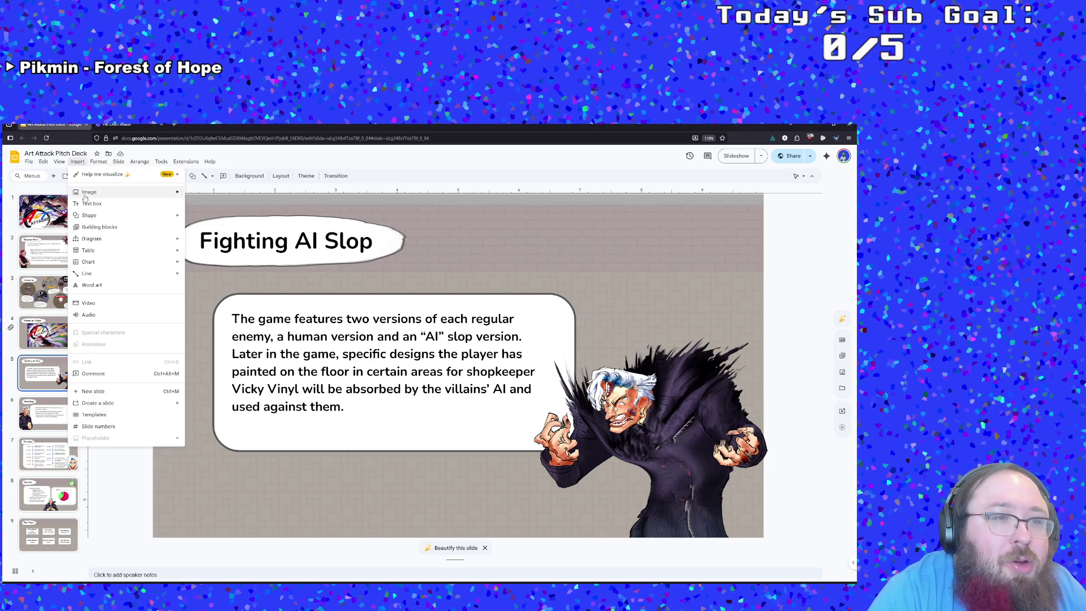
- Open the Image > Drive picker and search Drive for 'enemy'
{"action": "mouse_move", "coordinate": [176, 194]}
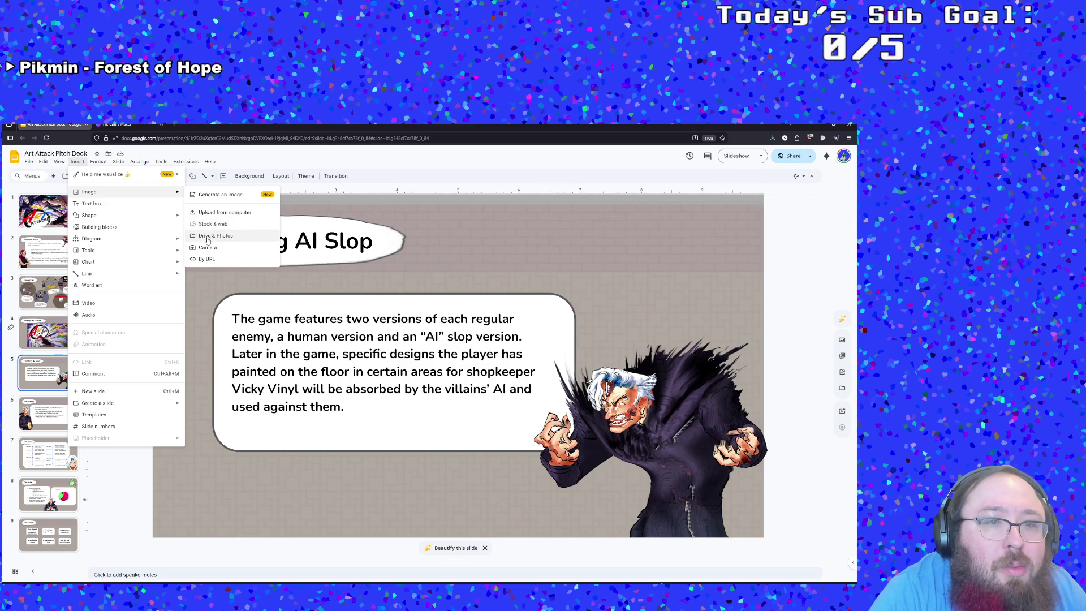
{"action": "left_click", "coordinate": [208, 237]}
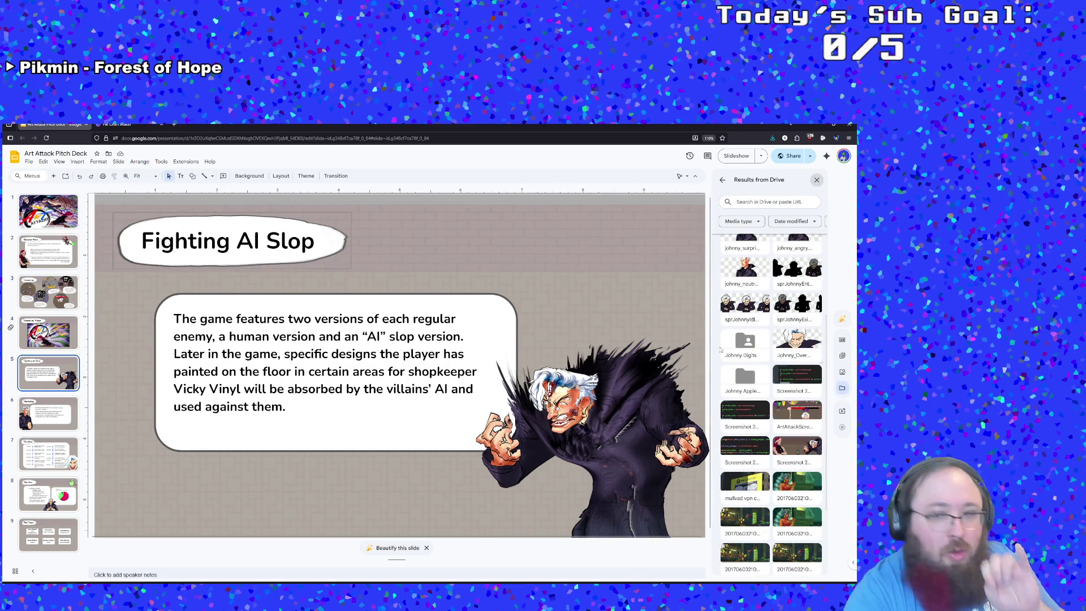
{"action": "scroll", "coordinate": [791, 288], "scroll_direction": "up", "scroll_amount": 3}
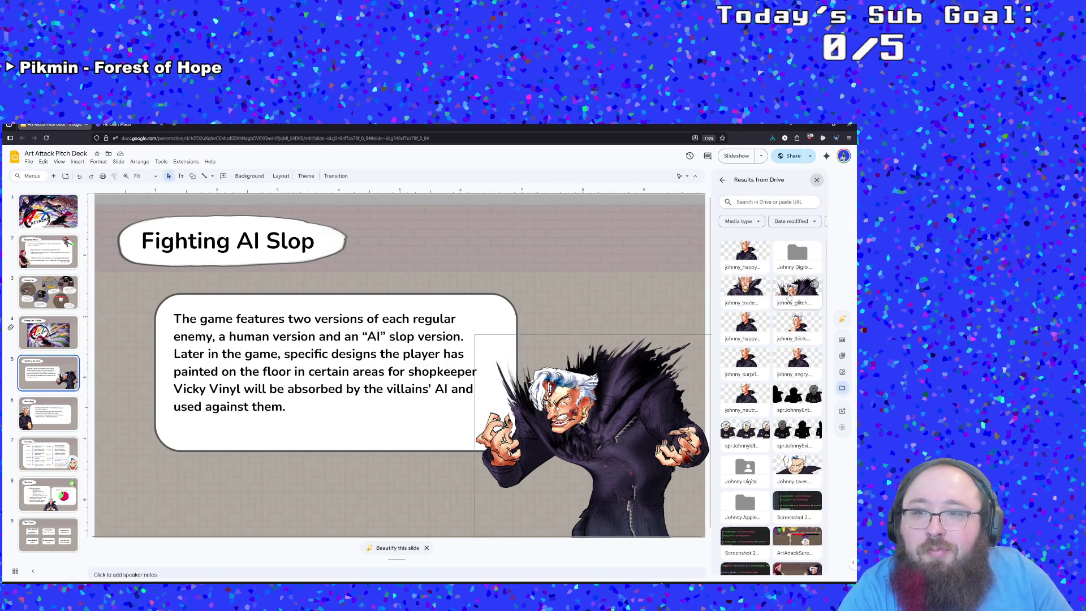
{"action": "scroll", "coordinate": [791, 289], "scroll_direction": "down", "scroll_amount": 1}
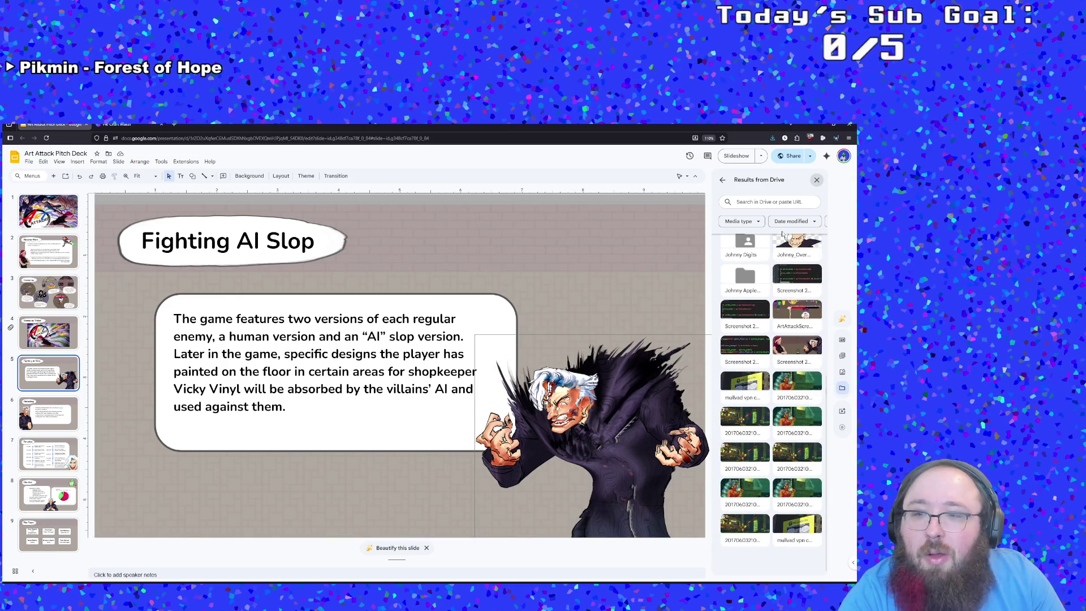
{"action": "scroll", "coordinate": [778, 266], "scroll_direction": "up", "scroll_amount": 1}
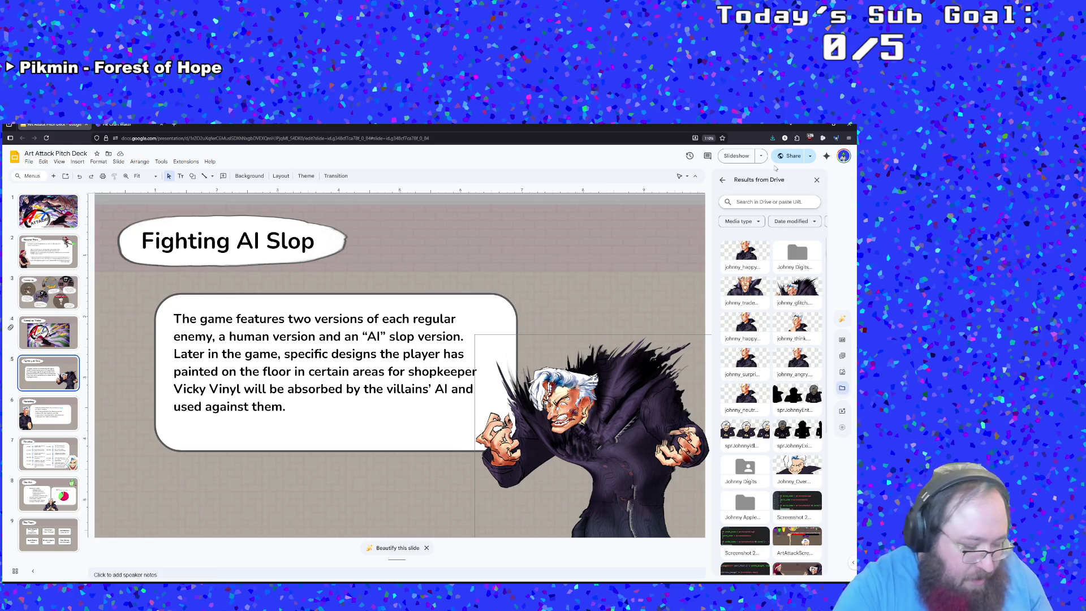
{"action": "type", "text": "se"}
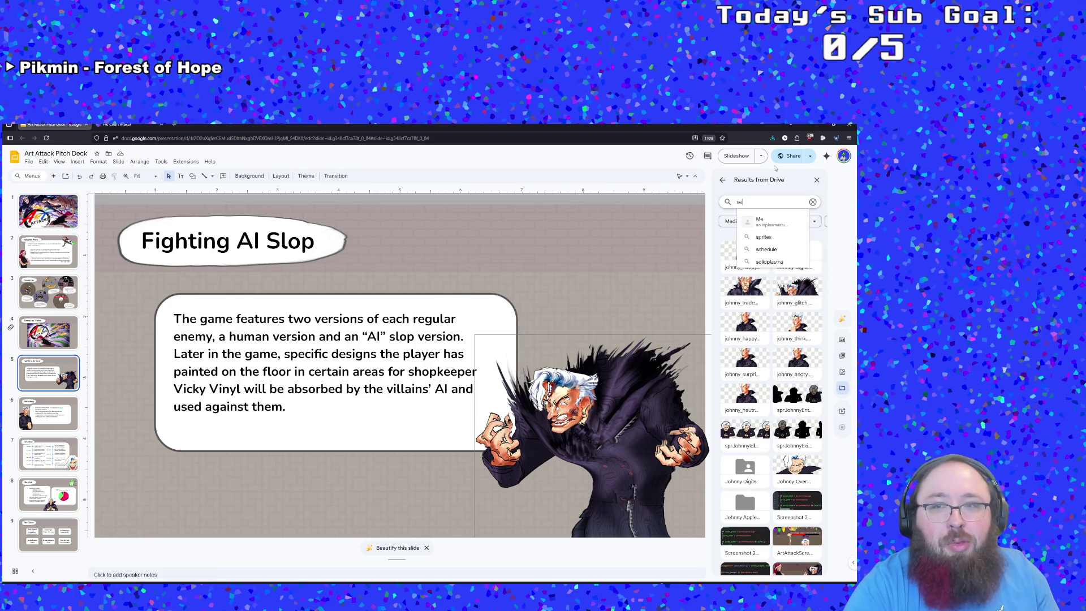
{"action": "type", "text": "cu"}
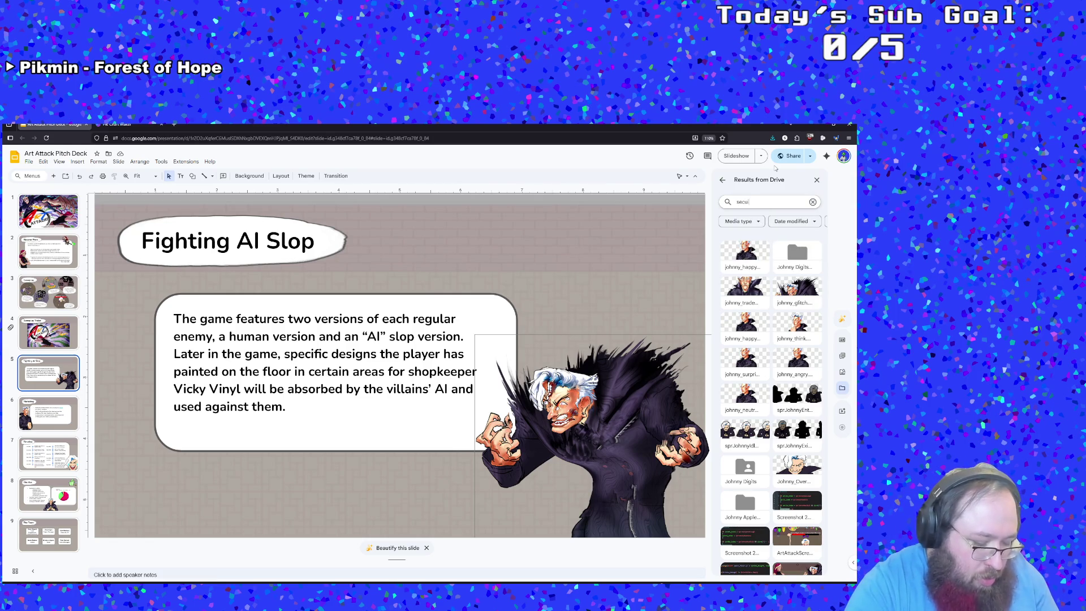
{"action": "key", "text": "BackSpace"}
{"action": "key", "text": "BackSpace"}
{"action": "key", "text": "BackSpace"}
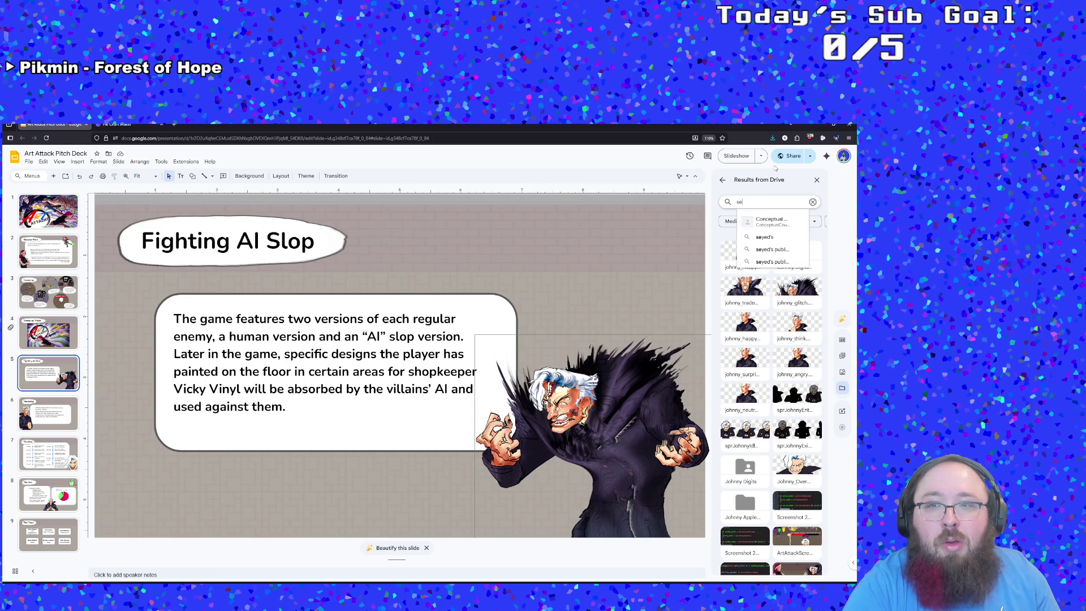
{"action": "type", "text": "enemy"}
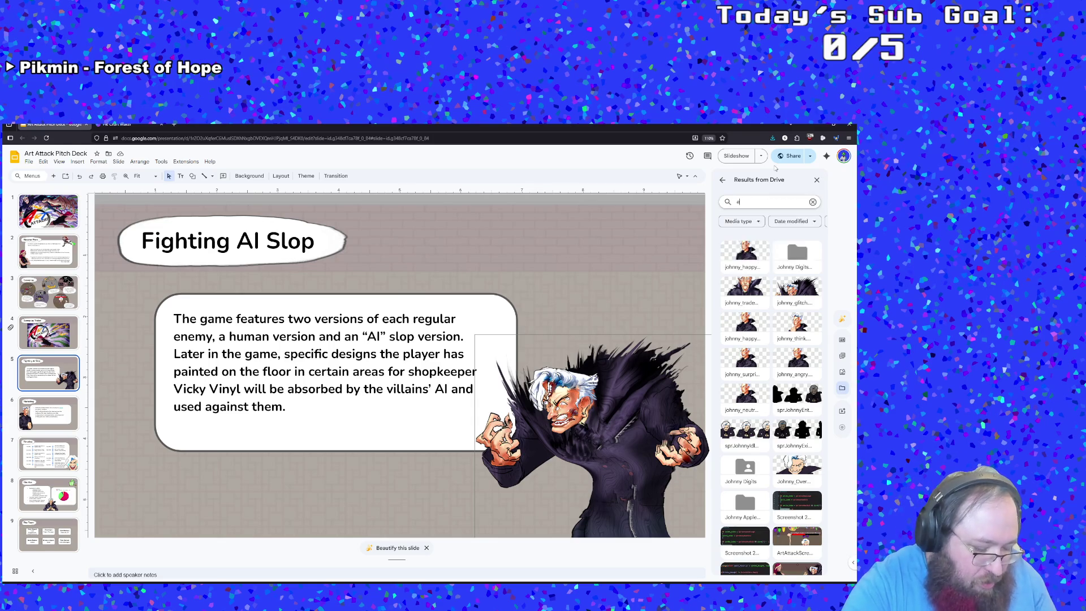
{"action": "key", "text": "Return"}
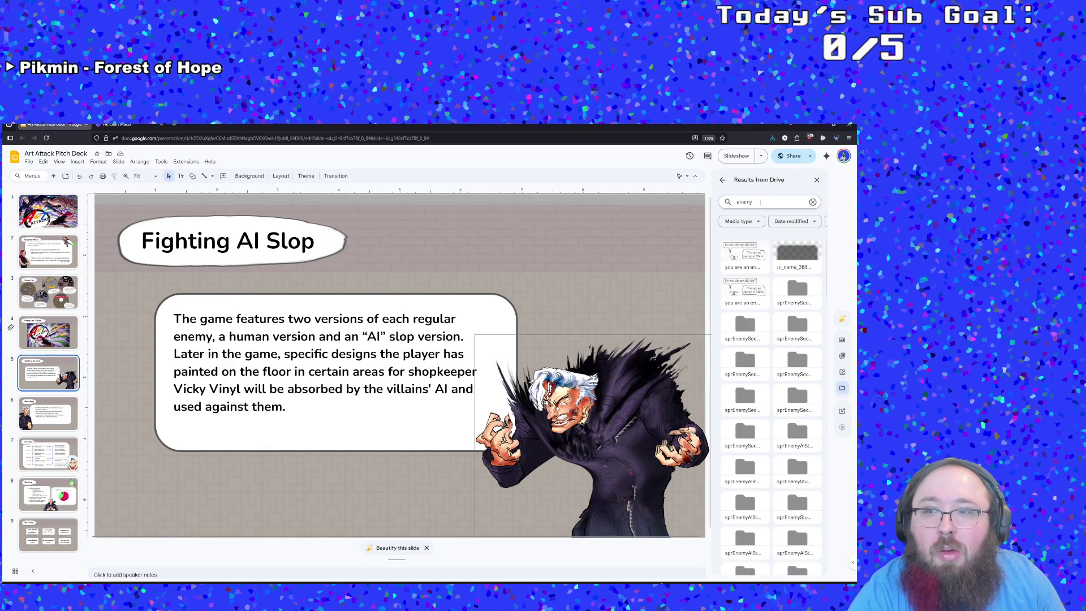
- Refine the Drive search to 'sprEnemy' and then 'sprEnemyAI', which returns nothing
{"action": "type", "text": "S"}
{"action": "key", "text": "BackSpace"}
{"action": "key", "text": "BackSpace"}
{"action": "key", "text": "BackSpace"}
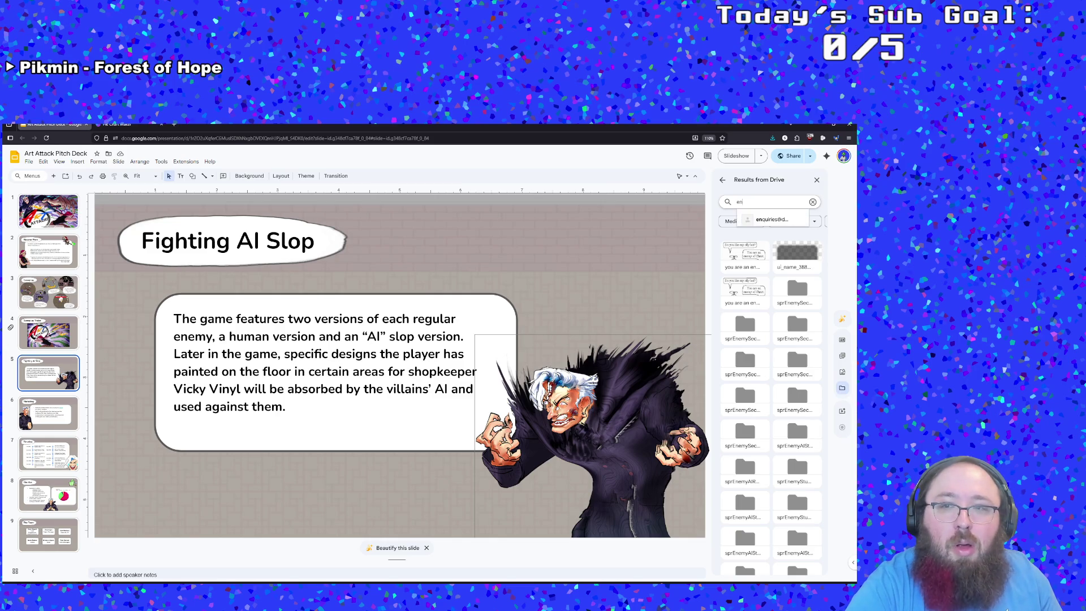
{"action": "type", "text": "sprEnemy"}
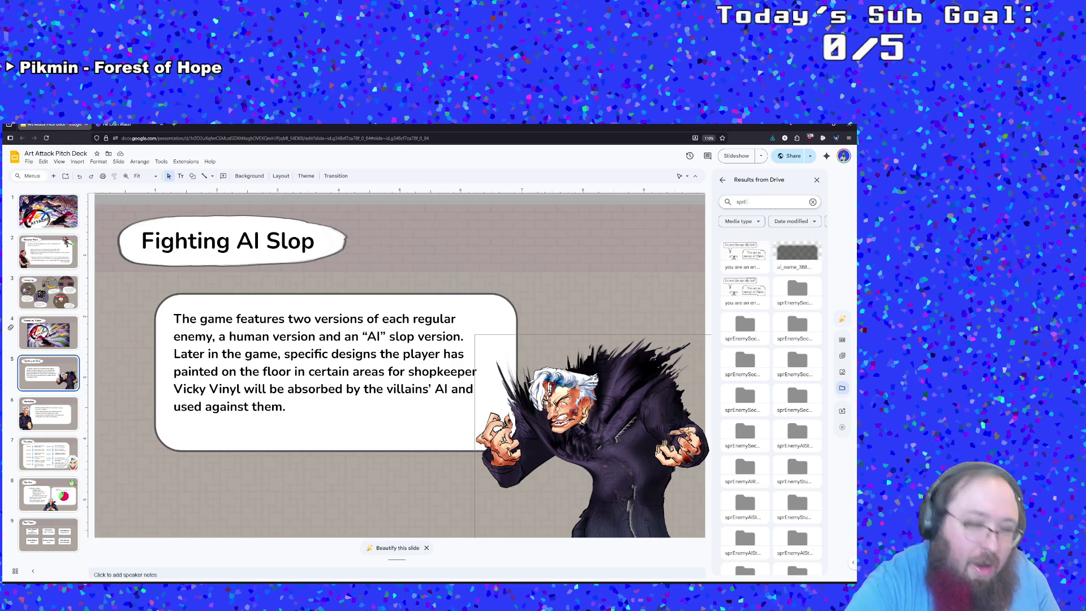
{"action": "key", "text": "Return"}
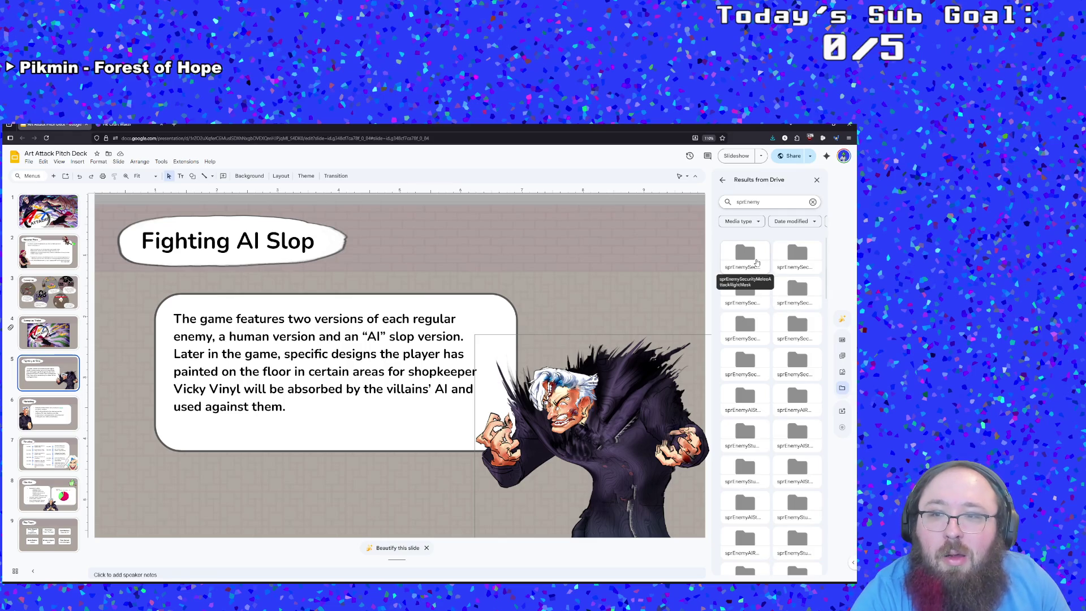
{"action": "scroll", "coordinate": [757, 263], "scroll_direction": "down", "scroll_amount": 5}
{"action": "scroll", "coordinate": [757, 265], "scroll_direction": "down", "scroll_amount": 4}
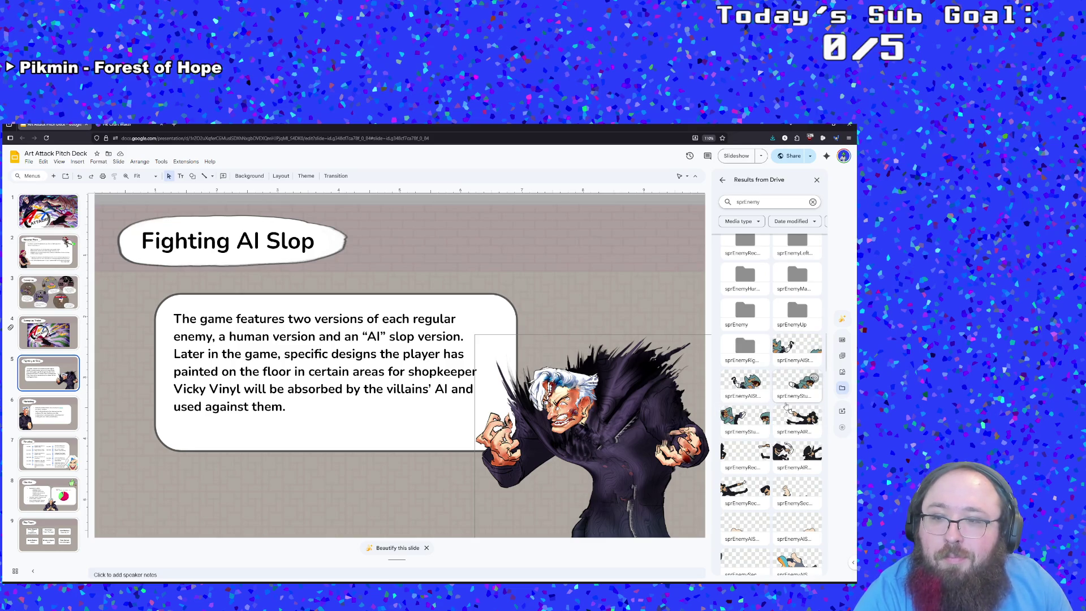
{"action": "left_click", "coordinate": [765, 202]}
{"action": "type", "text": "AI"}
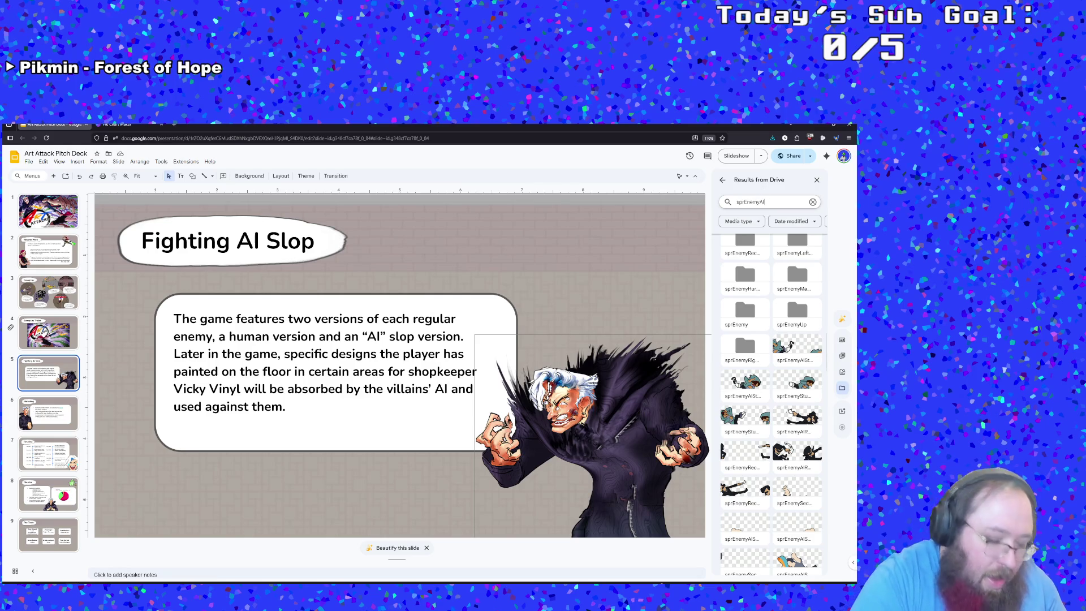
{"action": "key", "text": "Return"}
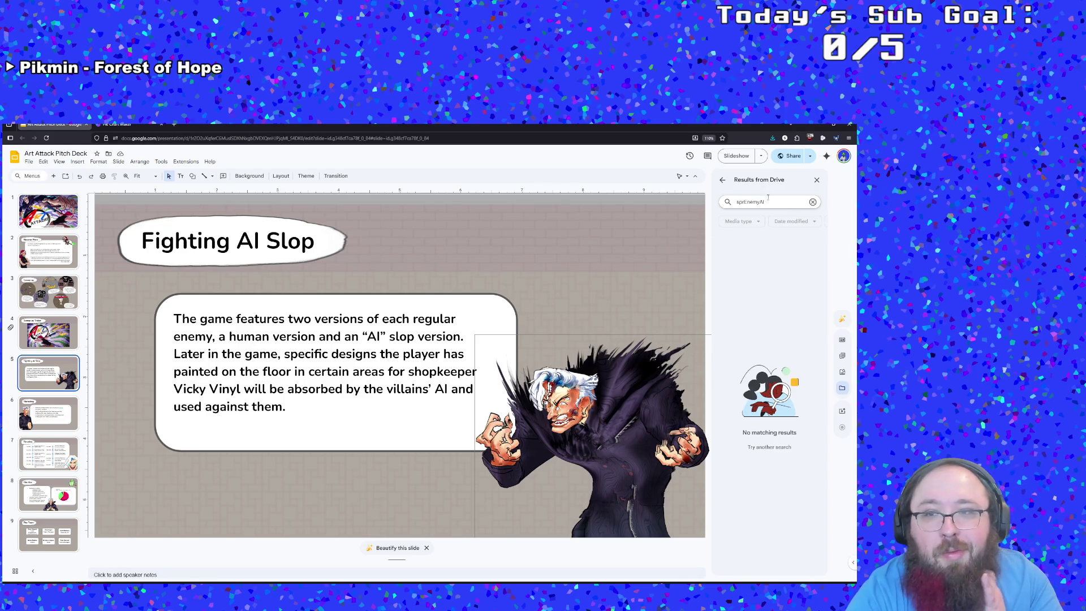
{"action": "key", "text": "ctrl+a"}
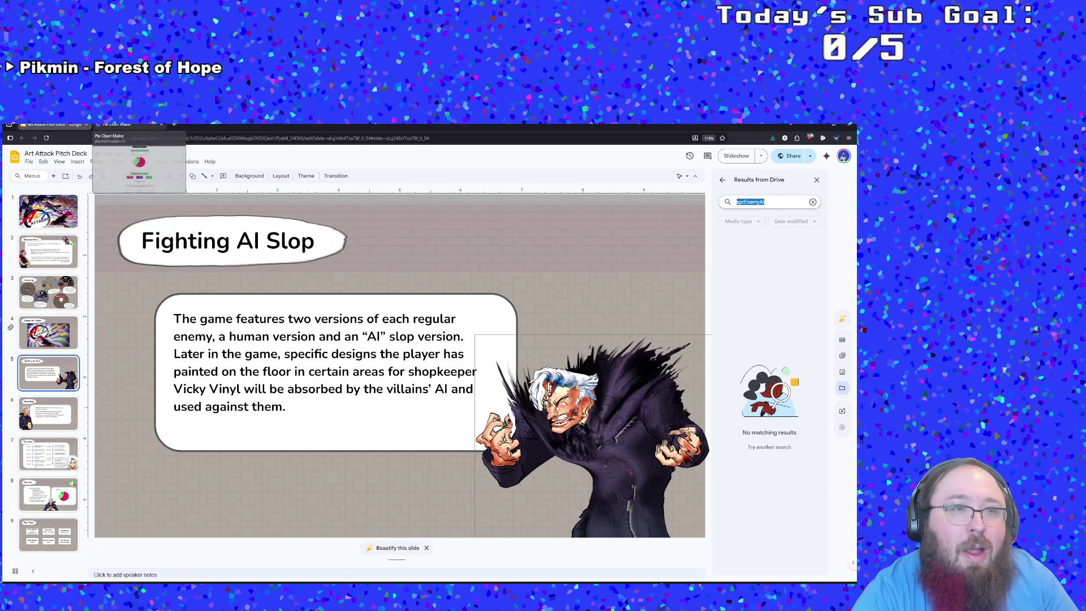
{"action": "left_click", "coordinate": [119, 124]}
- Search DuckDuckGo for 'gifmaker' and open Ezgif's Animated GIF Maker file upload dialog
{"action": "left_click", "coordinate": [118, 138]}
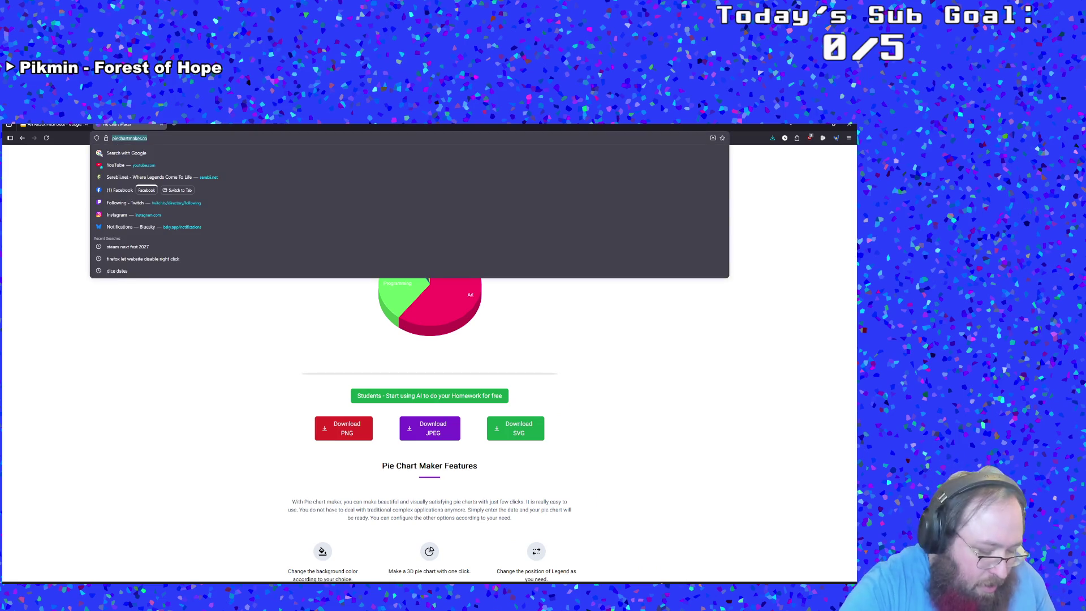
{"action": "type", "text": "gif"}
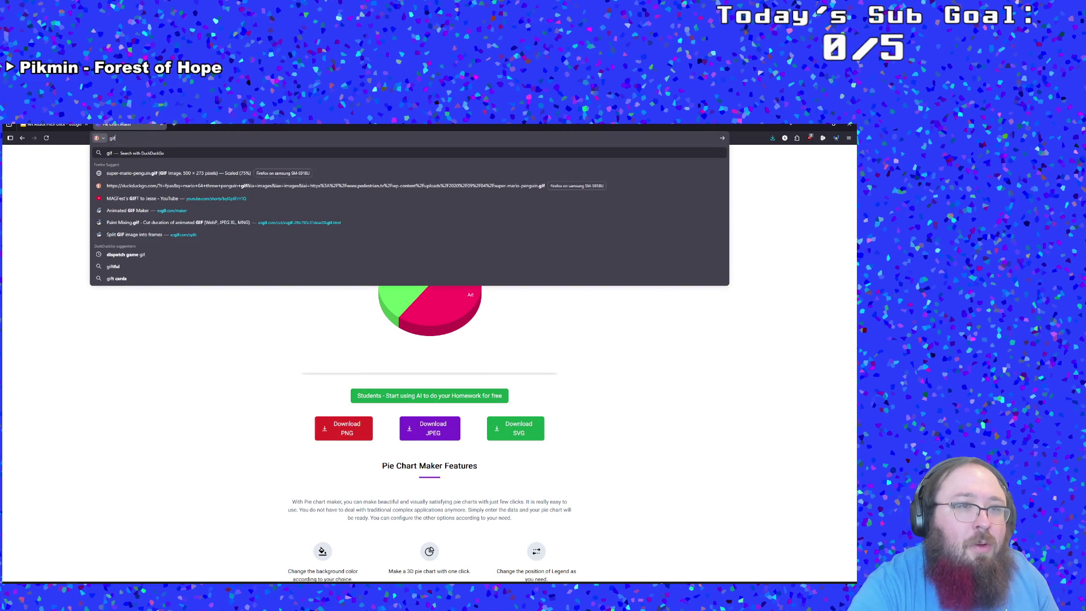
{"action": "type", "text": "maker"}
{"action": "key", "text": "Return"}
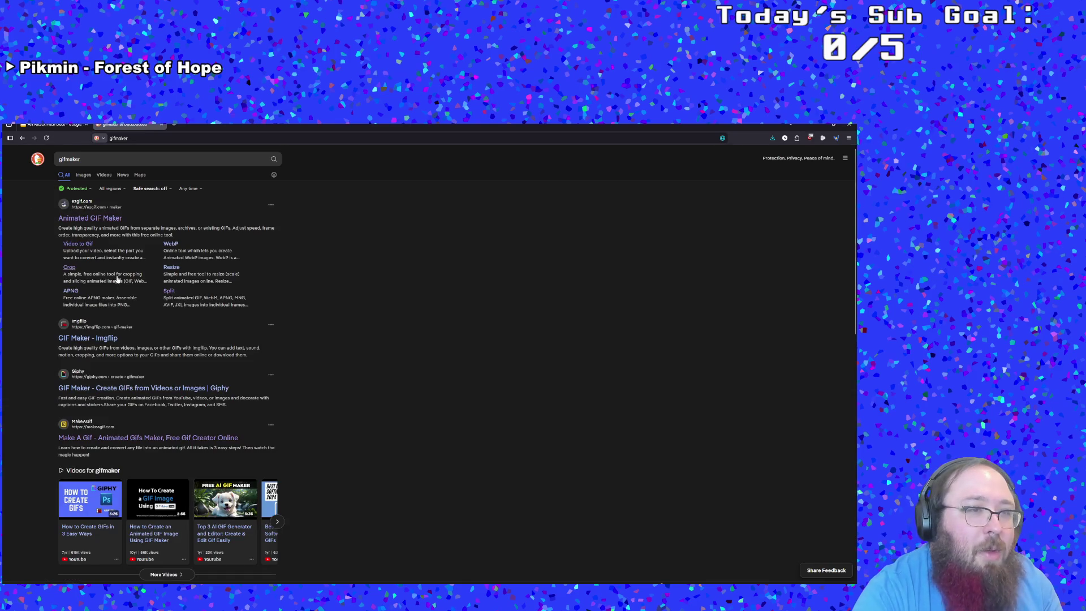
{"action": "left_click", "coordinate": [96, 224]}
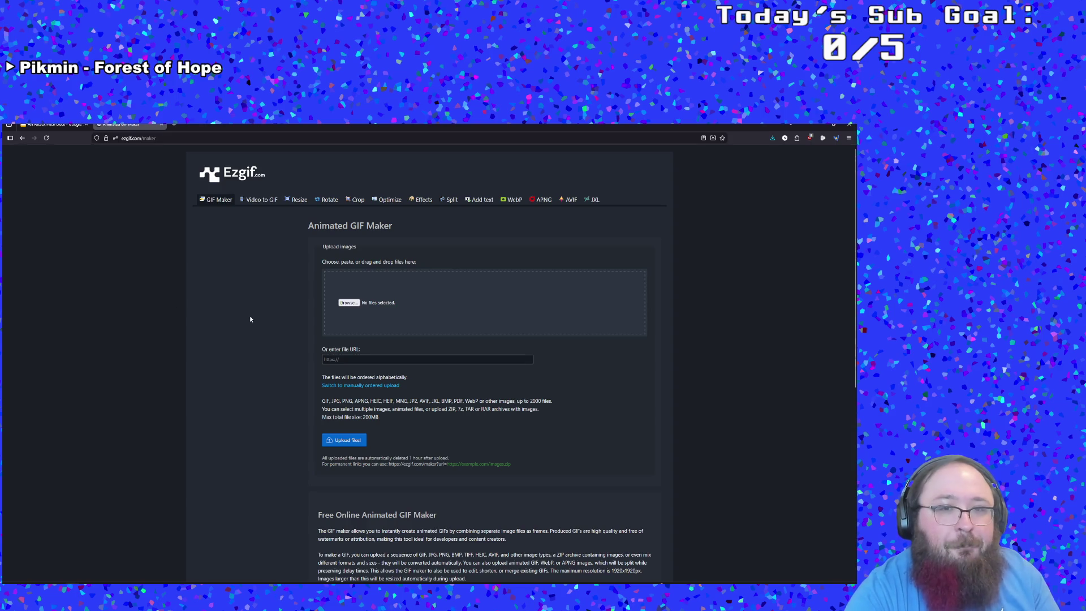
{"action": "left_click", "coordinate": [349, 303]}
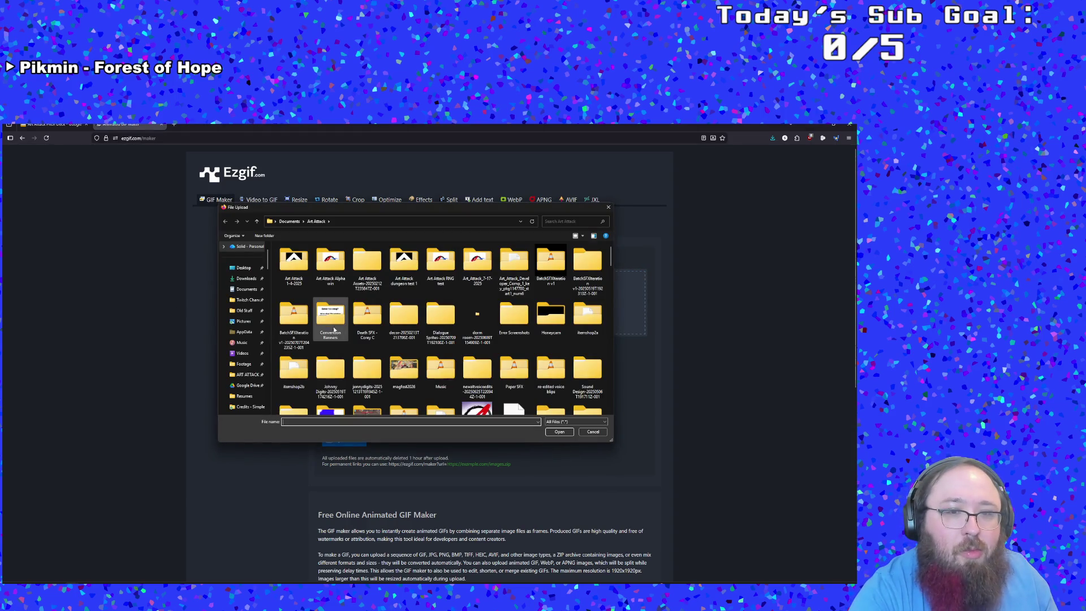
- Navigate the file picker up to the Art-Attack project's sprites folder
{"action": "scroll", "coordinate": [267, 311], "scroll_direction": "up", "scroll_amount": 1}
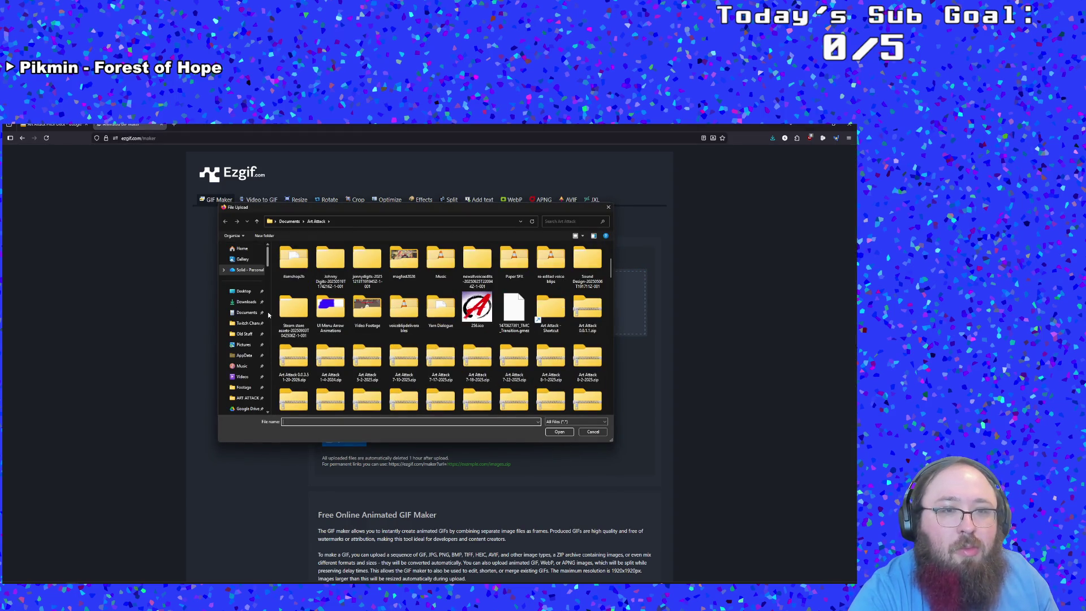
{"action": "left_click", "coordinate": [243, 249]}
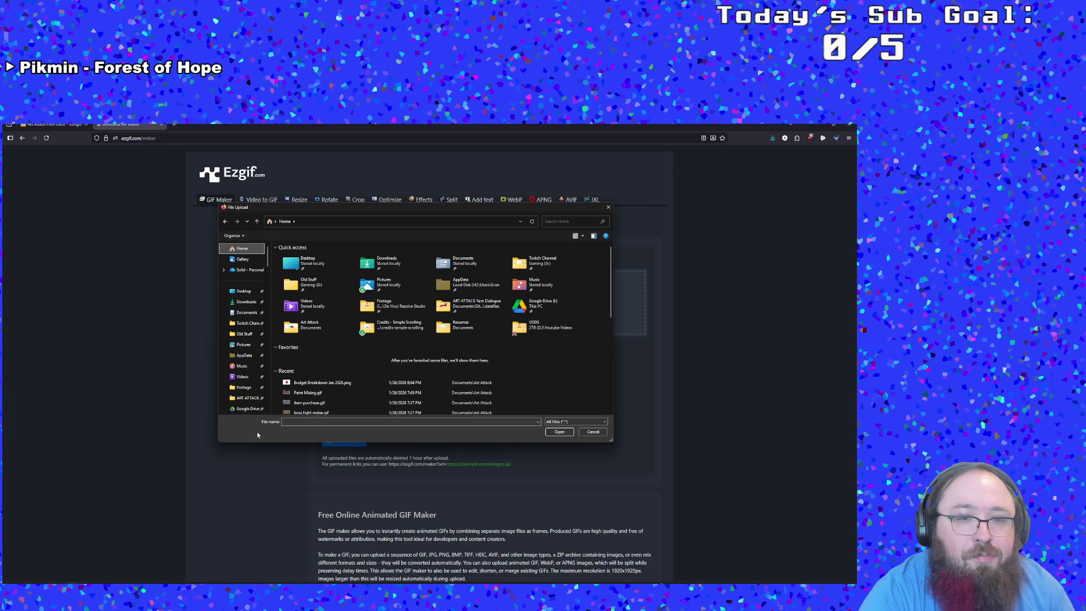
{"action": "scroll", "coordinate": [254, 405], "scroll_direction": "down", "scroll_amount": 1}
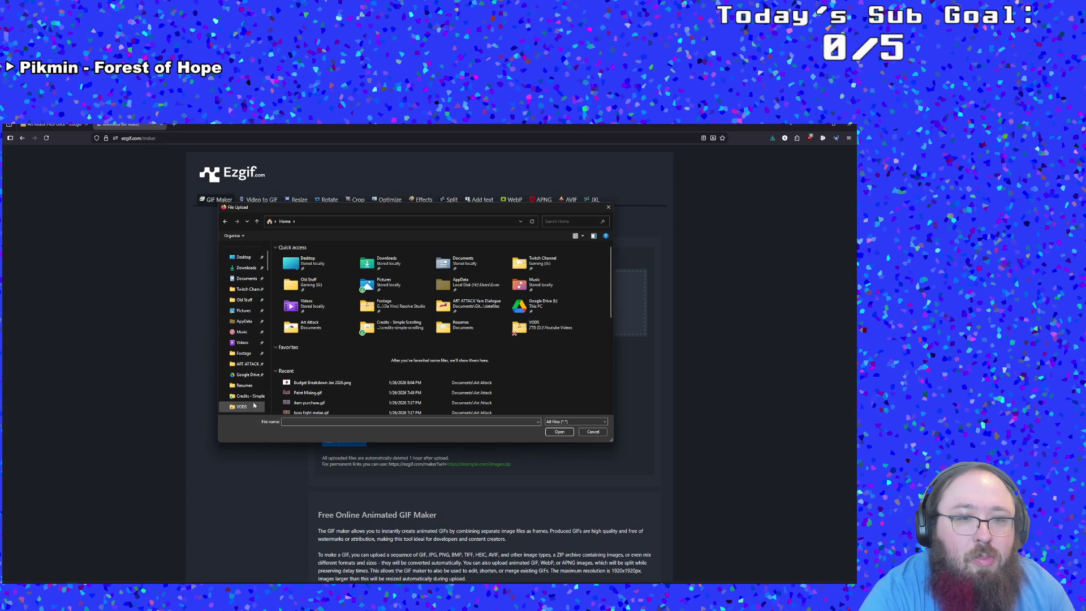
{"action": "left_click", "coordinate": [249, 366]}
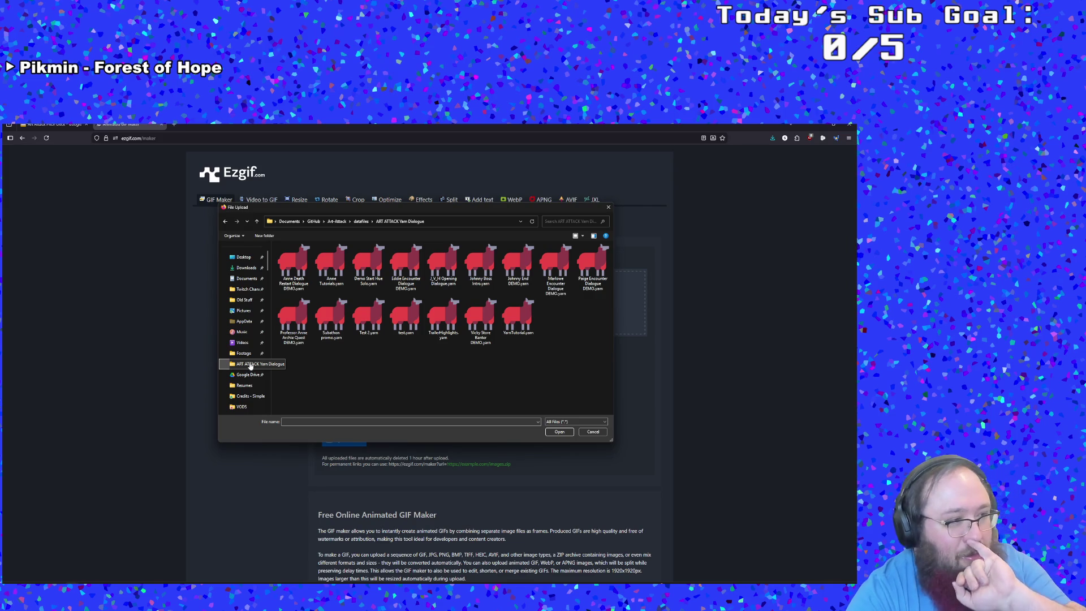
{"action": "left_click", "coordinate": [361, 222]}
{"action": "left_click", "coordinate": [339, 222]}
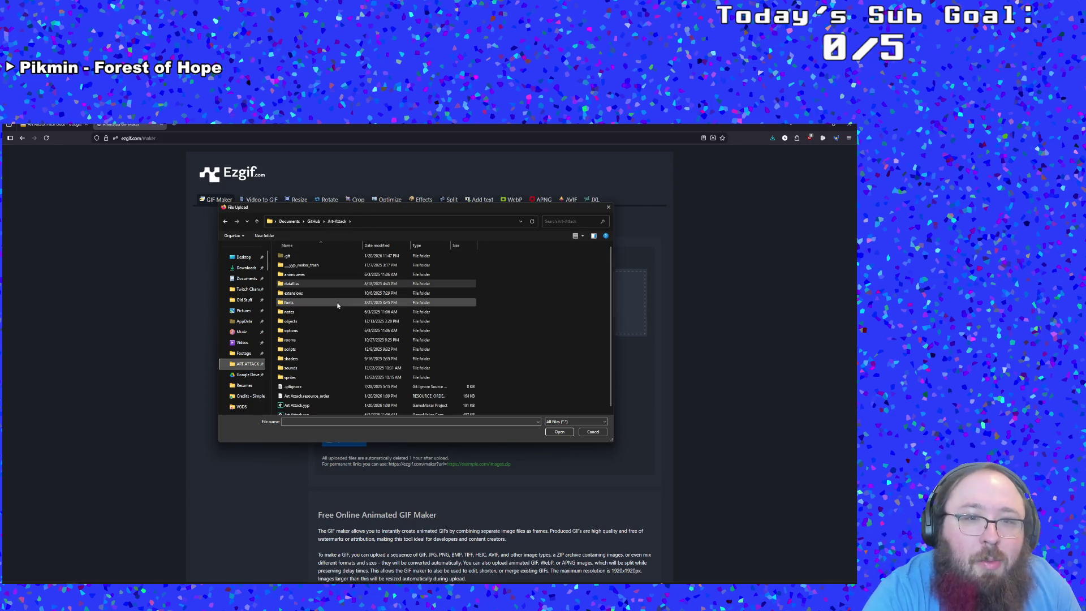
{"action": "double_click", "coordinate": [291, 377]}
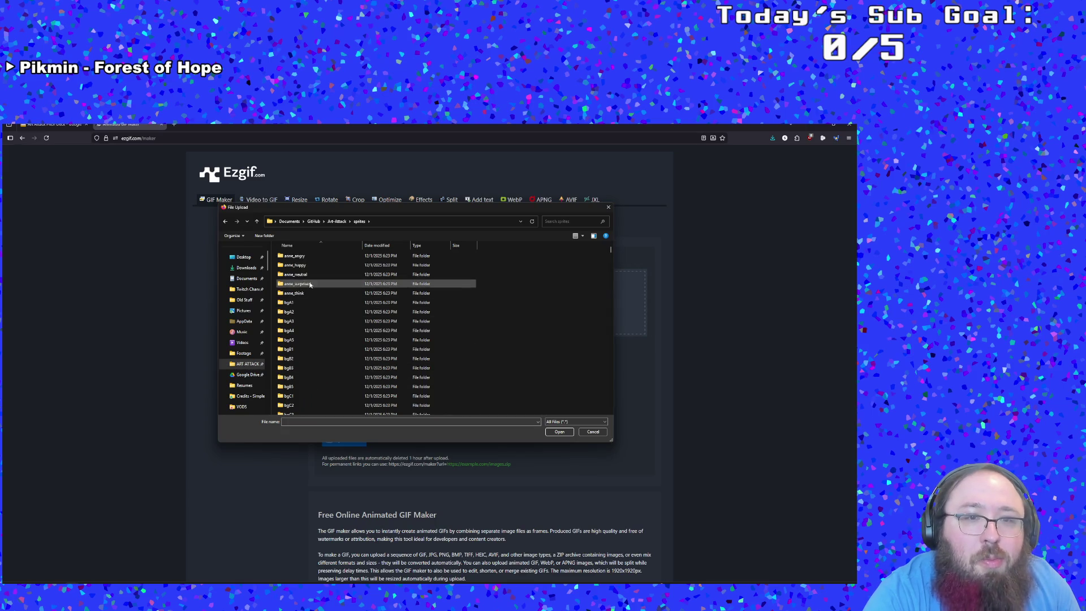
- Search 'Sec', open sprEnemyAISecurityRangedAttackLeft and select its five frame PNGs
{"action": "left_click", "coordinate": [549, 221]}
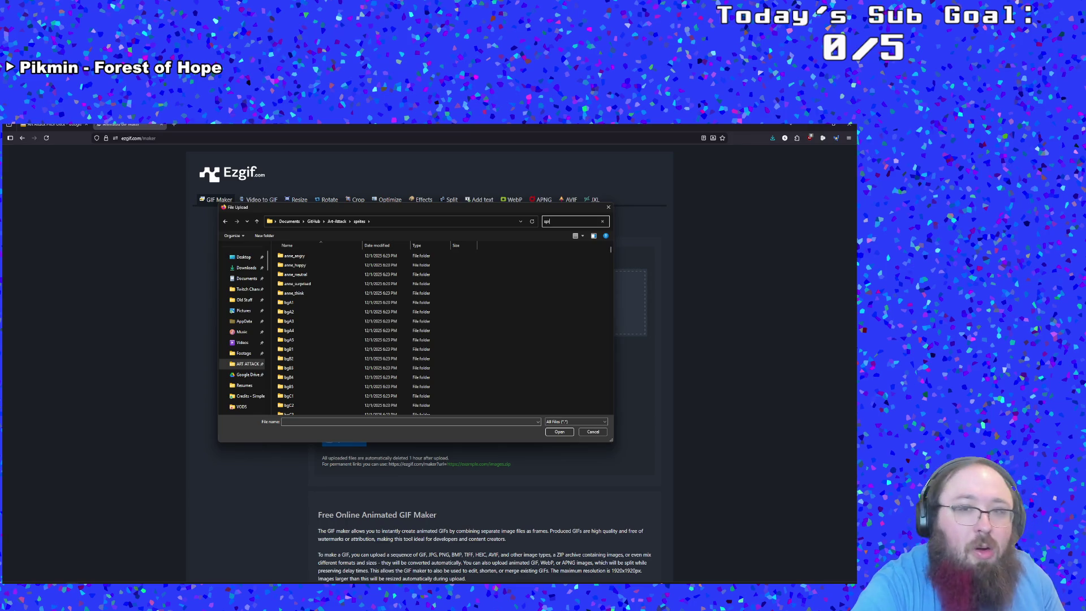
{"action": "type", "text": "sprenemya"}
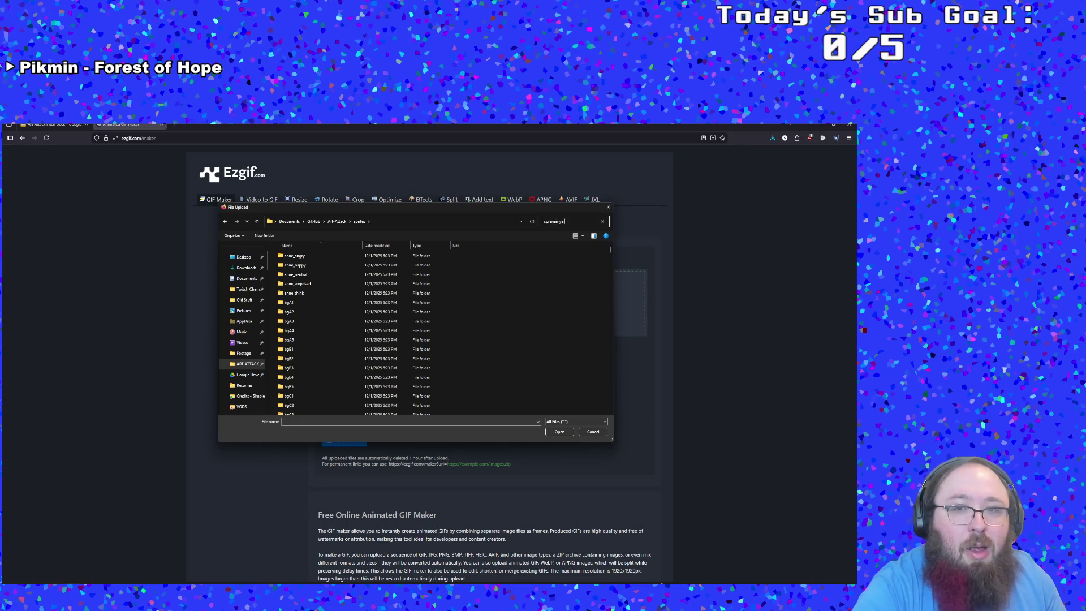
{"action": "type", "text": "Sec"}
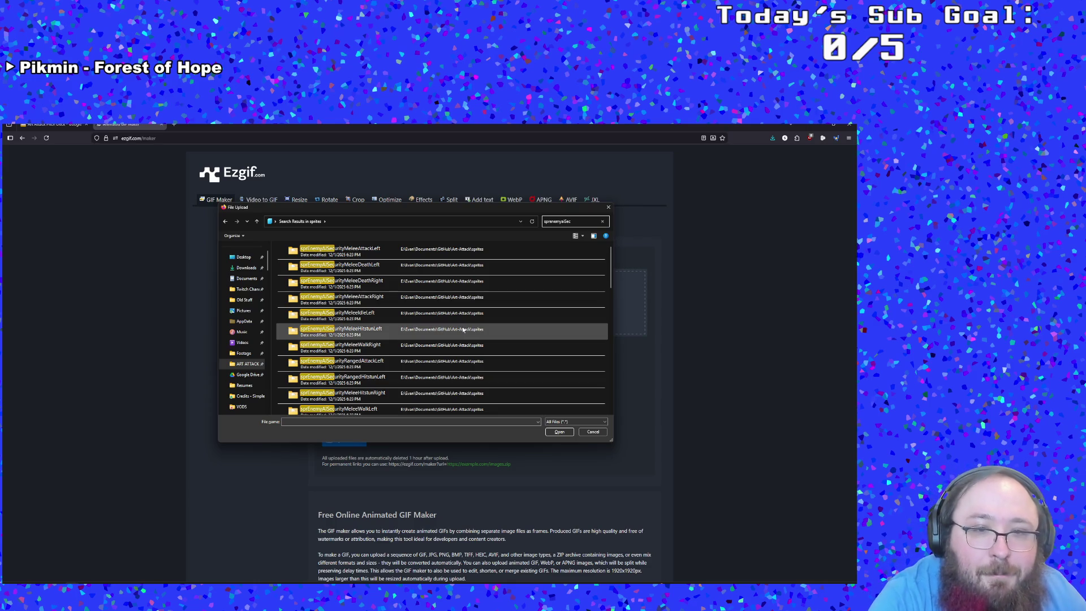
{"action": "scroll", "coordinate": [463, 330], "scroll_direction": "down", "scroll_amount": 1}
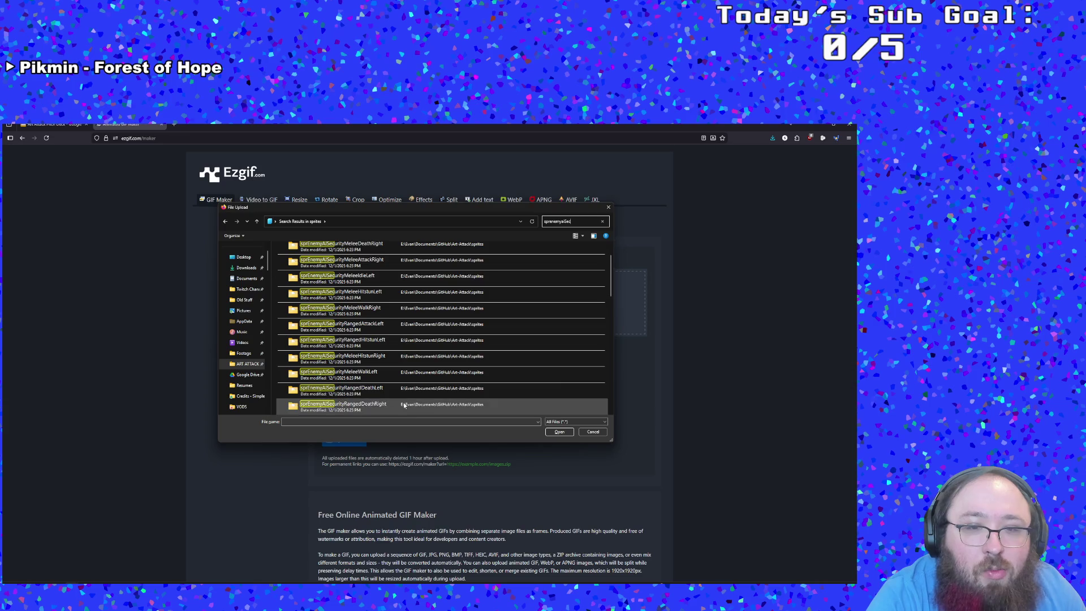
{"action": "scroll", "coordinate": [399, 395], "scroll_direction": "down", "scroll_amount": 3}
{"action": "scroll", "coordinate": [400, 397], "scroll_direction": "down", "scroll_amount": 3}
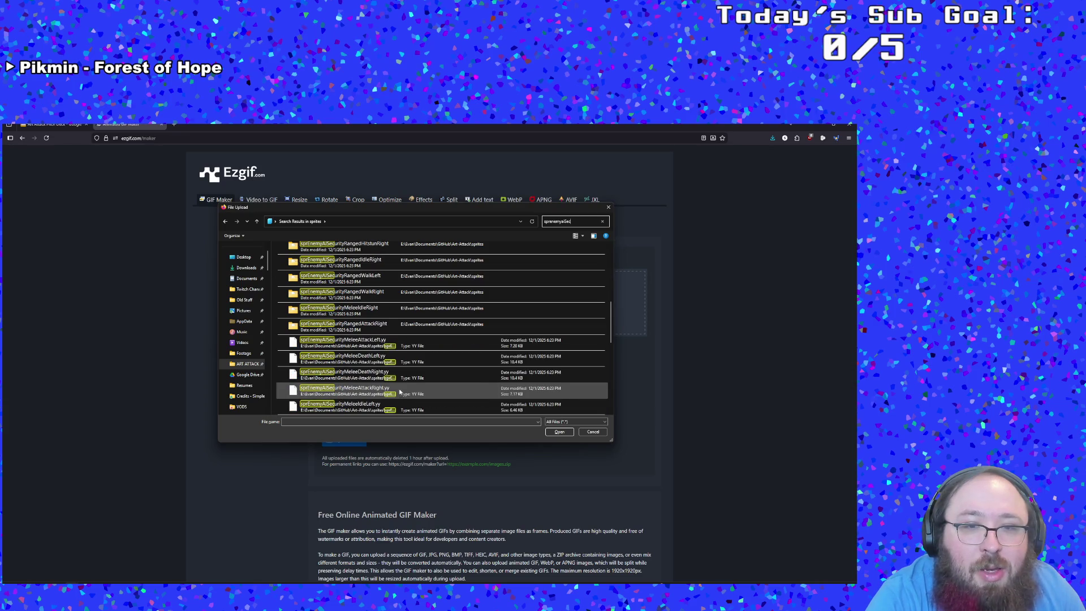
{"action": "scroll", "coordinate": [367, 311], "scroll_direction": "up", "scroll_amount": 1}
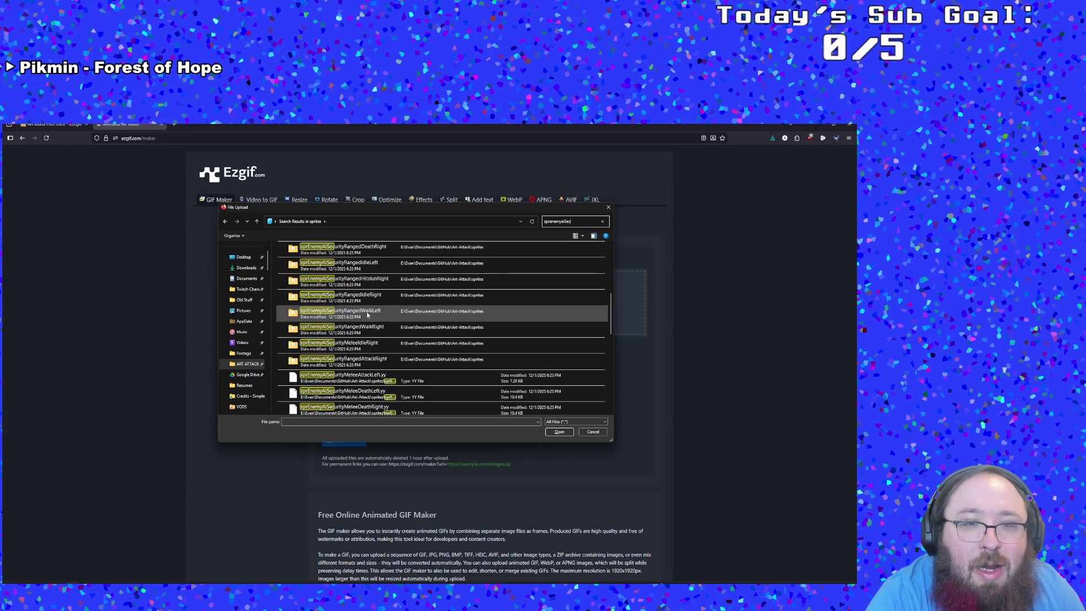
{"action": "scroll", "coordinate": [367, 295], "scroll_direction": "up", "scroll_amount": 2}
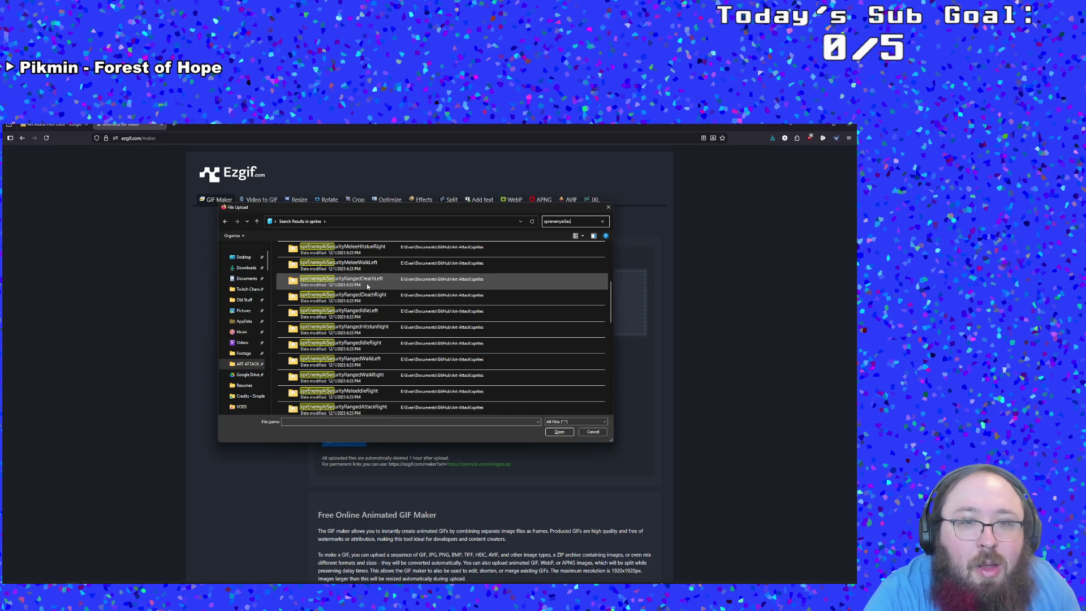
{"action": "double_click", "coordinate": [356, 265]}
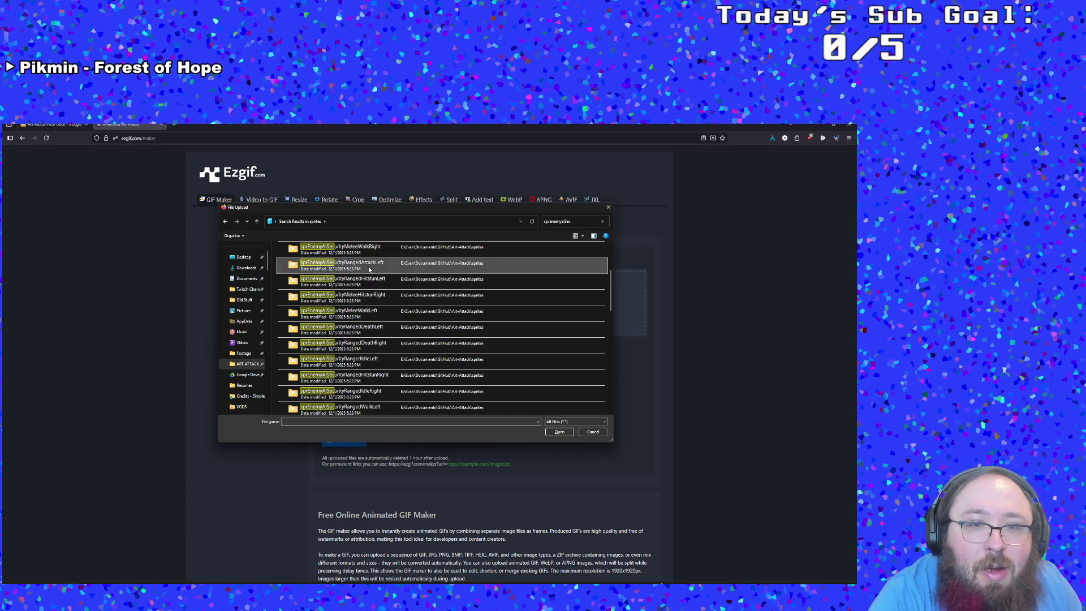
{"action": "left_click", "coordinate": [333, 270]}
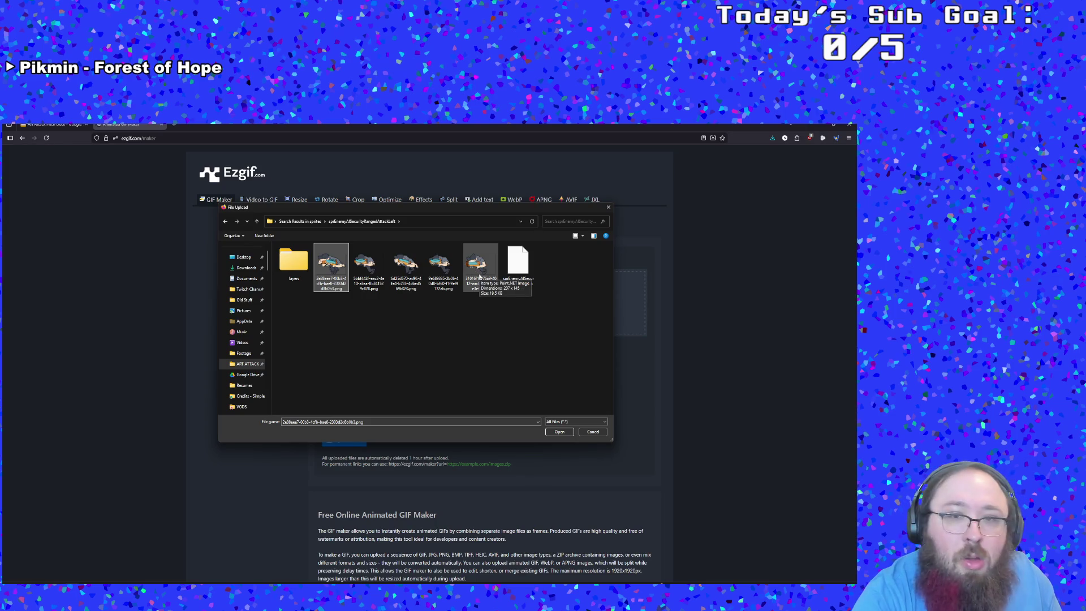
{"action": "left_click", "coordinate": [478, 282], "text": "shift"}
{"action": "left_click", "coordinate": [559, 433]}
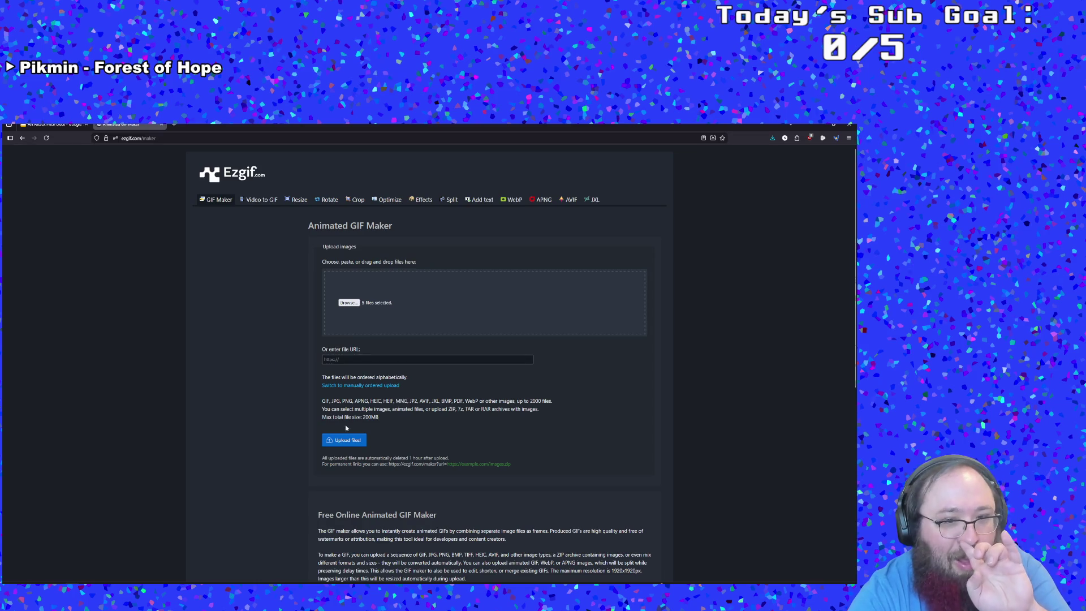
- Upload the five frames and build a 5-frame 207×145 animated GIF at 20 delay
{"action": "left_click", "coordinate": [339, 444]}
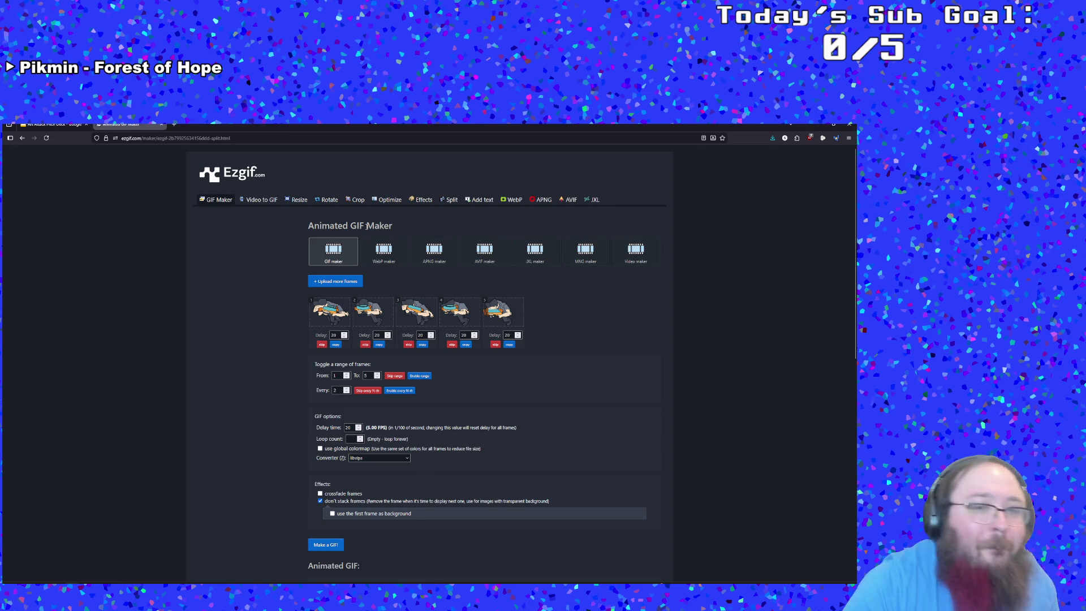
{"action": "scroll", "coordinate": [428, 437], "scroll_direction": "down", "scroll_amount": 3}
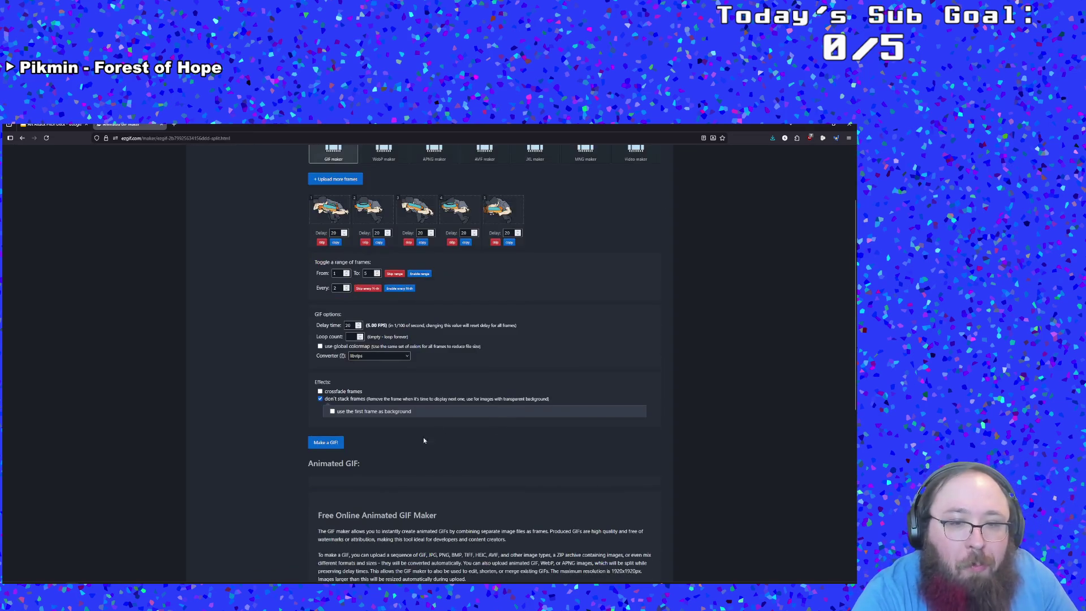
{"action": "left_click", "coordinate": [327, 443]}
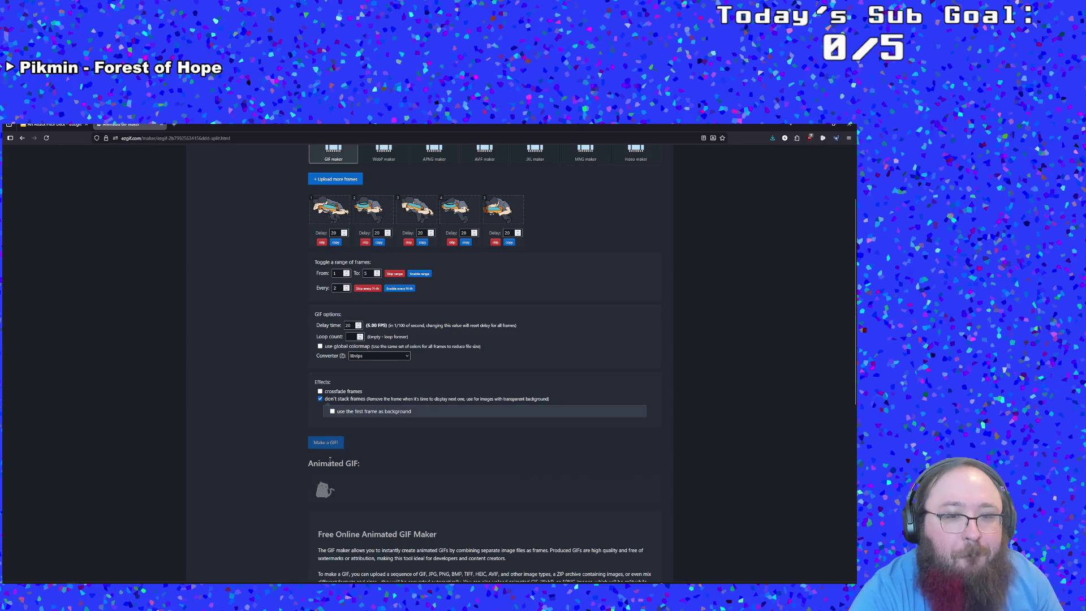
{"action": "scroll", "coordinate": [388, 471], "scroll_direction": "down", "scroll_amount": 1}
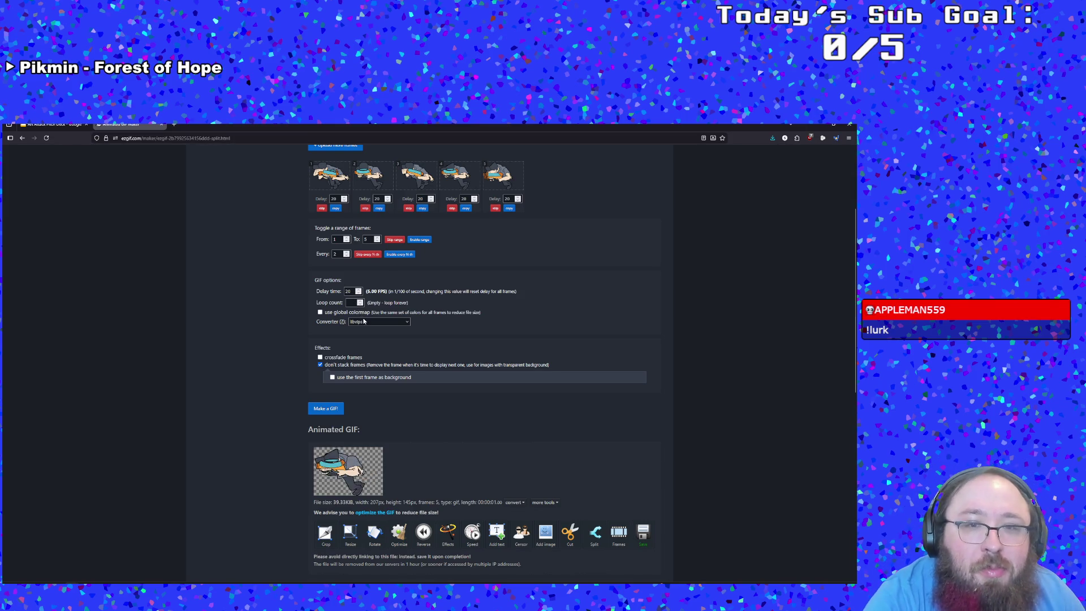
{"action": "scroll", "coordinate": [363, 321], "scroll_direction": "up", "scroll_amount": 1}
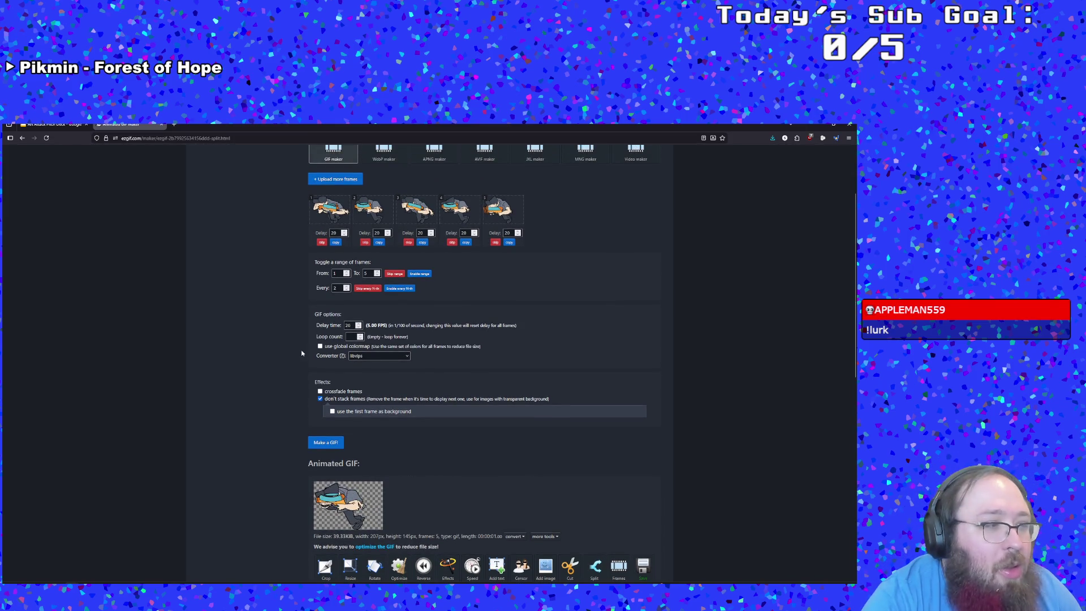
- Change the GIF delay time from 20 to 12 for all frames
{"action": "left_click", "coordinate": [348, 325]}
{"action": "double_click", "coordinate": [347, 325]}
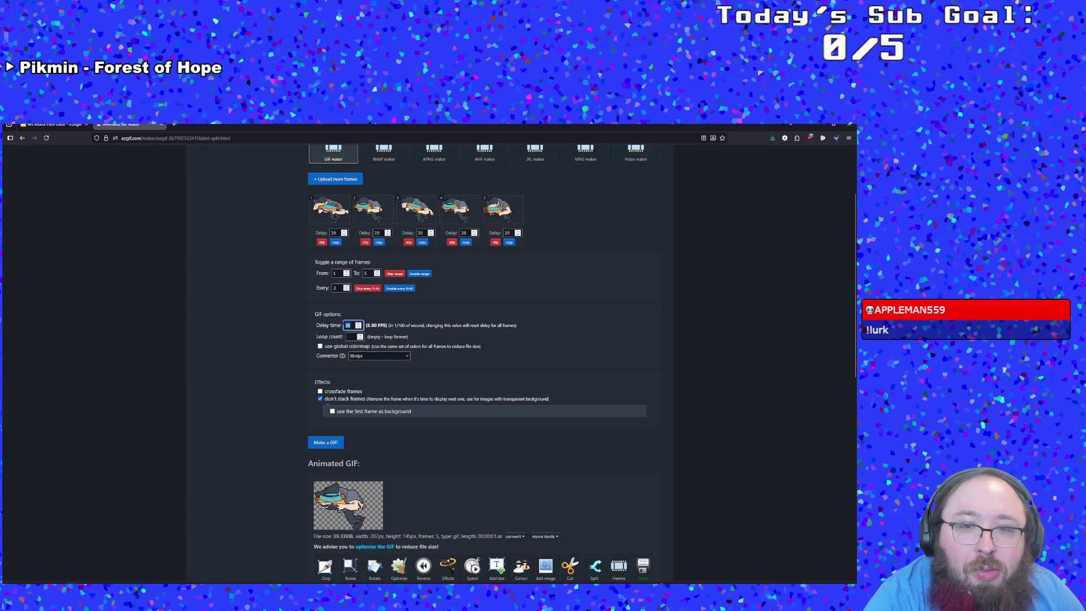
{"action": "type", "text": "12"}
{"action": "key", "text": "Return"}
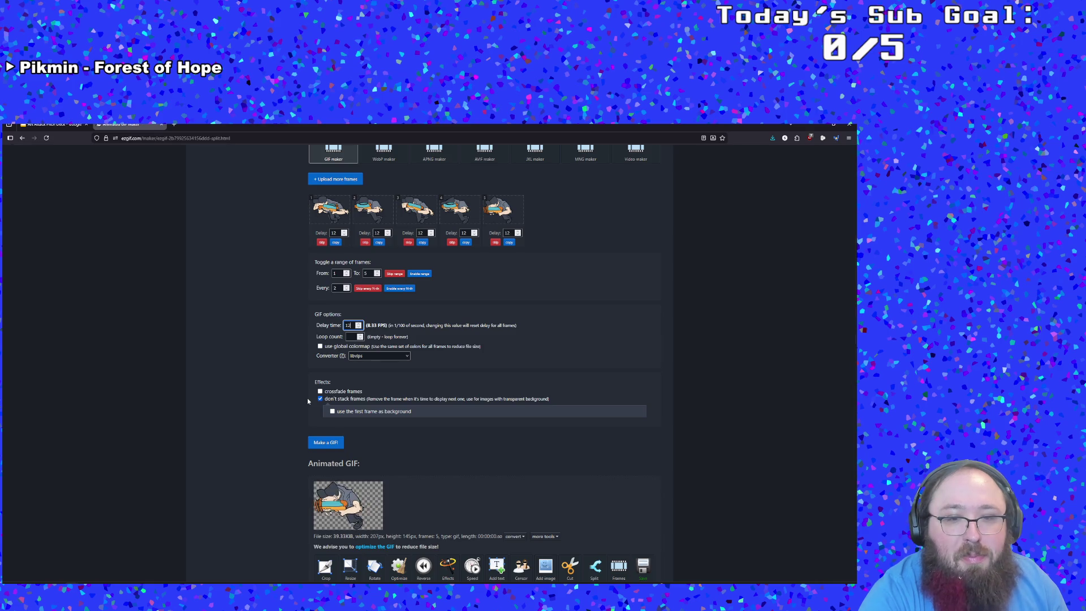
- Set the delay to 8 (12.50 FPS) and regenerate the GIF
{"action": "scroll", "coordinate": [297, 413], "scroll_direction": "up", "scroll_amount": 2}
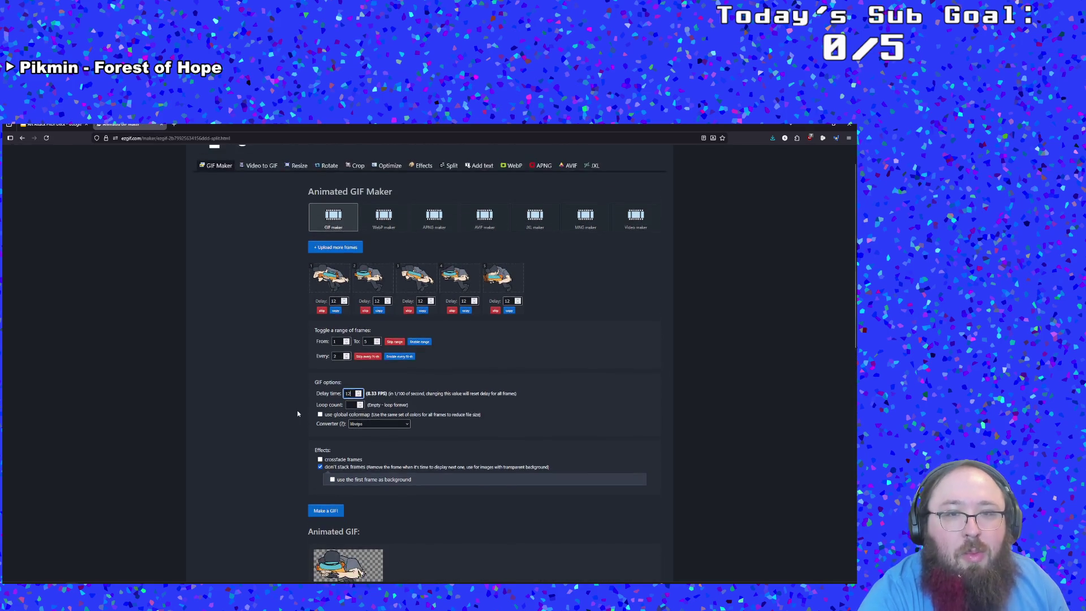
{"action": "scroll", "coordinate": [297, 413], "scroll_direction": "down", "scroll_amount": 2}
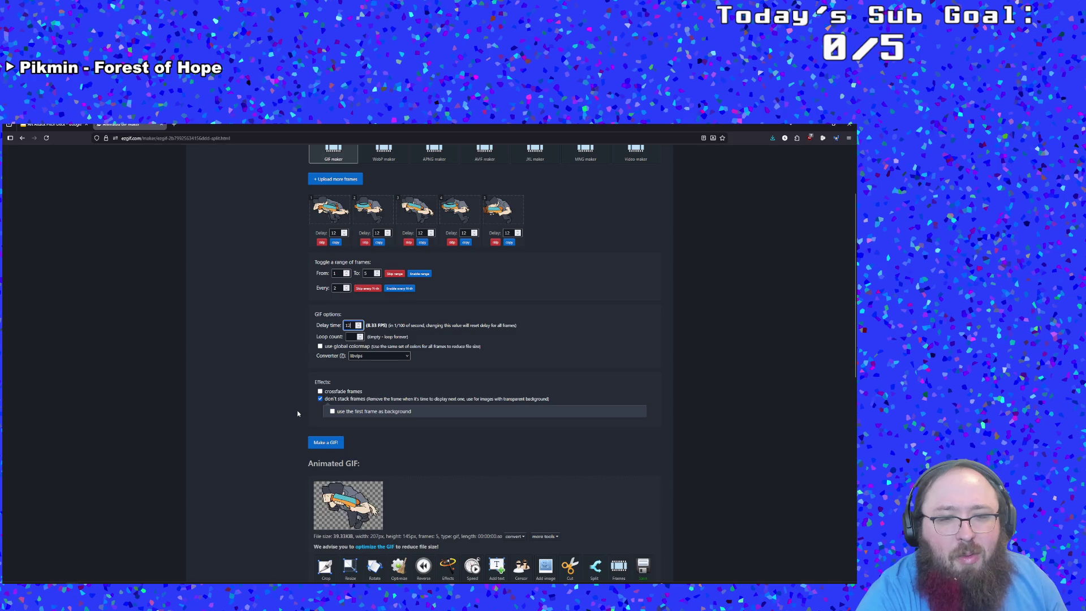
{"action": "scroll", "coordinate": [297, 413], "scroll_direction": "up", "scroll_amount": 1}
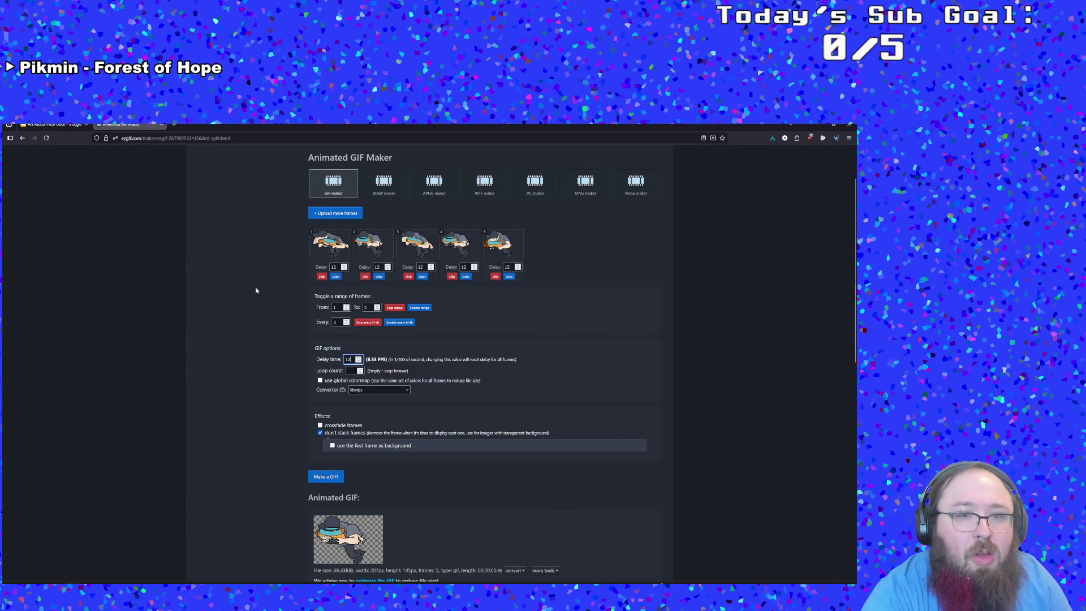
{"action": "scroll", "coordinate": [310, 290], "scroll_direction": "down", "scroll_amount": 1}
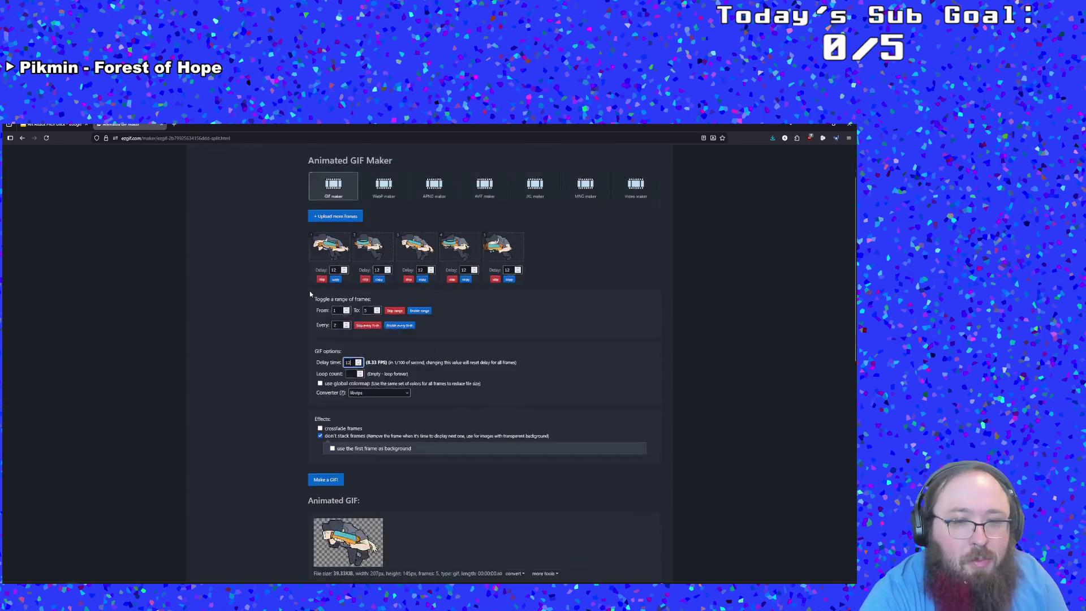
{"action": "scroll", "coordinate": [310, 290], "scroll_direction": "down", "scroll_amount": 3}
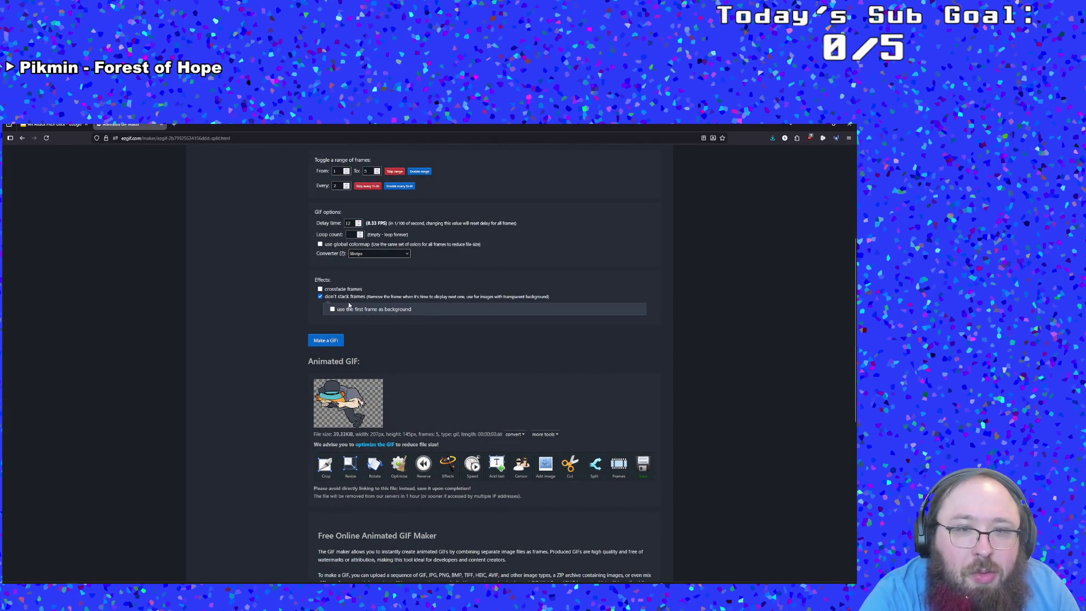
{"action": "left_click_drag", "start_coordinate": [352, 223], "coordinate": [338, 221]}
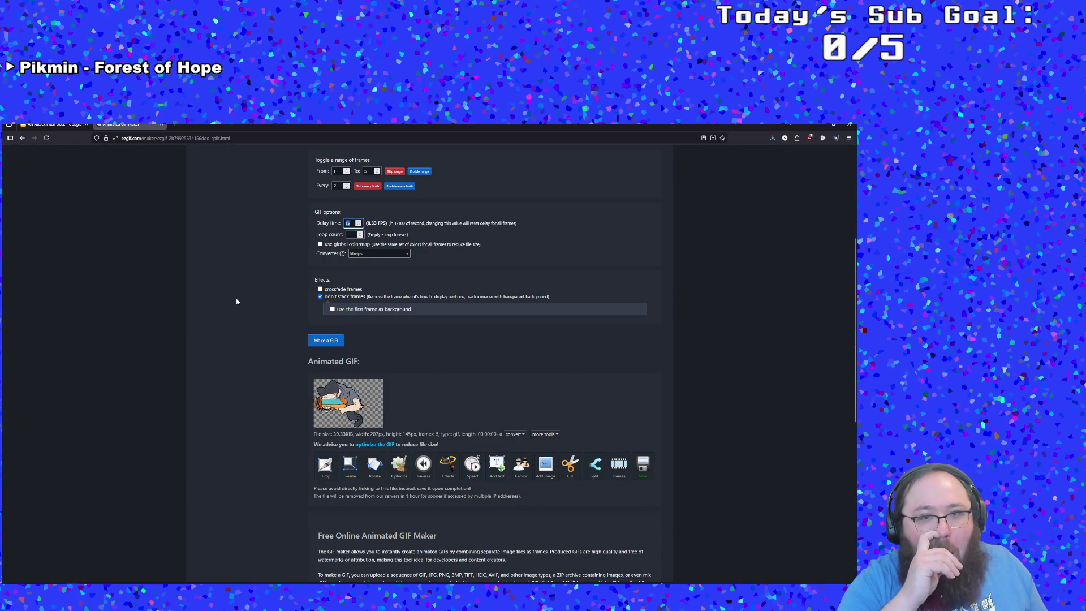
{"action": "type", "text": "6"}
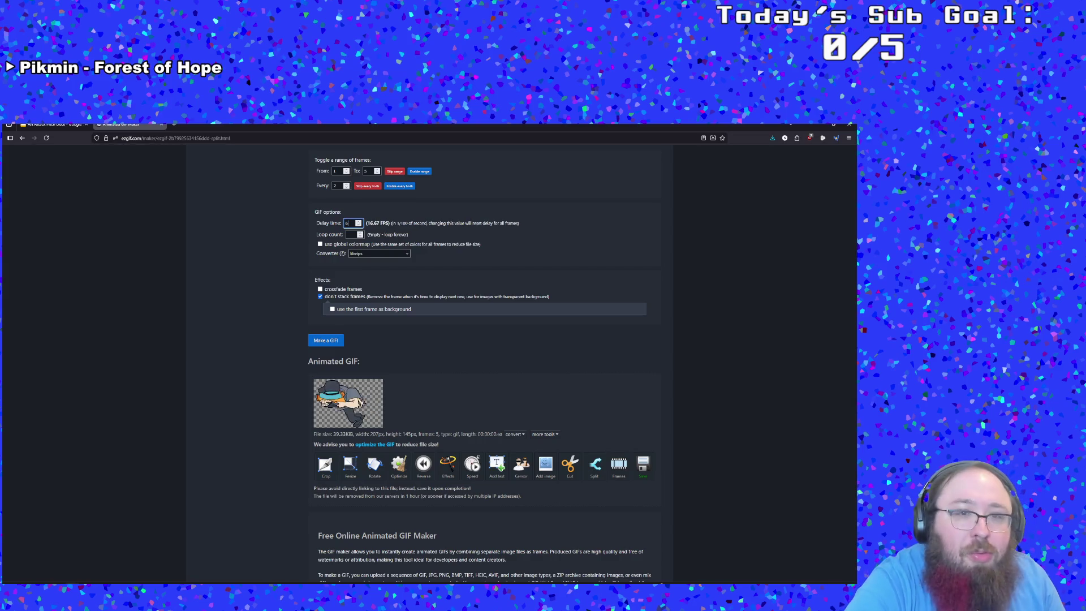
{"action": "key", "text": "BackSpace"}
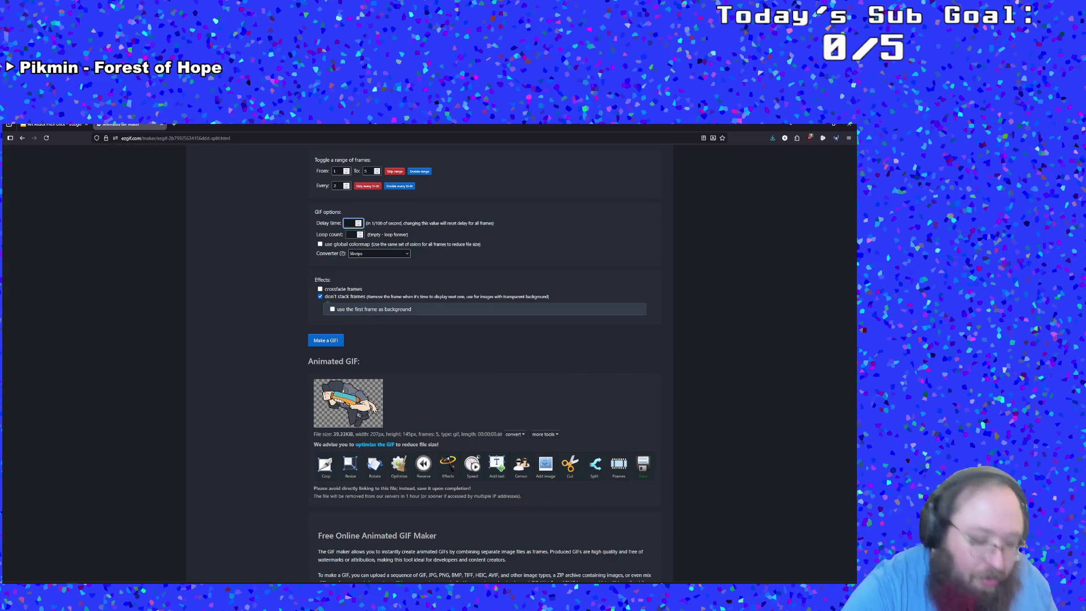
{"action": "type", "text": "8"}
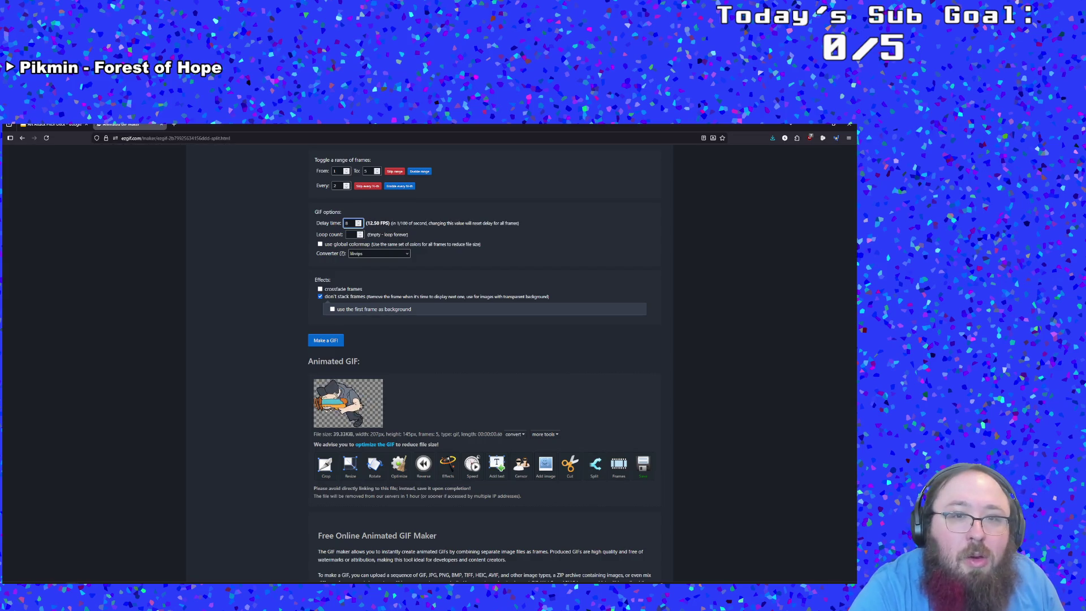
{"action": "left_click", "coordinate": [331, 339]}
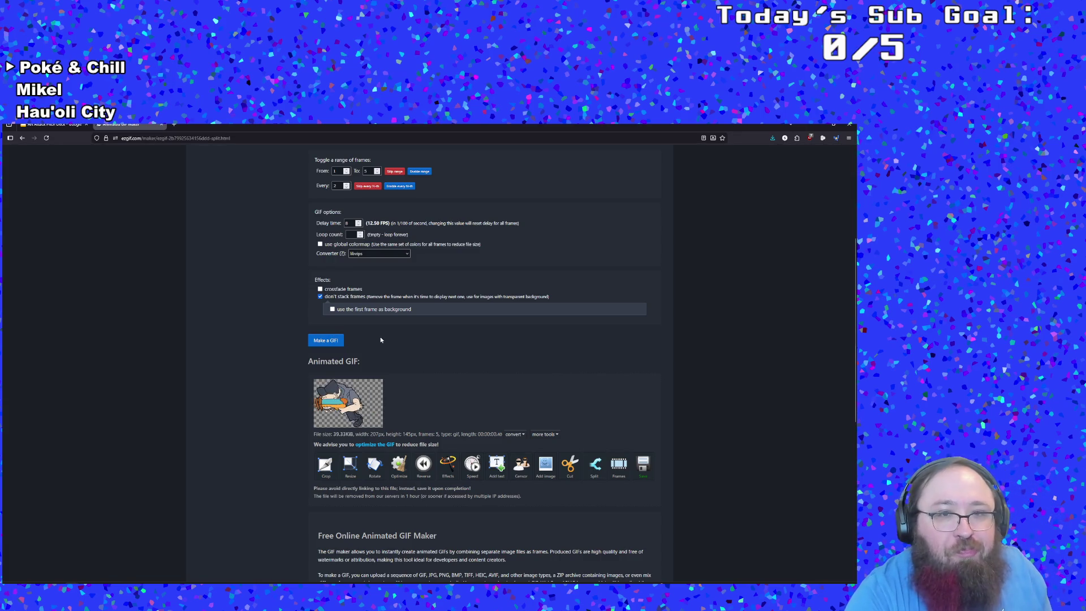
- Raise the delay time from 8 to 10 (10 FPS) and remake the GIF
{"action": "scroll", "coordinate": [366, 378], "scroll_direction": "up", "scroll_amount": 1}
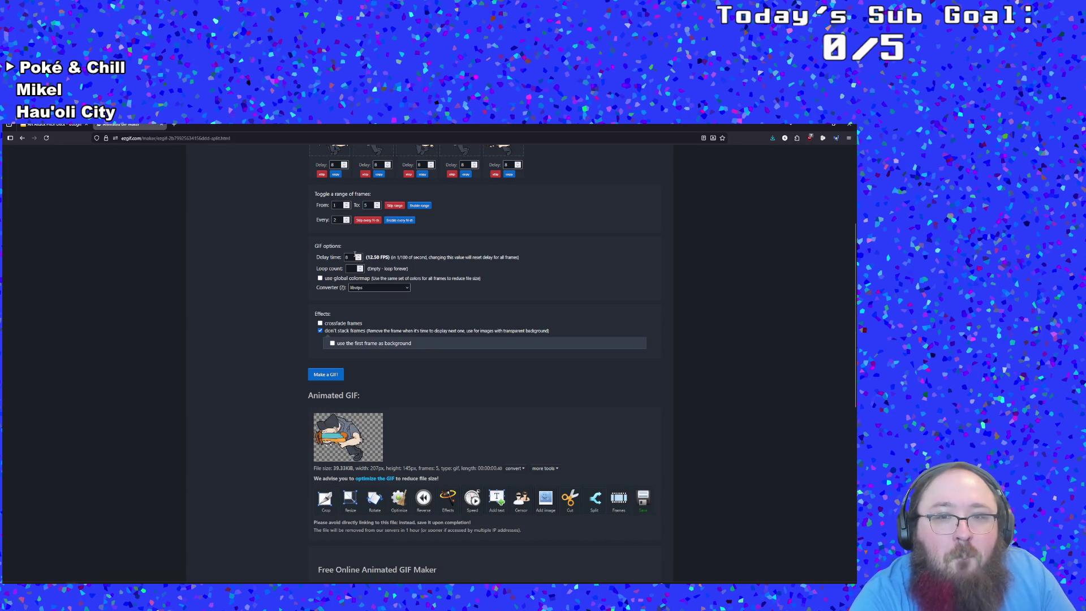
{"action": "left_click", "coordinate": [358, 255]}
{"action": "left_click", "coordinate": [358, 256]}
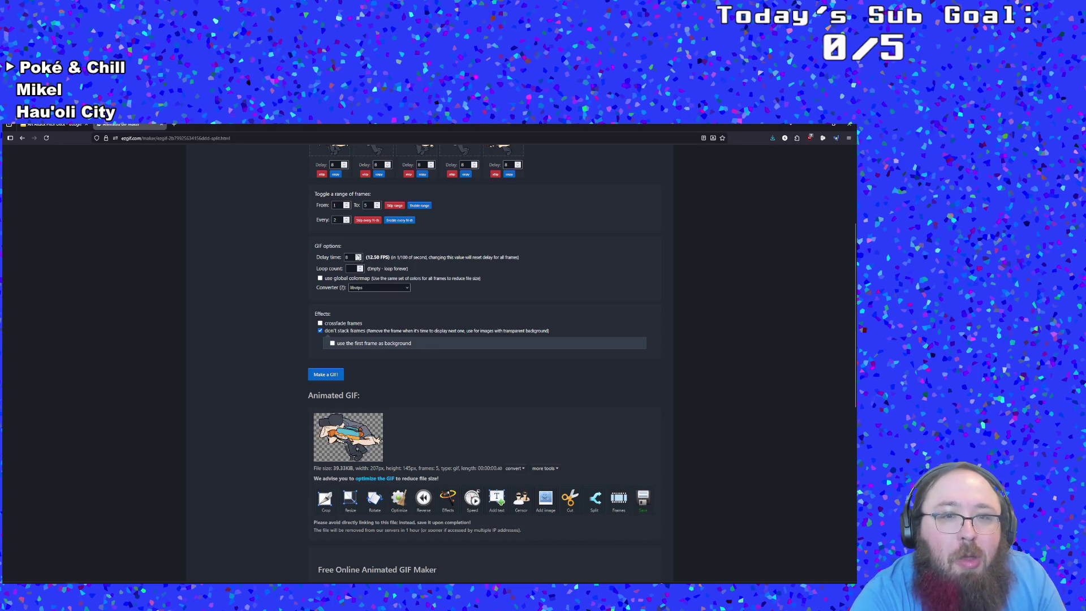
{"action": "left_click", "coordinate": [332, 375]}
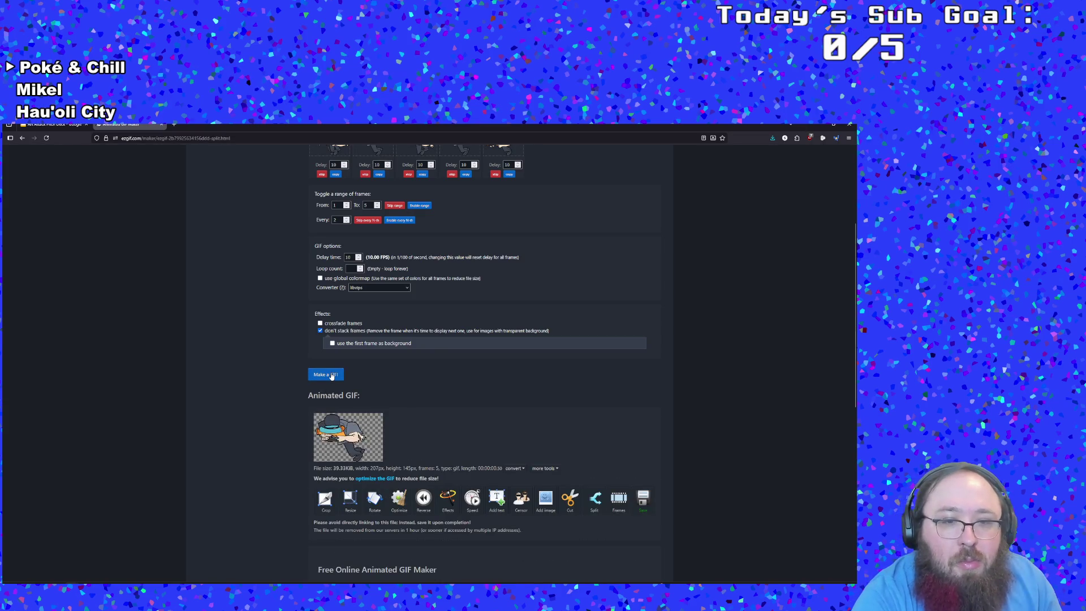
- Return to a fresh GIF Maker page to start a new GIF
{"action": "scroll", "coordinate": [334, 384], "scroll_direction": "up", "scroll_amount": 1}
{"action": "scroll", "coordinate": [337, 387], "scroll_direction": "up", "scroll_amount": 3}
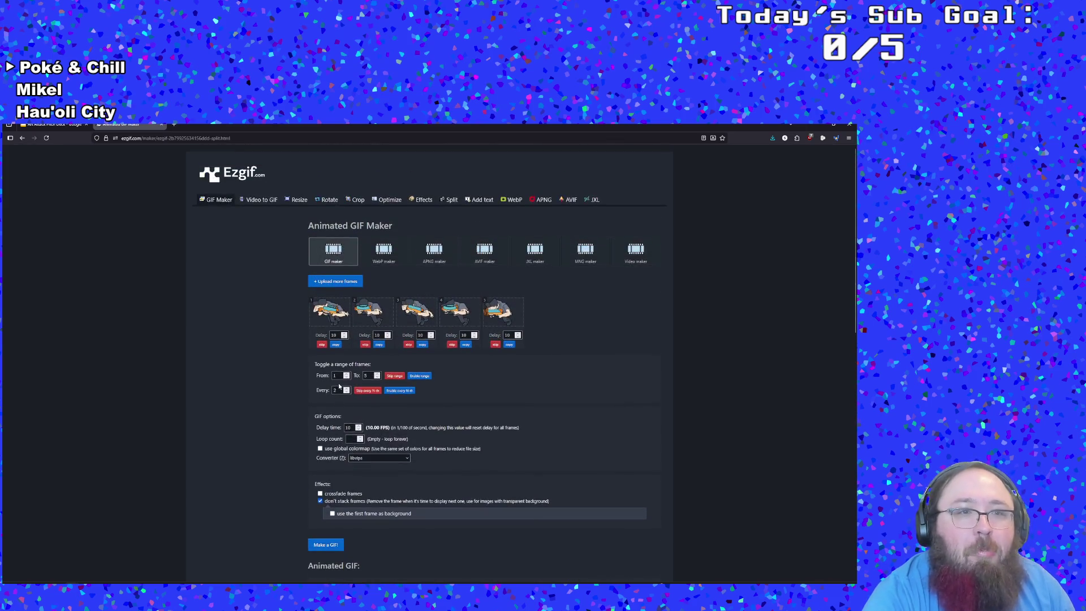
{"action": "left_click", "coordinate": [226, 203]}
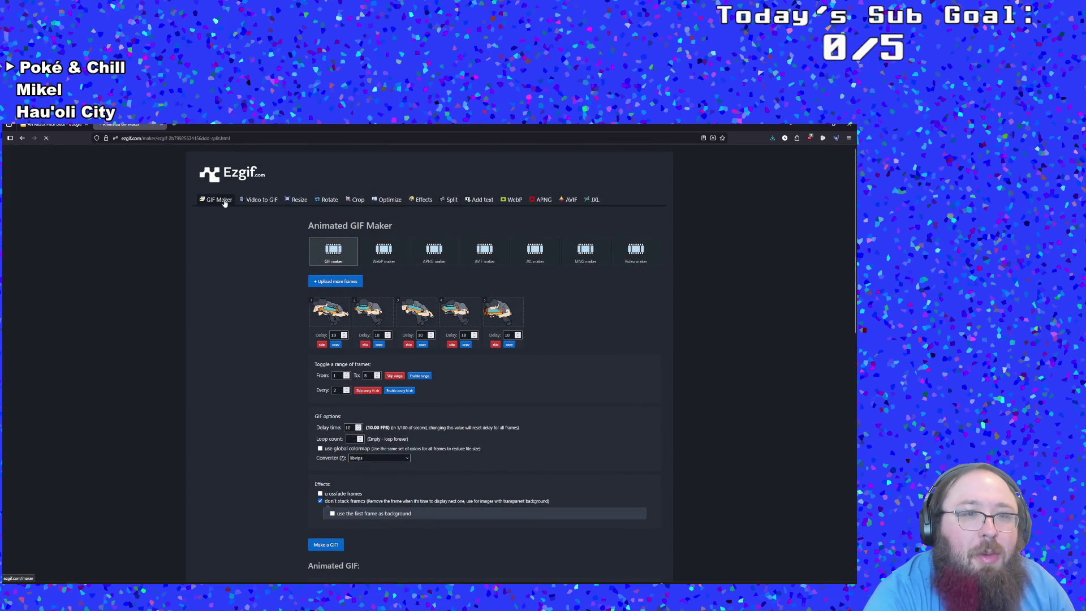
- Browse the sprEnemySecurityMeleeAttackLeft frame images for upload, then cancel without choosing files
{"action": "left_click", "coordinate": [346, 303]}
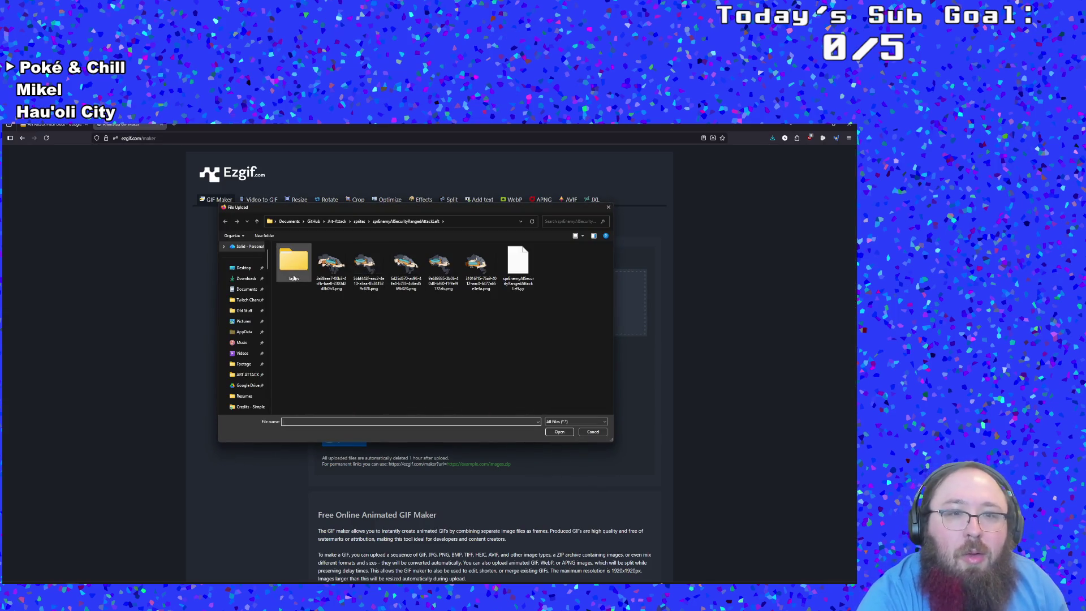
{"action": "left_click", "coordinate": [360, 222]}
{"action": "left_click", "coordinate": [552, 221]}
{"action": "type", "text": "sprenemysecurity"}
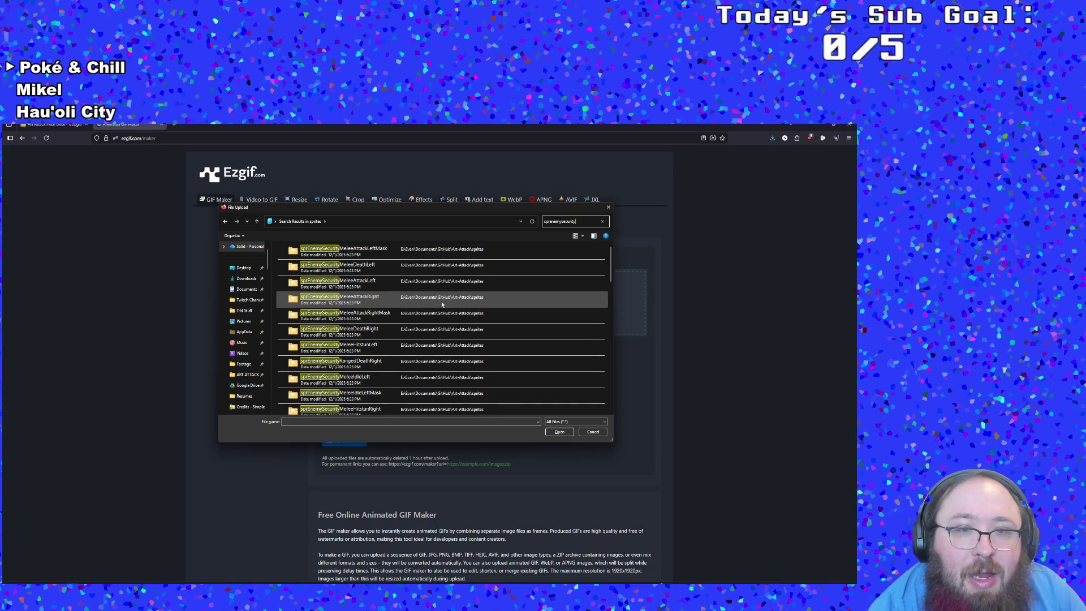
{"action": "double_click", "coordinate": [395, 287]}
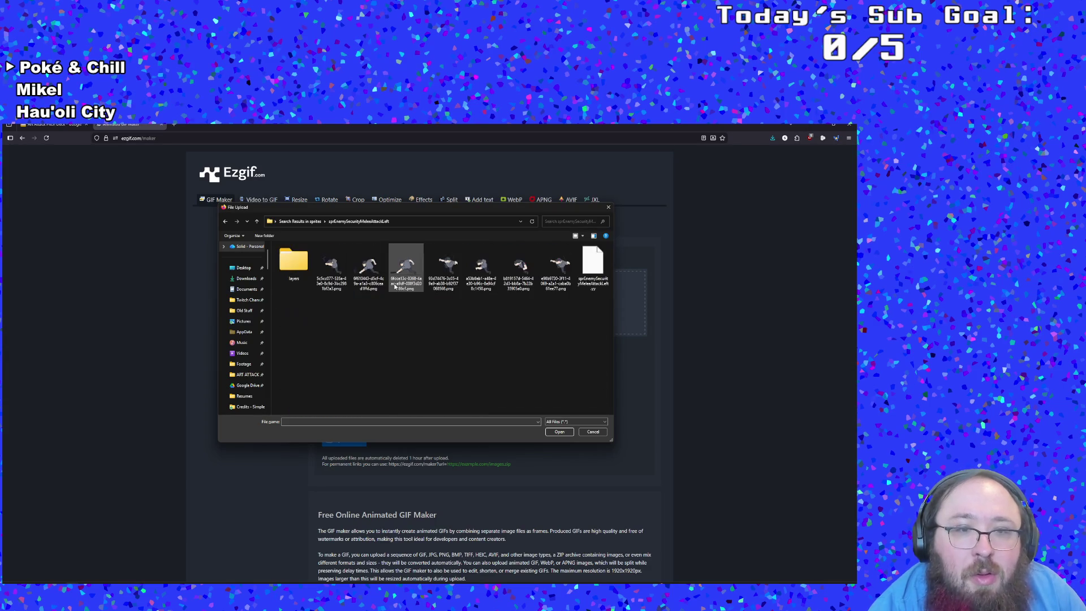
{"action": "left_click", "coordinate": [341, 288]}
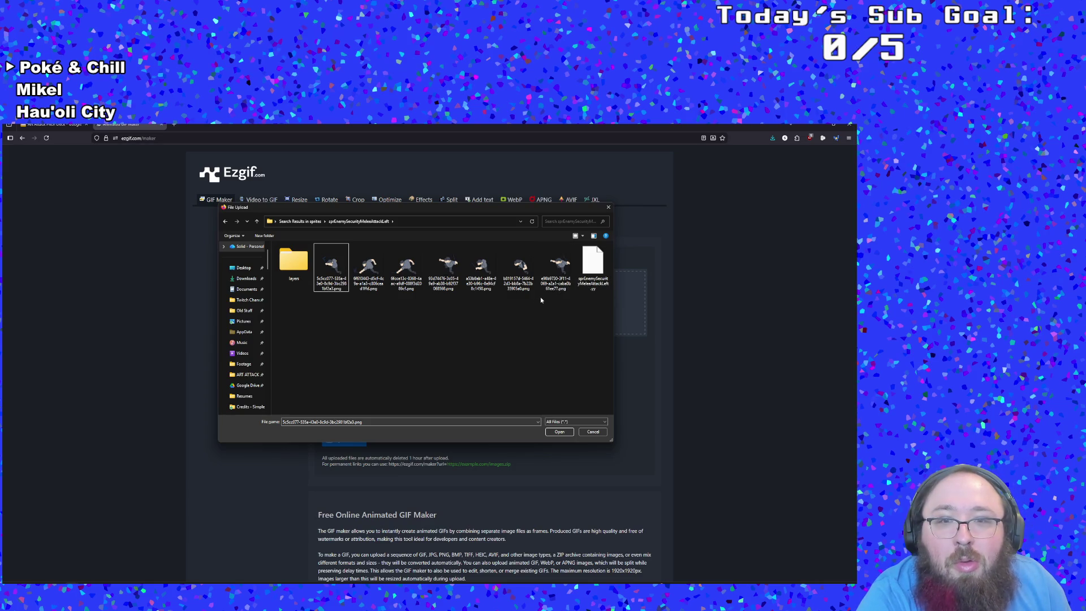
{"action": "left_click", "coordinate": [446, 265]}
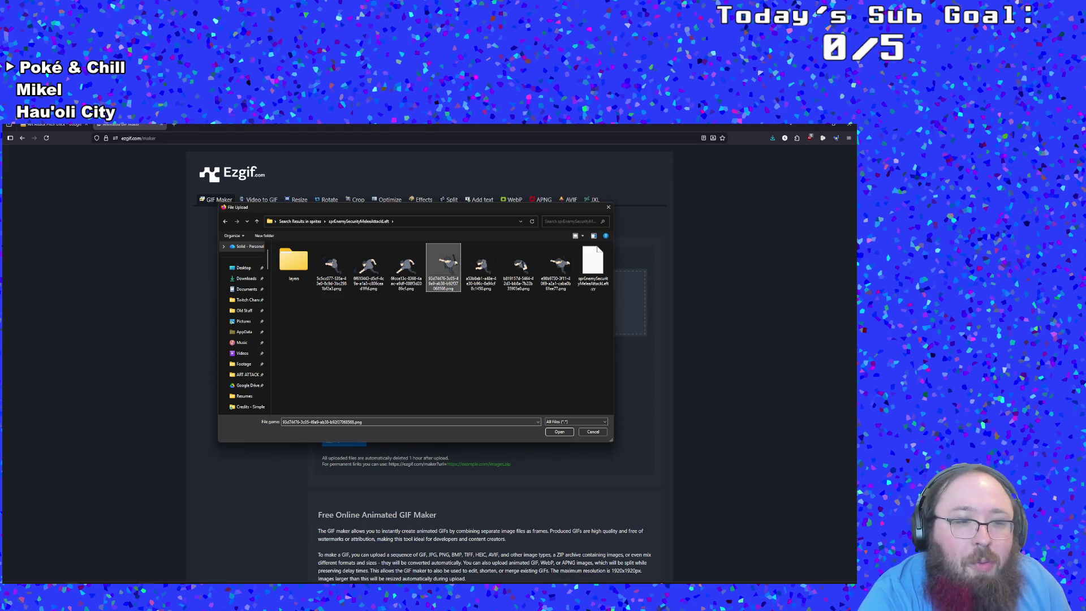
{"action": "left_click", "coordinate": [588, 431]}
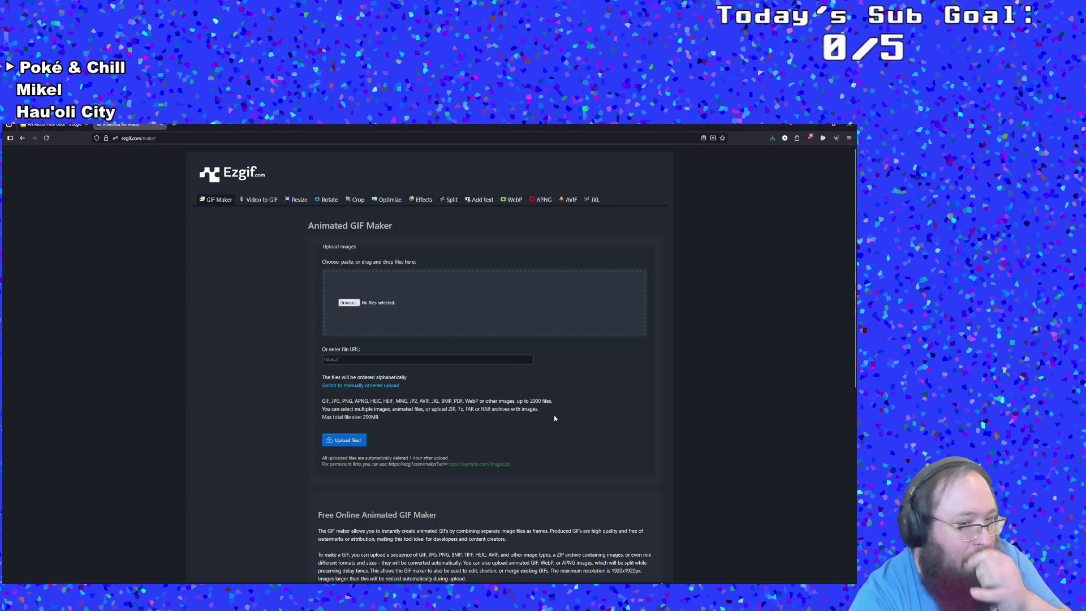
- Switch to GameMaker and search the project assets for sprites
{"action": "key", "text": "alt+Tab"}
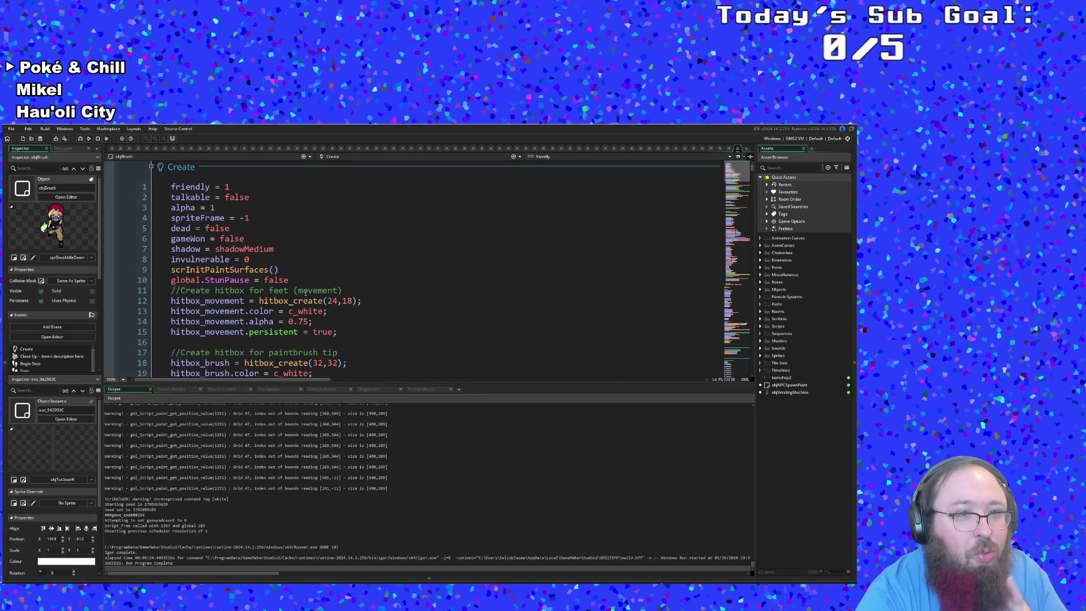
{"action": "left_click", "coordinate": [306, 291]}
{"action": "left_click", "coordinate": [793, 168]}
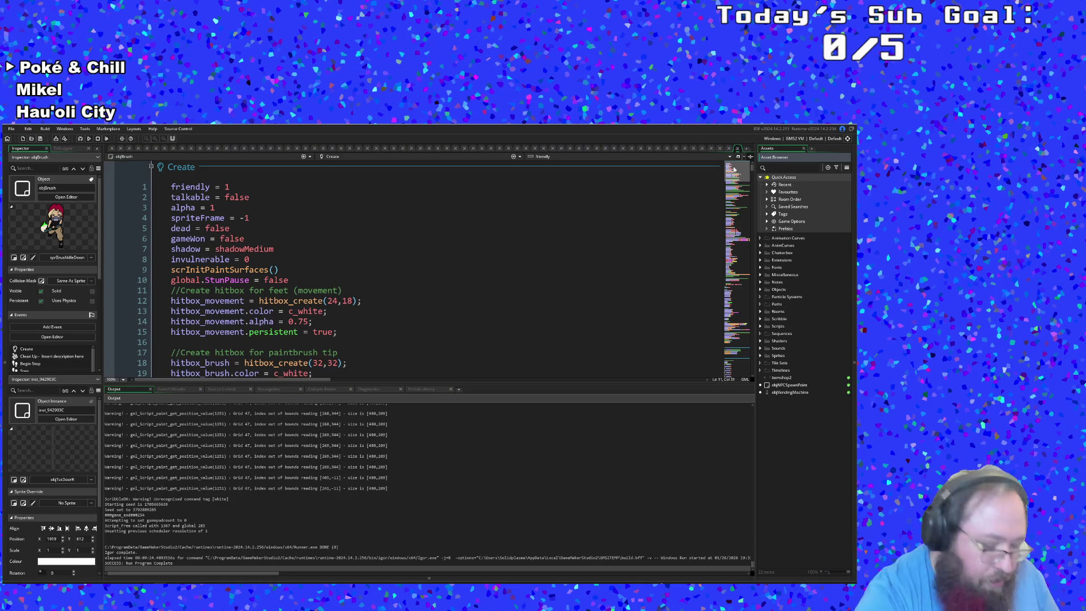
{"action": "type", "text": "spr"}
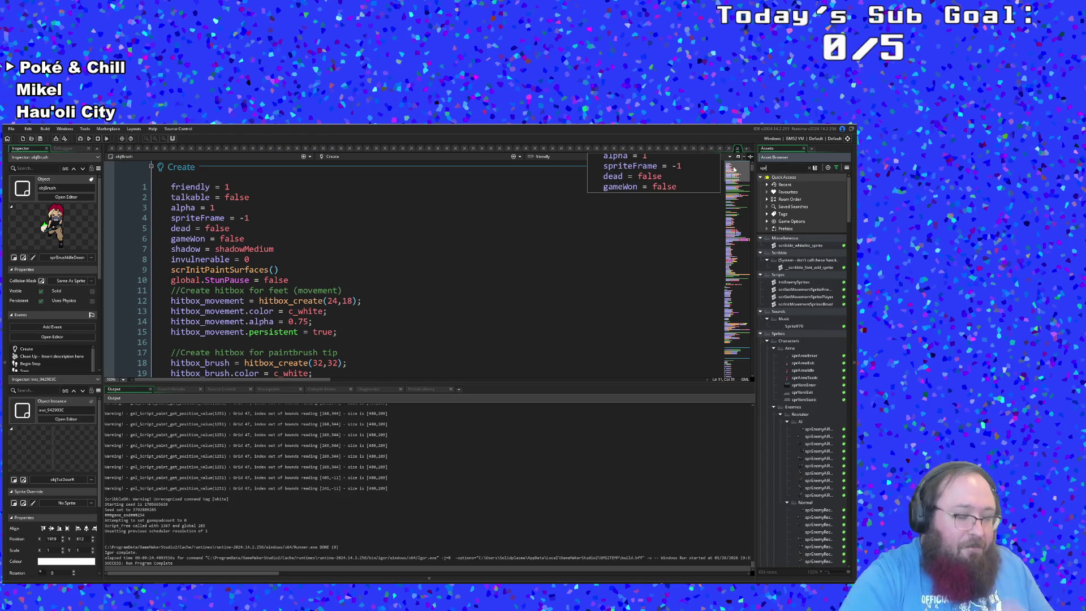
{"action": "type", "text": "enemy"}
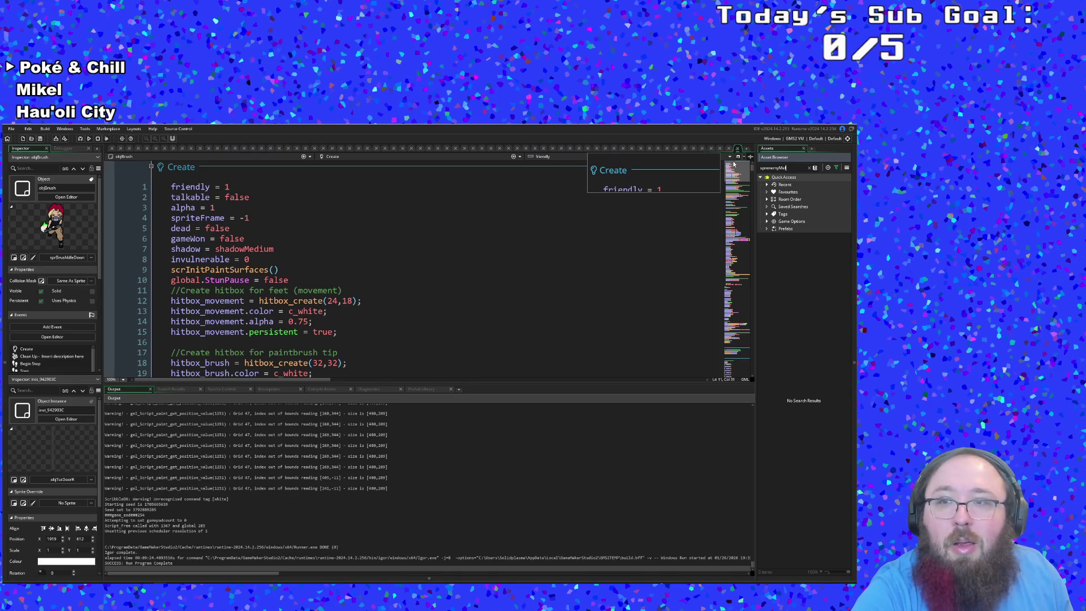
{"action": "key", "text": "BackSpace"}
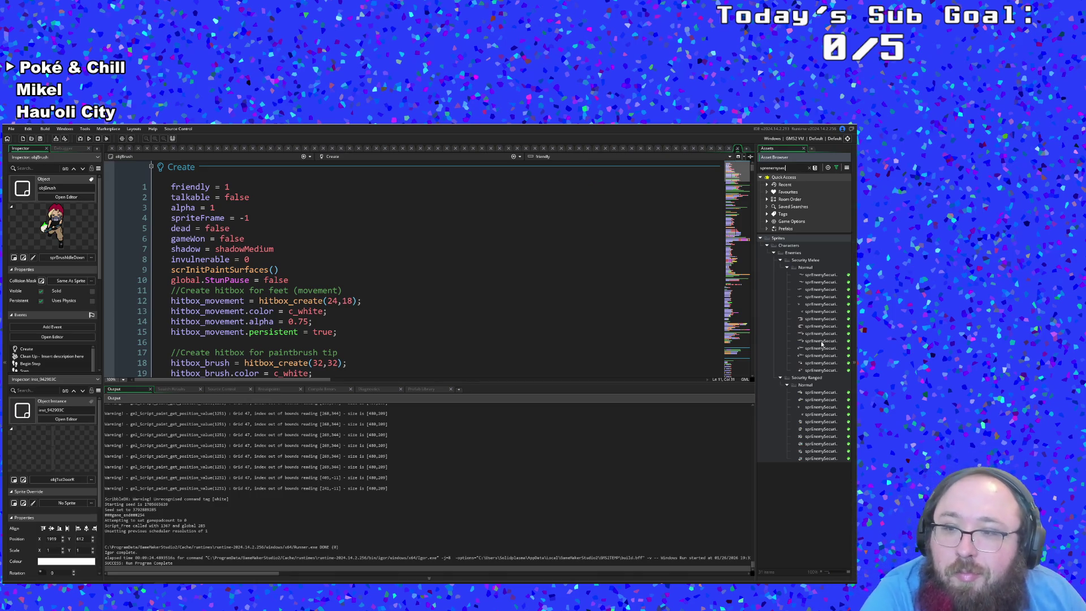
- Preview the security melee sprites, then open sprEnemySecurityMeleeAttackLeftMask and play its animation
{"action": "left_click", "coordinate": [823, 311]}
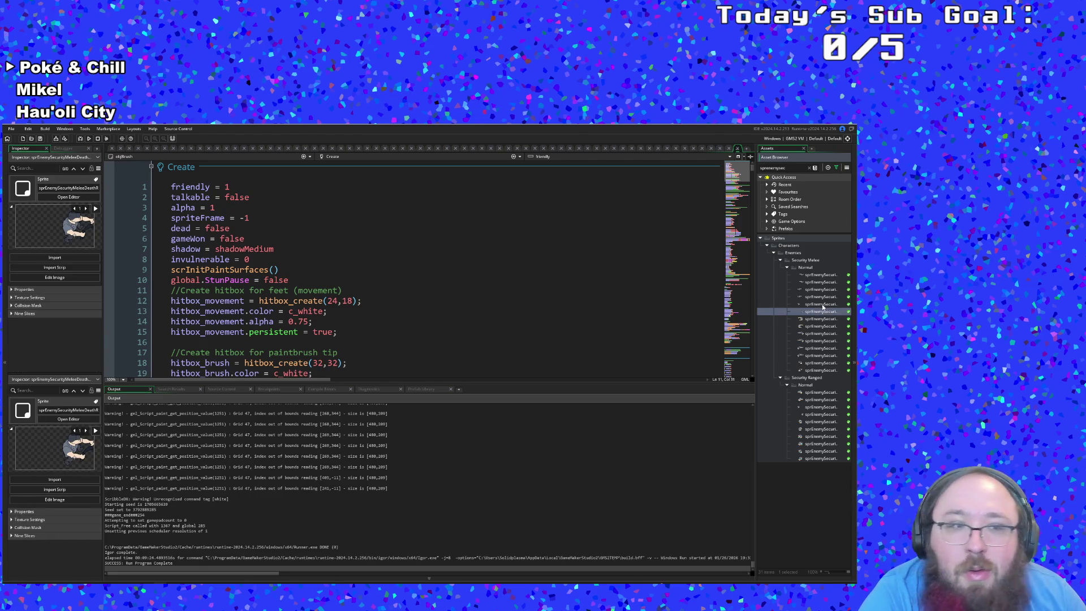
{"action": "left_click", "coordinate": [823, 289]}
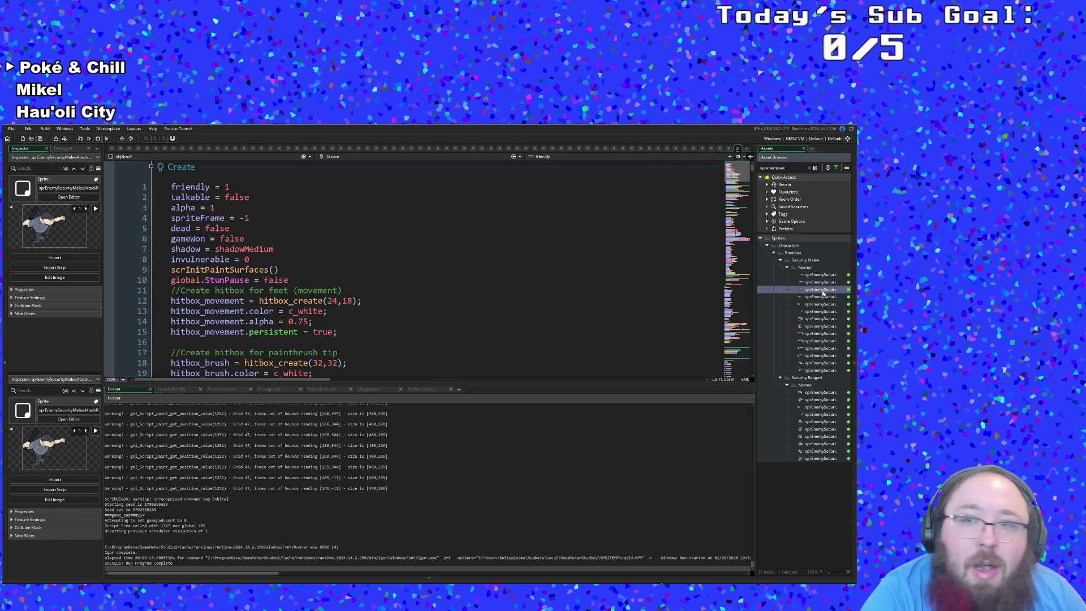
{"action": "left_click", "coordinate": [823, 282]}
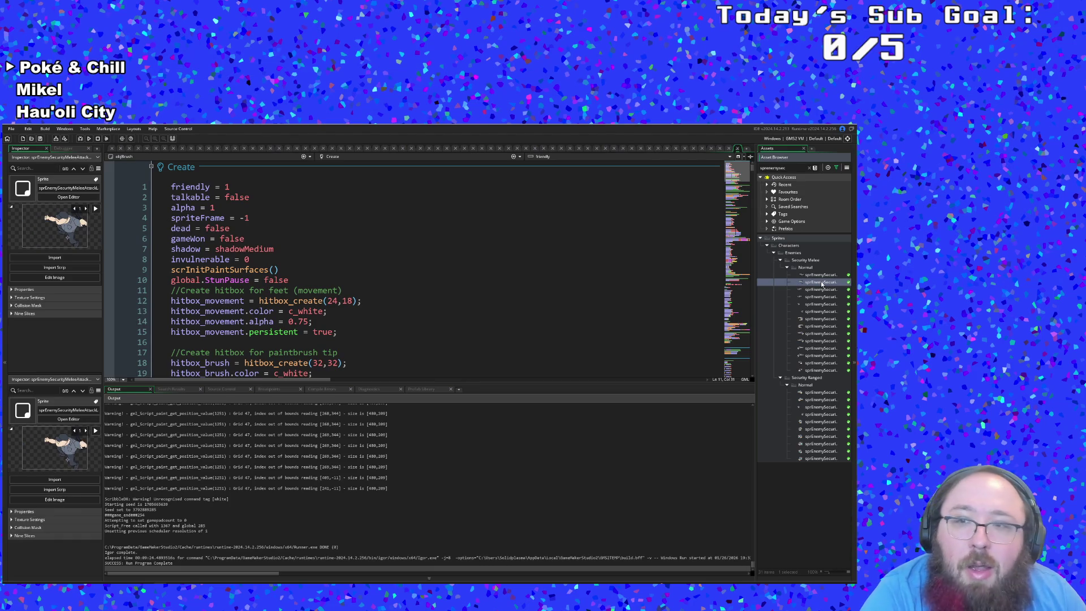
{"action": "double_click", "coordinate": [822, 282]}
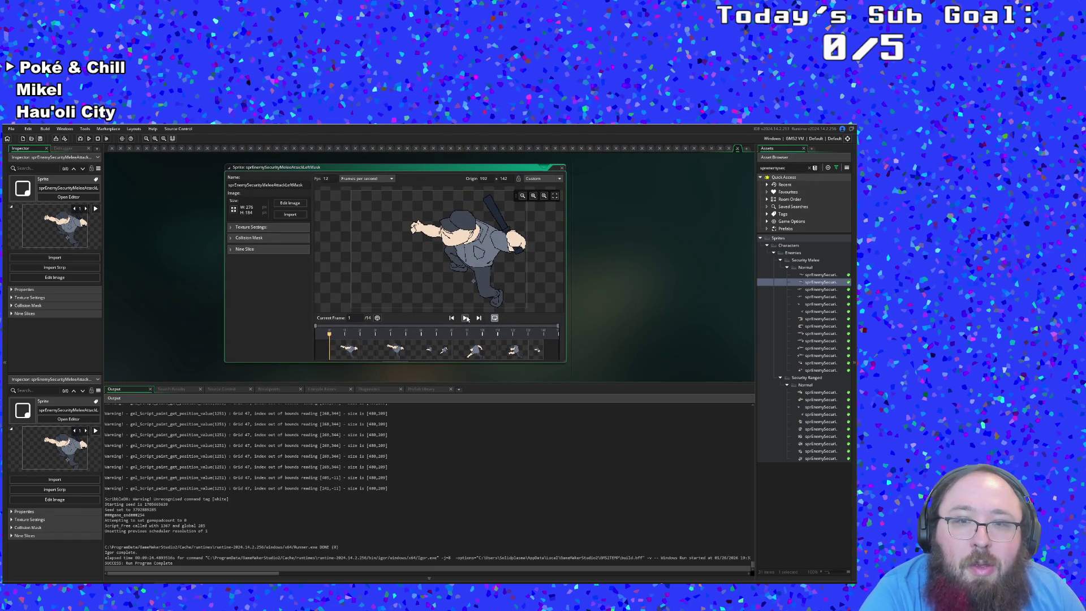
{"action": "left_click", "coordinate": [465, 318]}
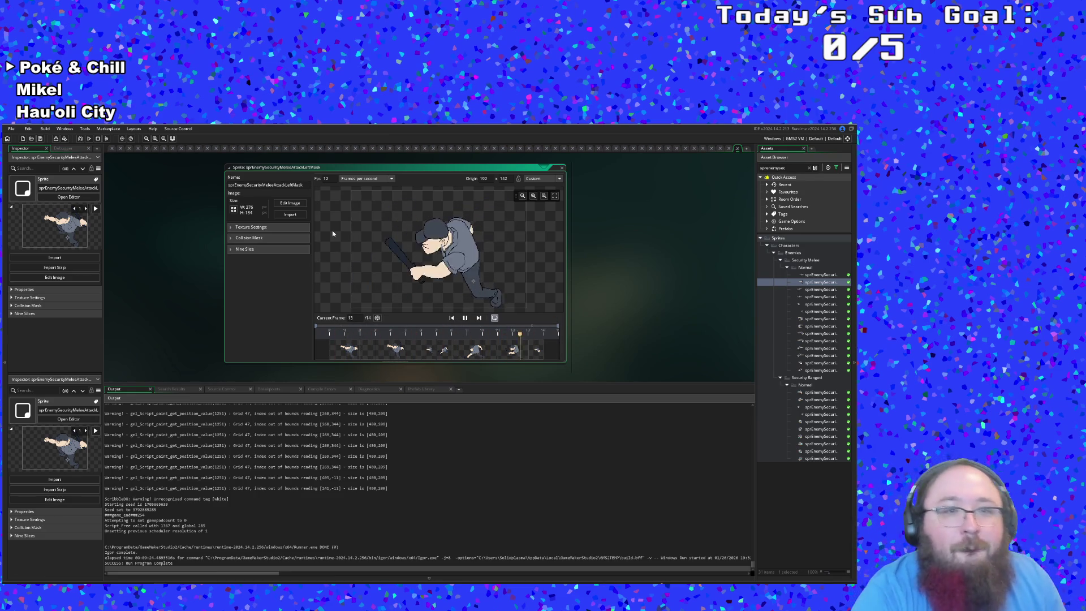
- Open the sprite's image editor, look through its menu, and step back to frame 2
{"action": "left_click", "coordinate": [291, 202]}
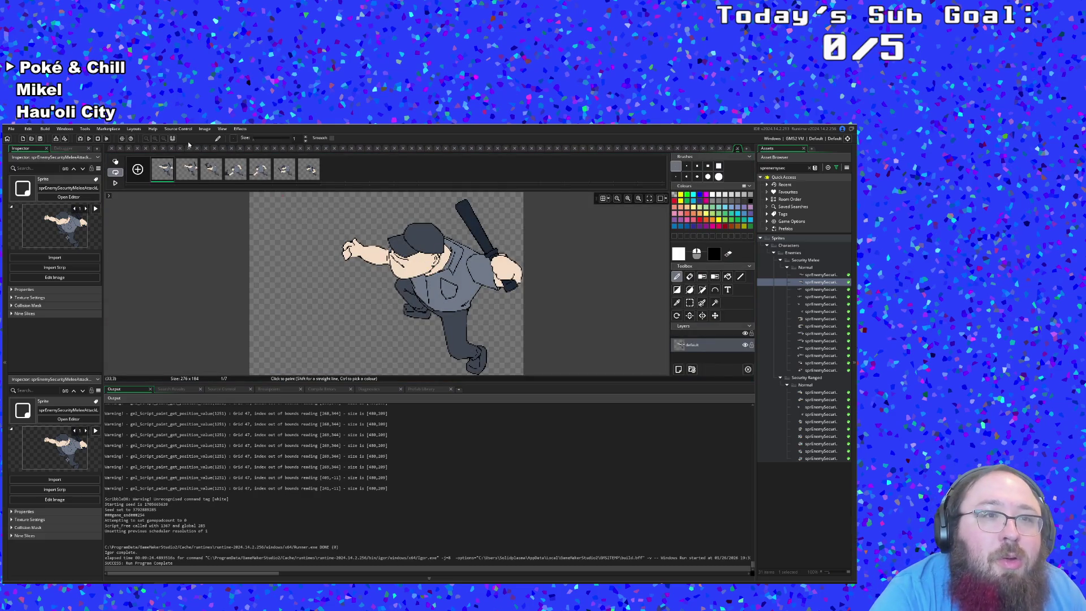
{"action": "left_click", "coordinate": [204, 128]}
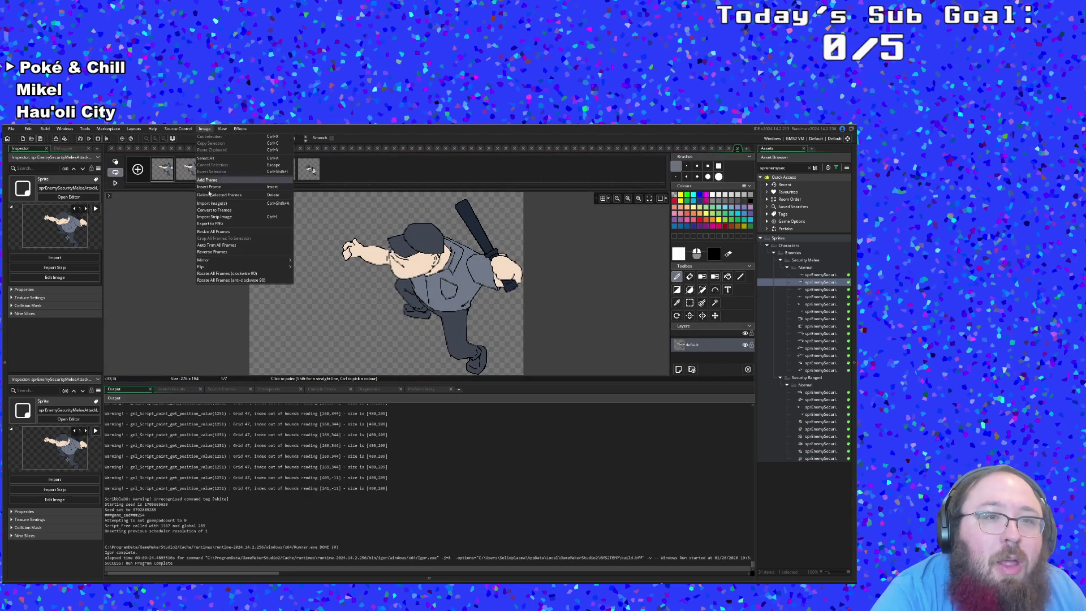
{"action": "mouse_move", "coordinate": [236, 131]}
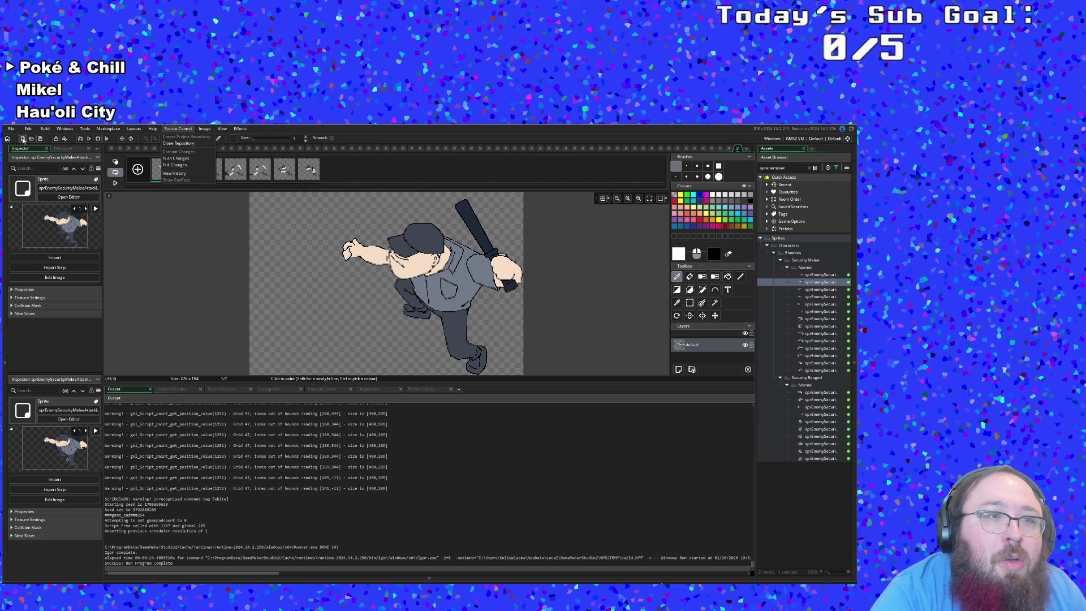
{"action": "left_click", "coordinate": [152, 256]}
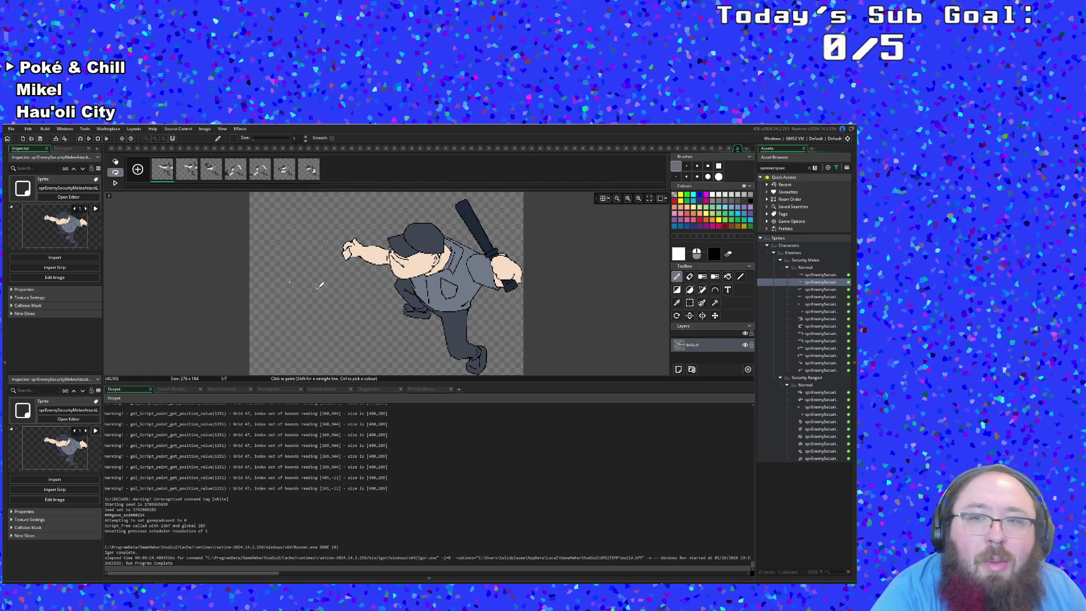
{"action": "scroll", "coordinate": [558, 313], "scroll_direction": "up", "scroll_amount": 2}
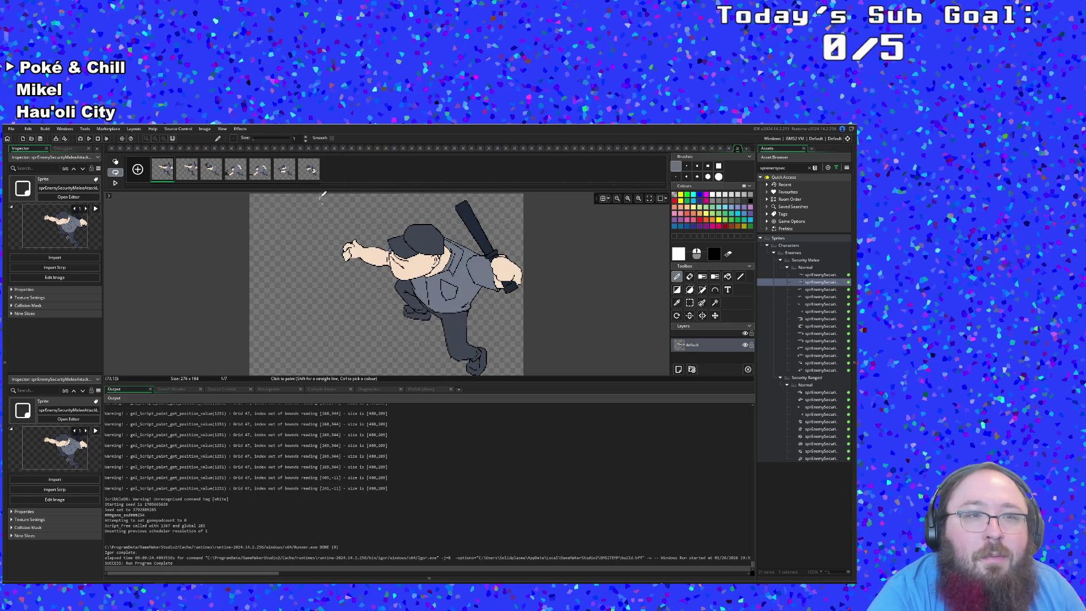
{"action": "left_click", "coordinate": [309, 170]}
{"action": "left_click", "coordinate": [284, 169]}
{"action": "left_click", "coordinate": [256, 173]}
{"action": "left_click", "coordinate": [235, 171]}
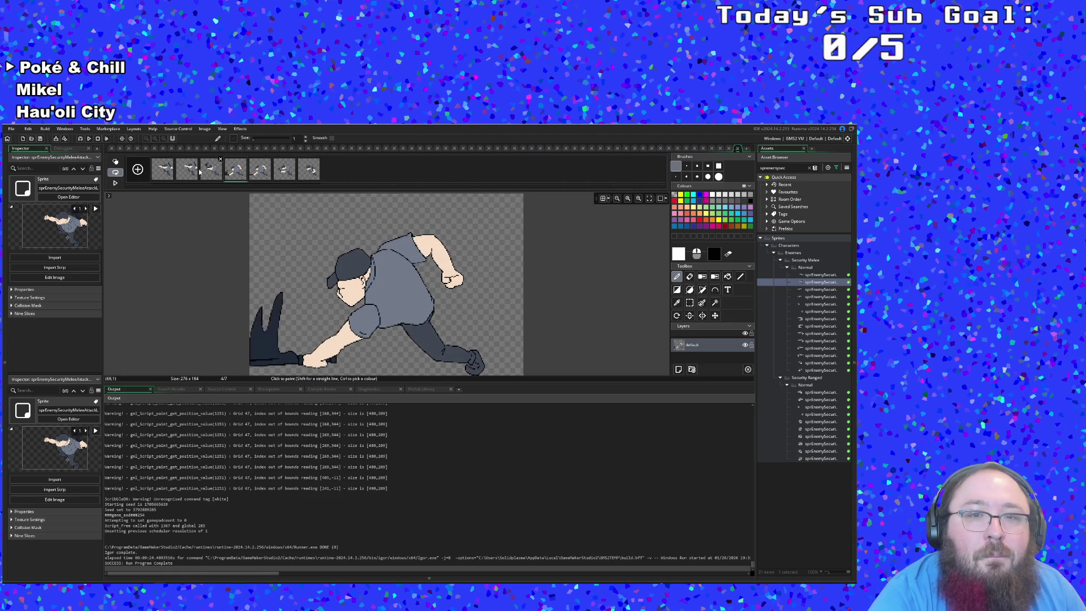
{"action": "left_click", "coordinate": [188, 171]}
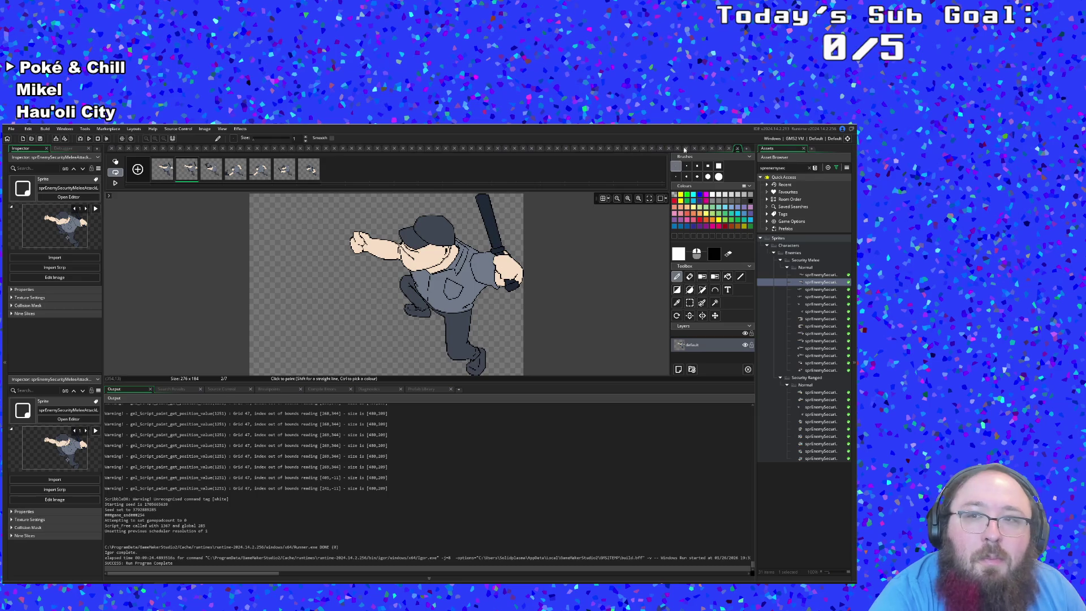
- Close the image editor, check the texture settings, and return to the Art Attack Steam page
{"action": "left_click", "coordinate": [737, 148]}
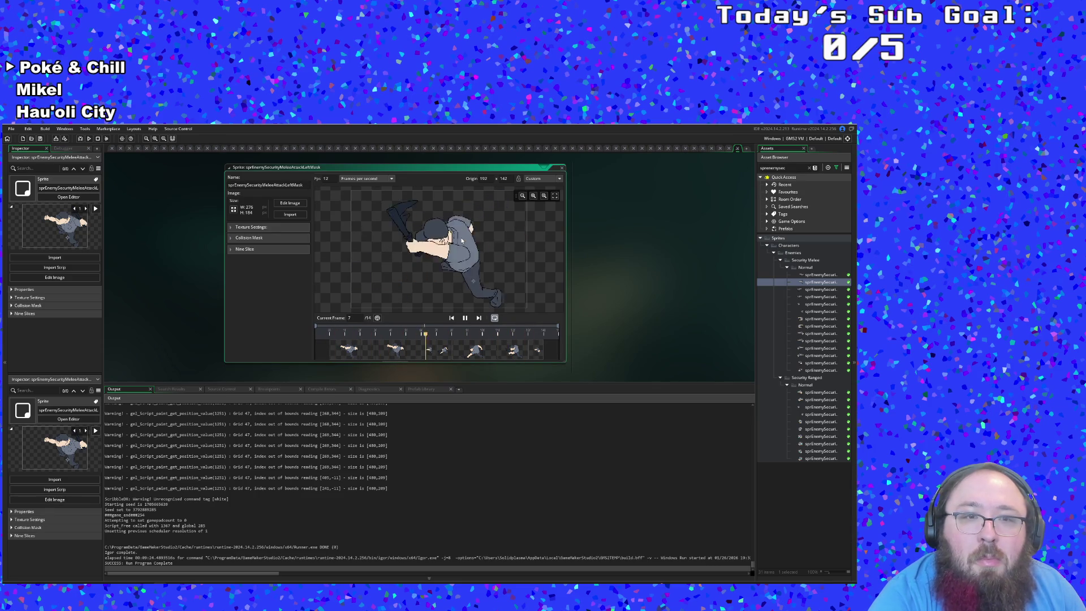
{"action": "left_click", "coordinate": [281, 227]}
{"action": "left_click", "coordinate": [280, 225]}
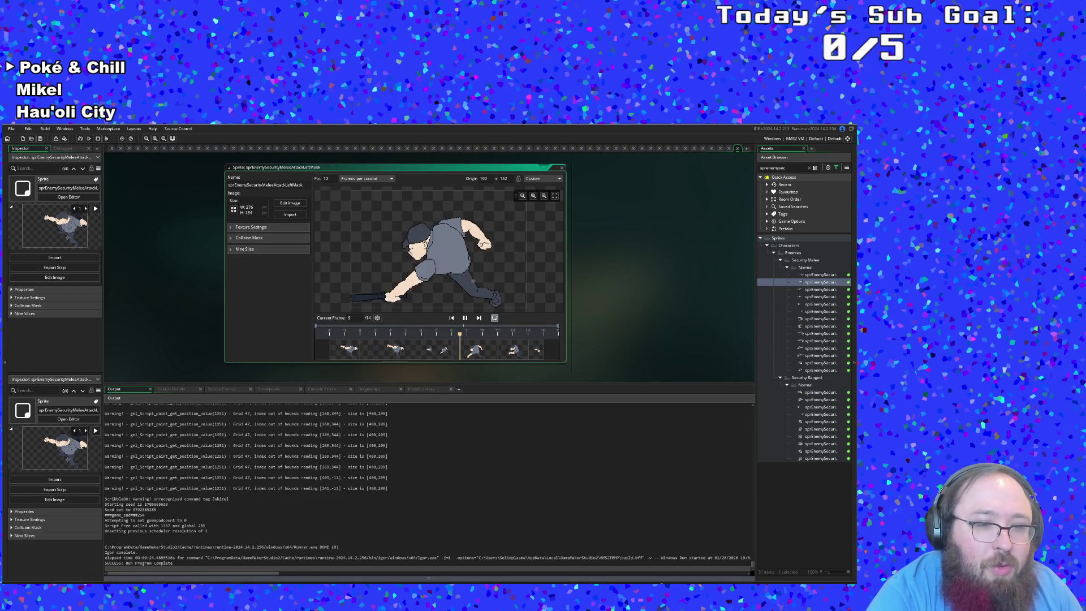
{"action": "key", "text": "alt+Tab"}
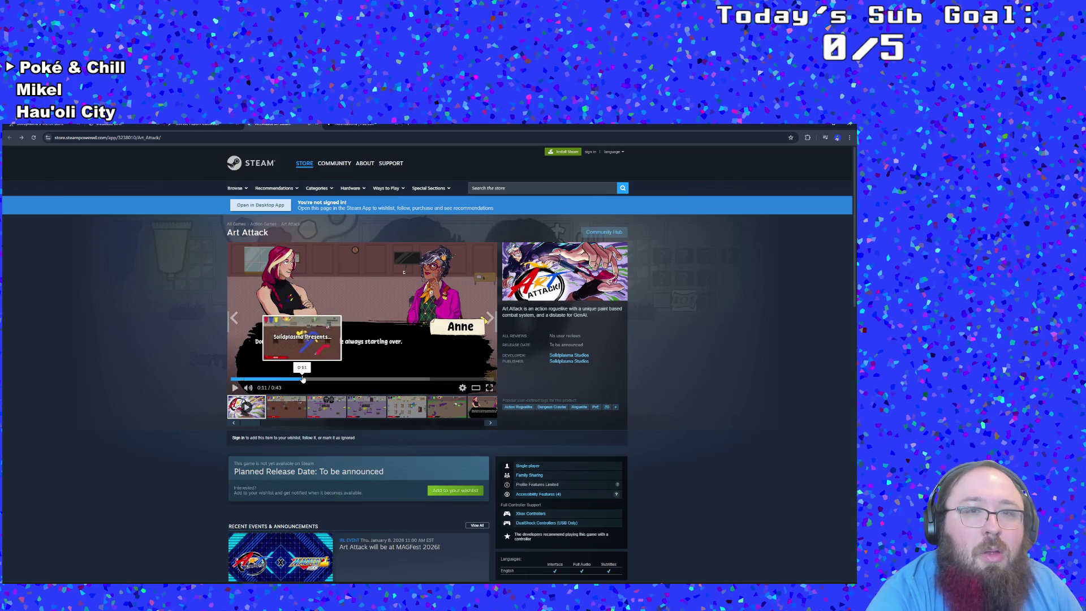
- Pause the Art Attack trailer and open a new DuckDuckGo tab
{"action": "left_click", "coordinate": [313, 355]}
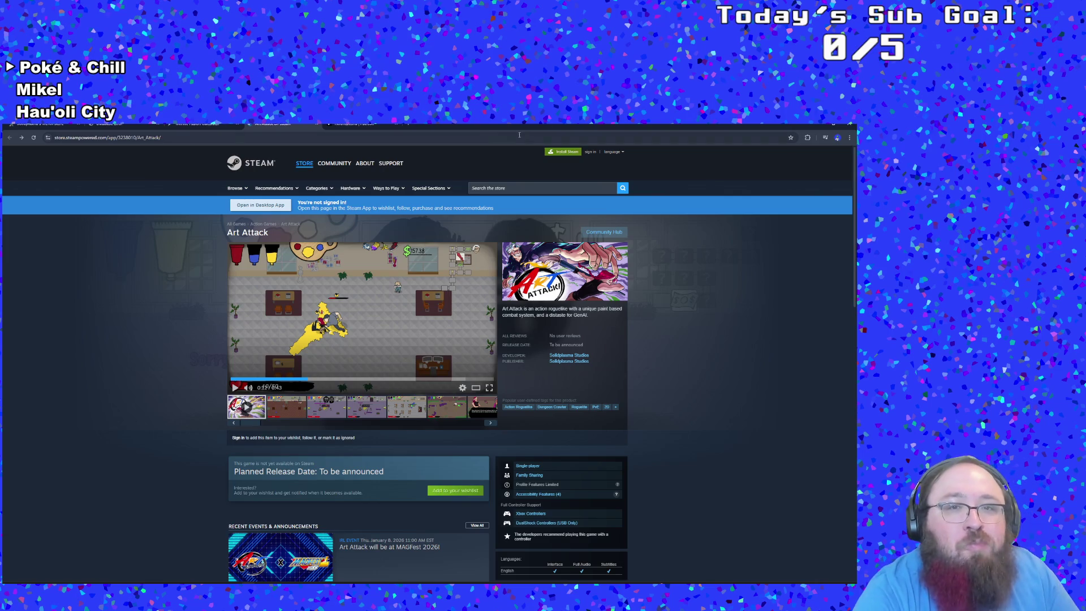
{"action": "key", "text": "ctrl+t"}
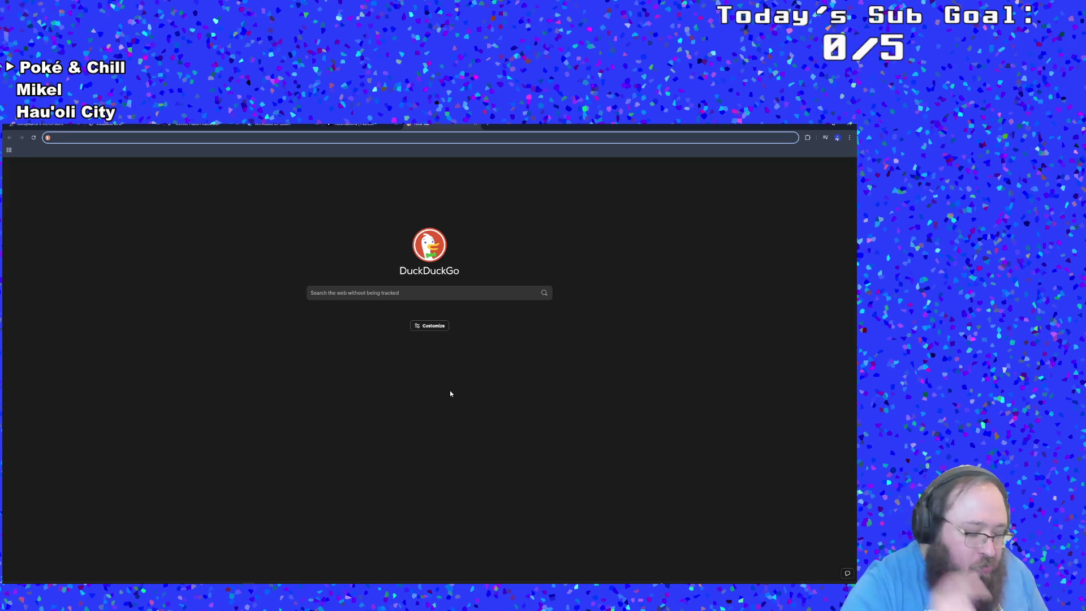
- Search 'game maker export animated sprite as gif' and open the 'Animated GIF Export' forum thread
{"action": "type", "text": "game maker ex"}
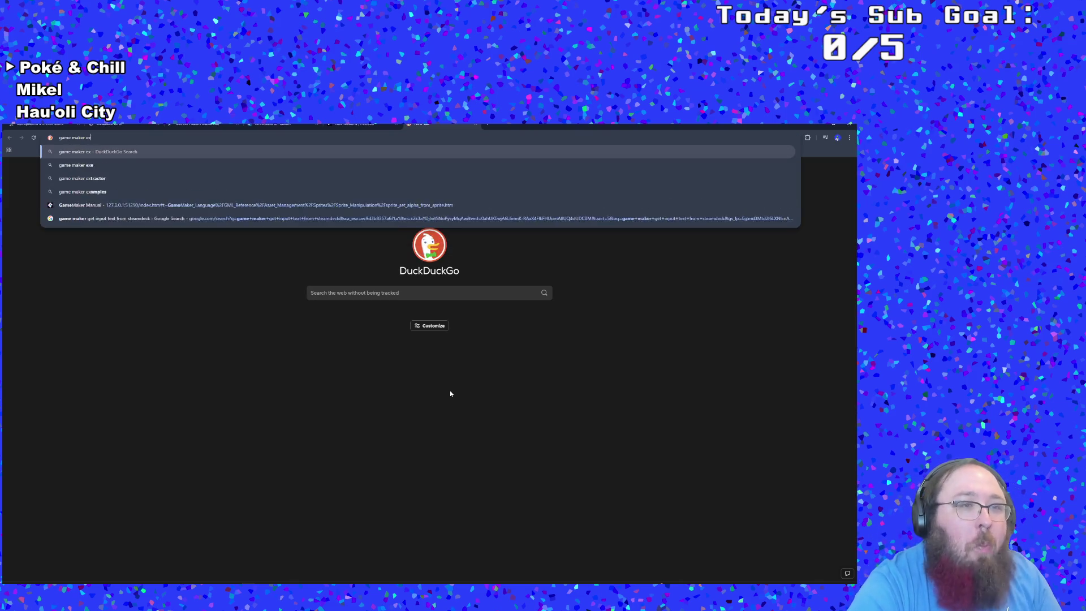
{"action": "type", "text": "port ani"}
{"action": "type", "text": "mate"}
{"action": "type", "text": "d sprite as gif"}
{"action": "key", "text": "Return"}
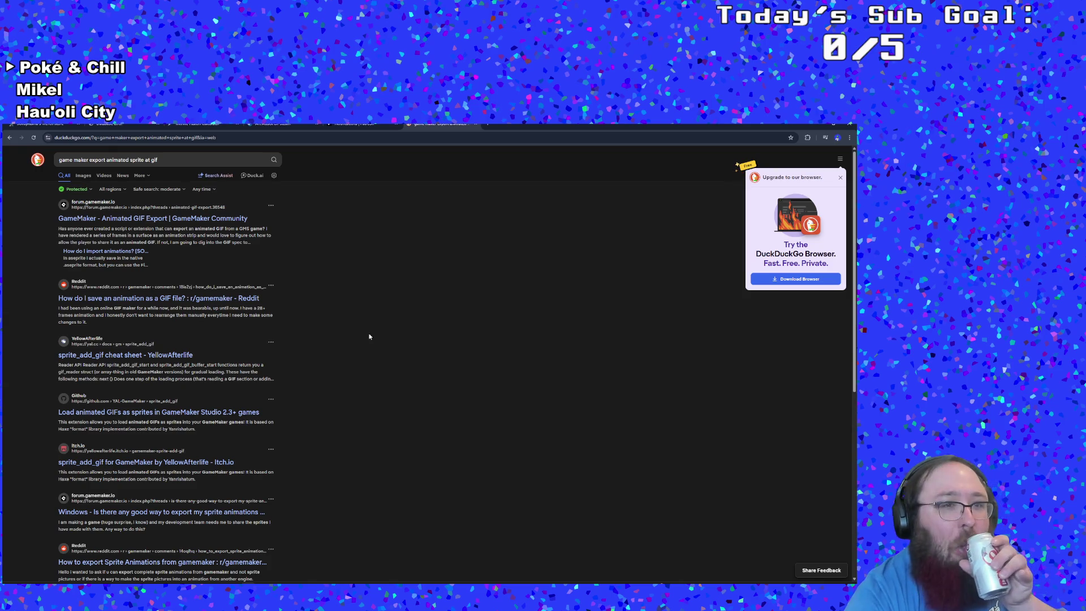
{"action": "left_click", "coordinate": [169, 218]}
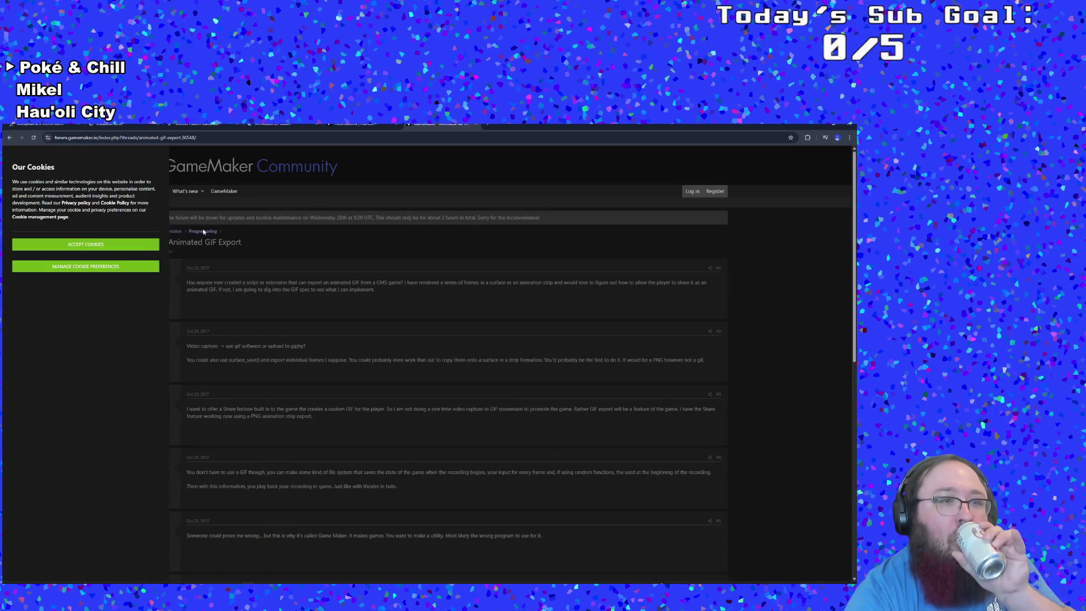
- Save cookie preferences, scroll through the Animated GIF Export thread, then go back to the results
{"action": "left_click", "coordinate": [143, 266]}
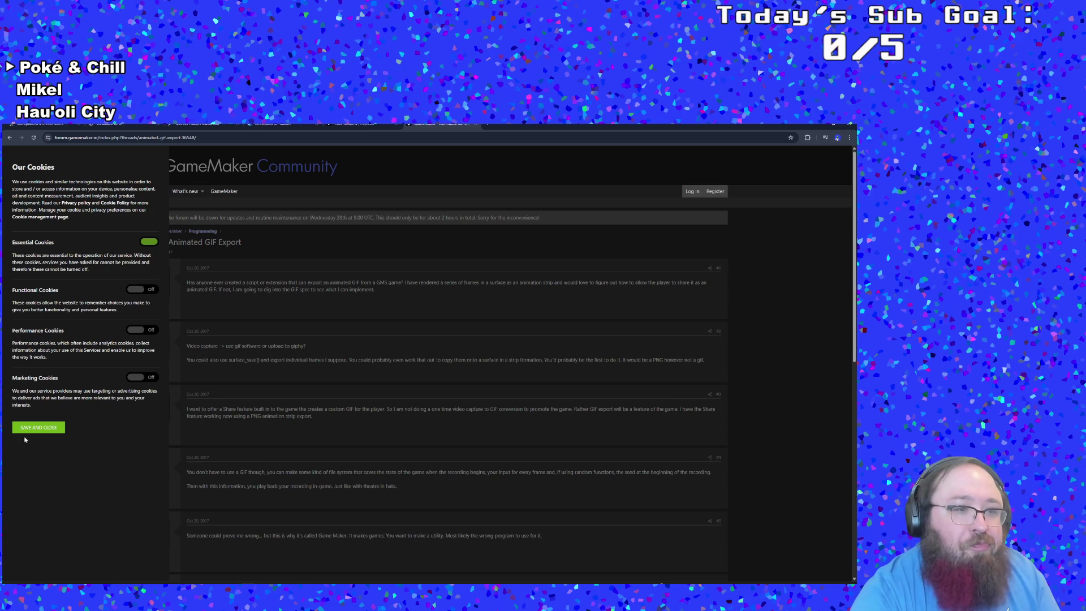
{"action": "left_click", "coordinate": [36, 428]}
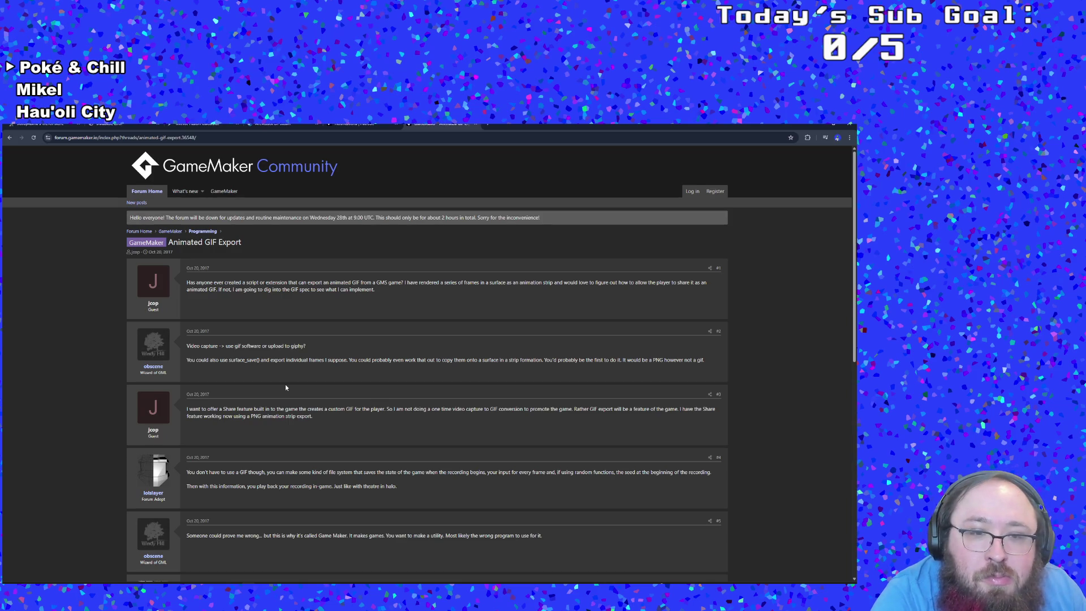
{"action": "scroll", "coordinate": [286, 387], "scroll_direction": "down", "scroll_amount": 2}
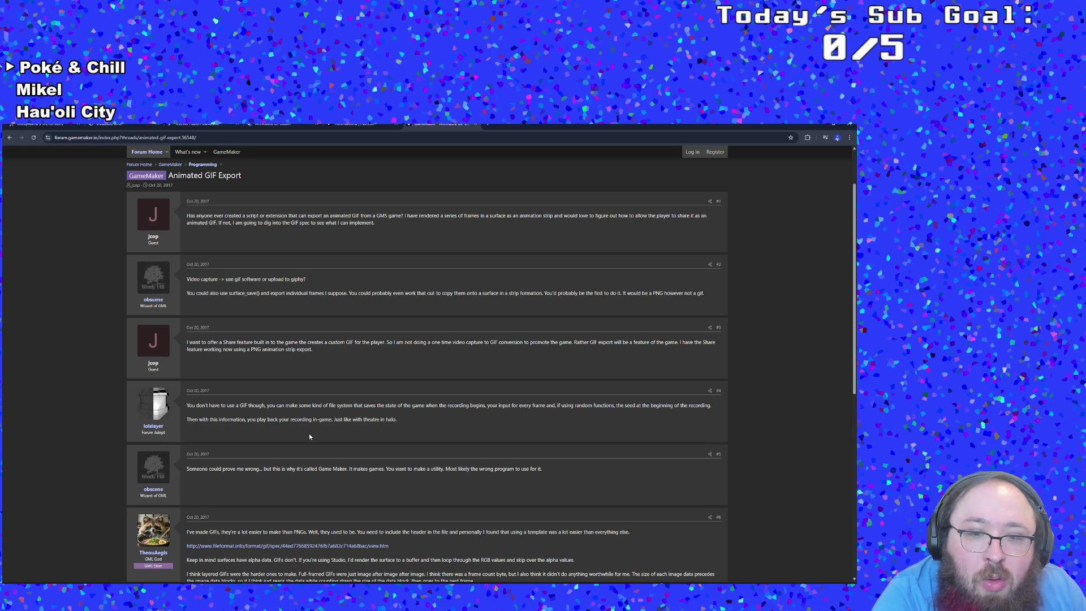
{"action": "scroll", "coordinate": [301, 443], "scroll_direction": "down", "scroll_amount": 5}
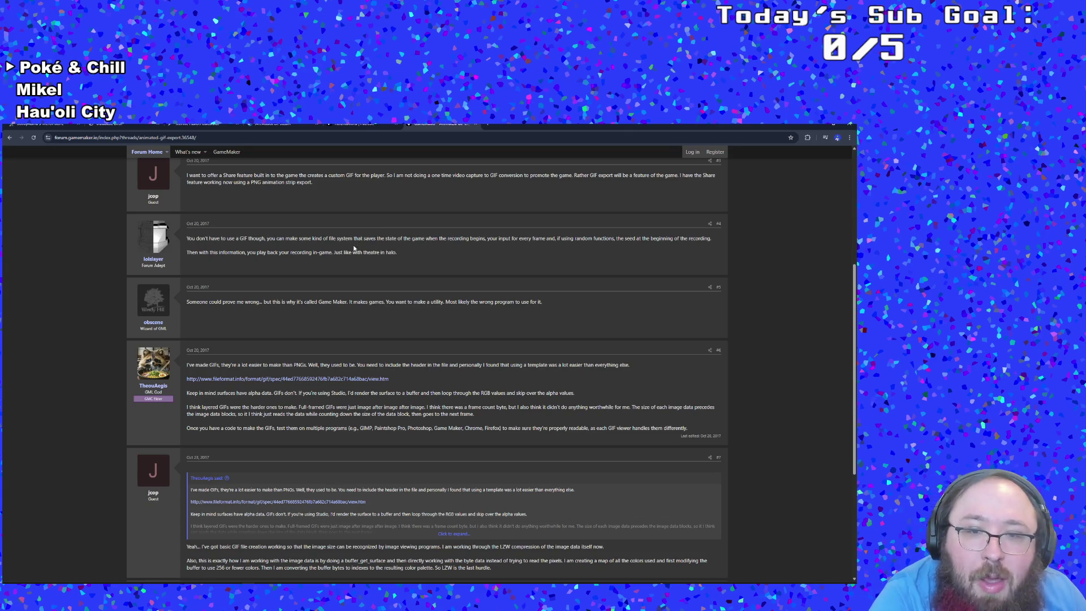
{"action": "scroll", "coordinate": [388, 309], "scroll_direction": "down", "scroll_amount": 6}
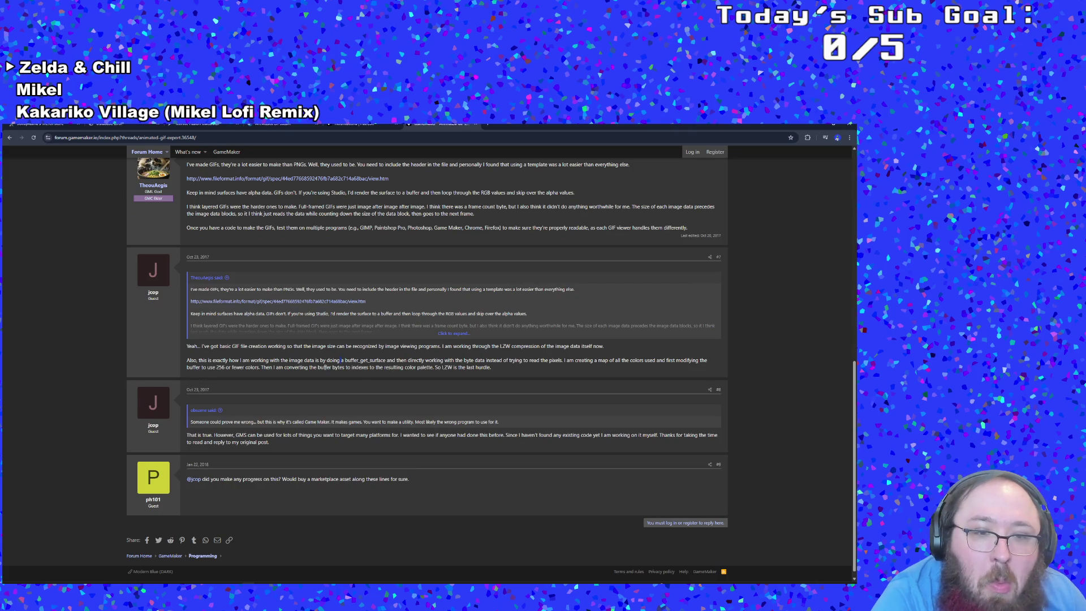
{"action": "left_click", "coordinate": [10, 137]}
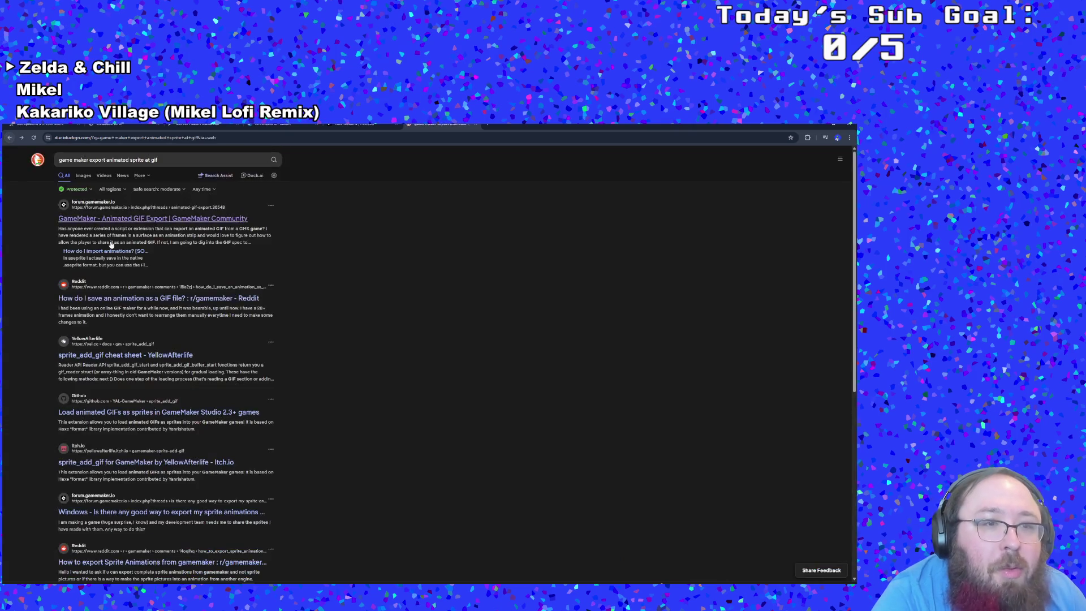
{"action": "left_click", "coordinate": [150, 298]}
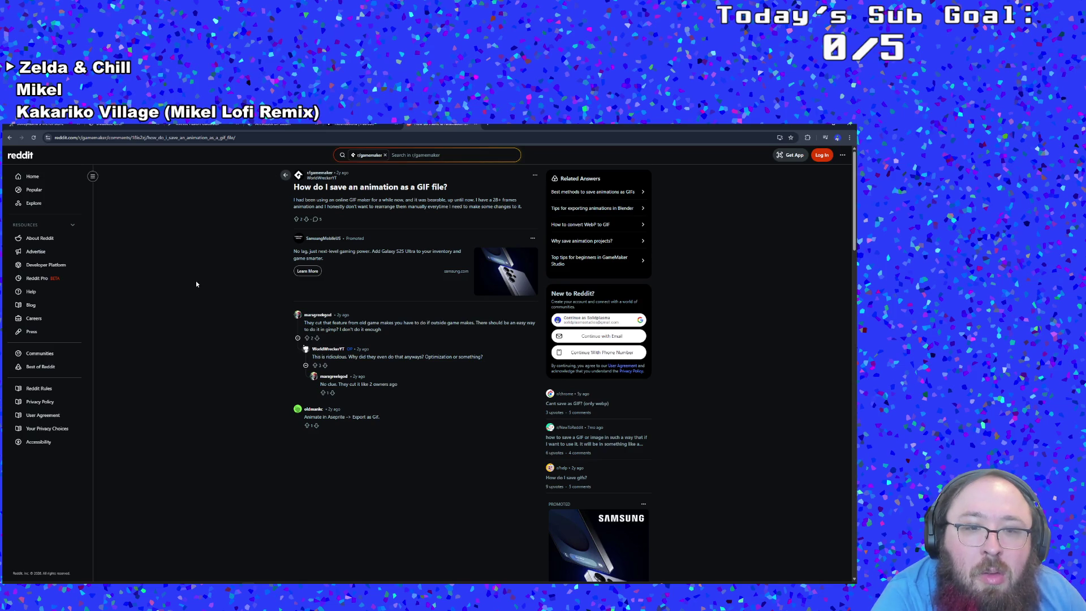
{"action": "left_click", "coordinate": [9, 137]}
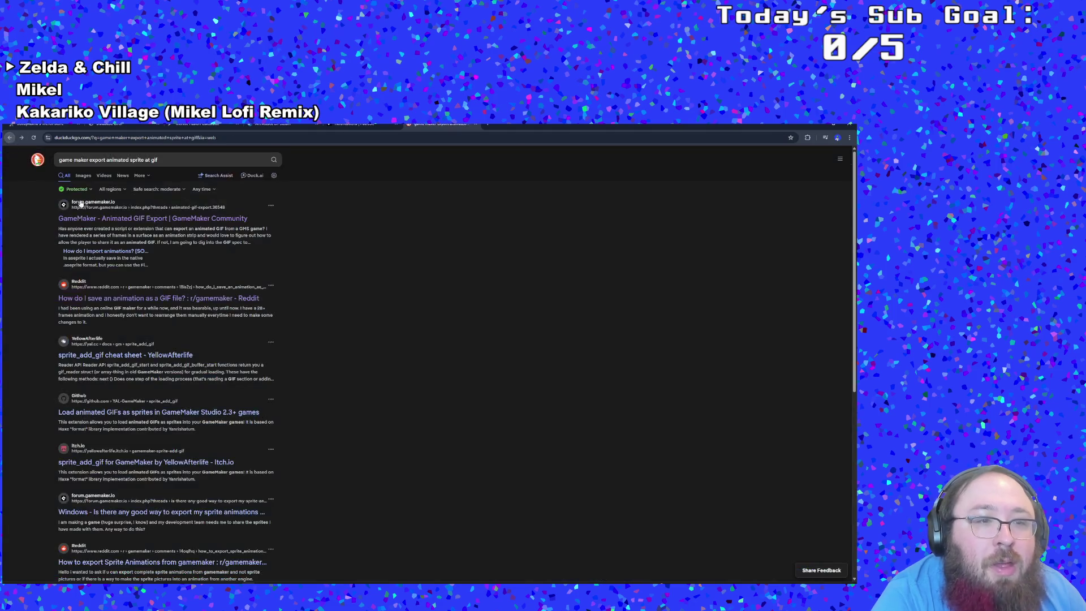
{"action": "left_click", "coordinate": [207, 461]}
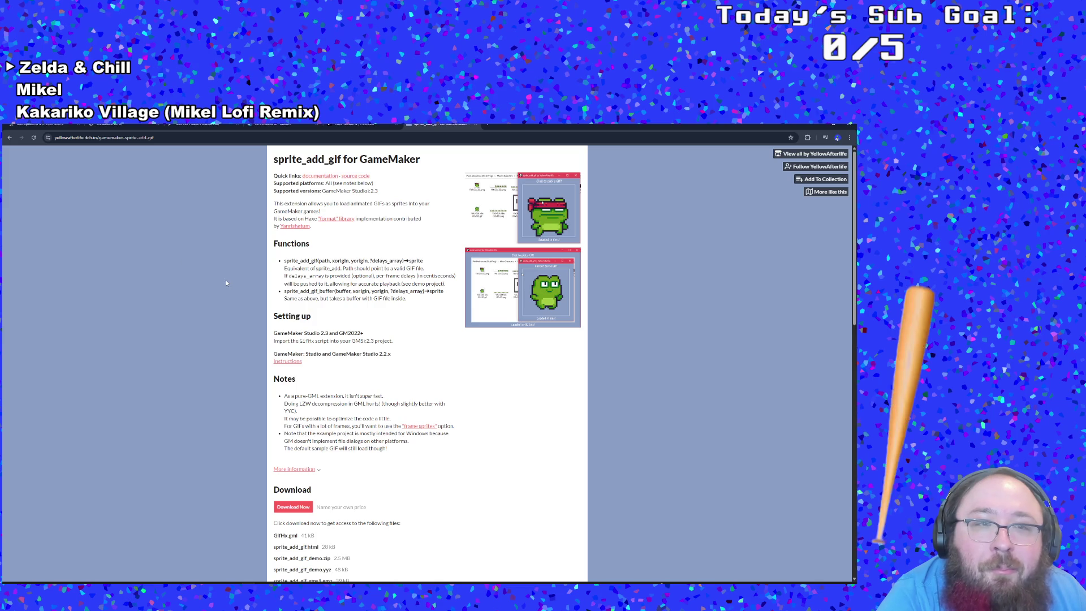
{"action": "left_click", "coordinate": [10, 138]}
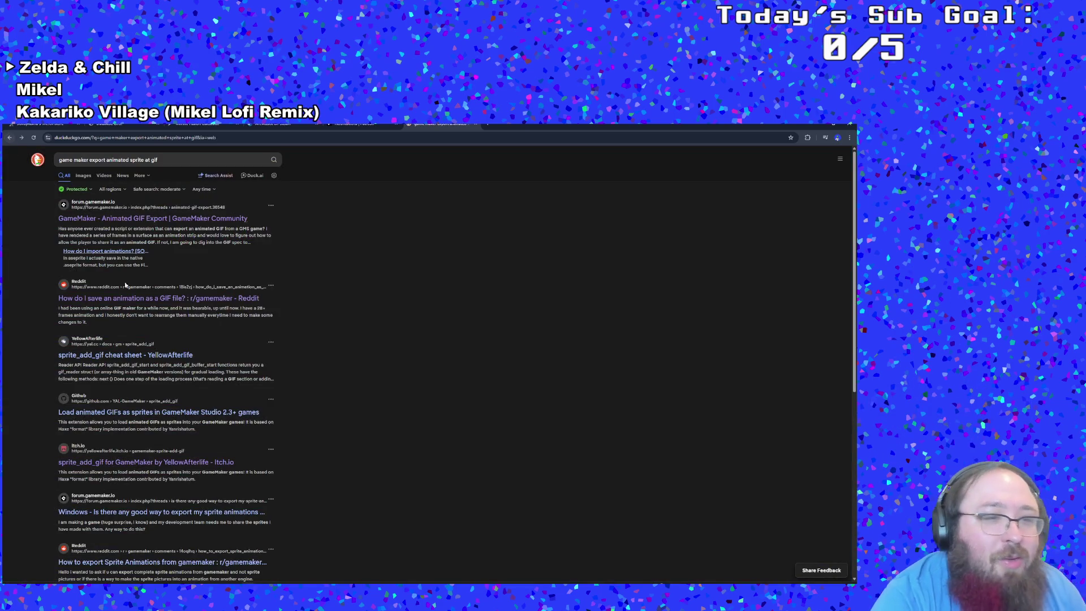
{"action": "scroll", "coordinate": [210, 356], "scroll_direction": "down", "scroll_amount": 2}
{"action": "left_click", "coordinate": [202, 412]}
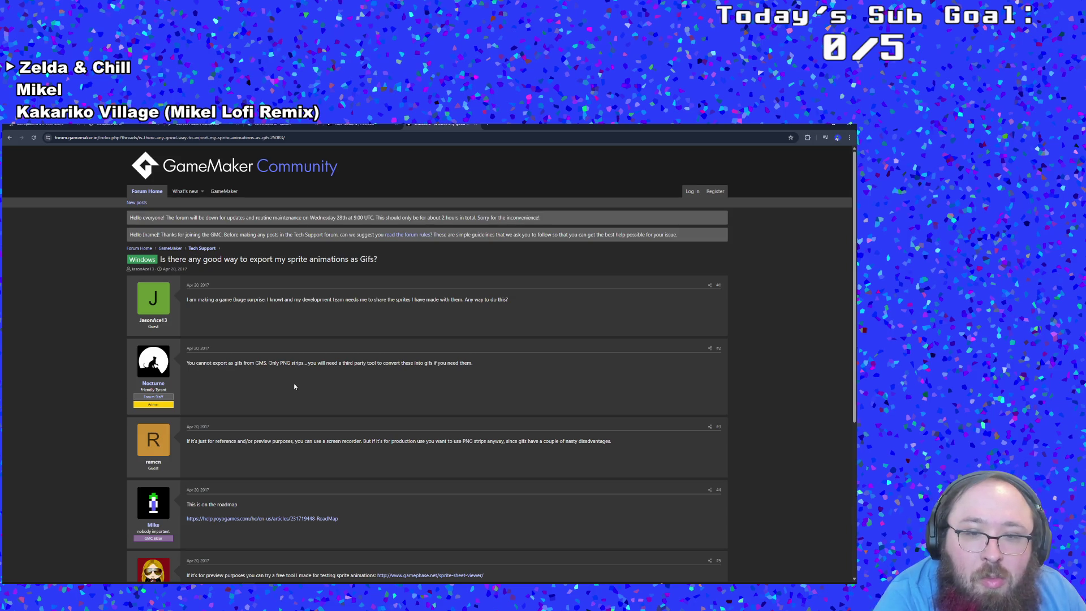
{"action": "scroll", "coordinate": [294, 386], "scroll_direction": "down", "scroll_amount": 2}
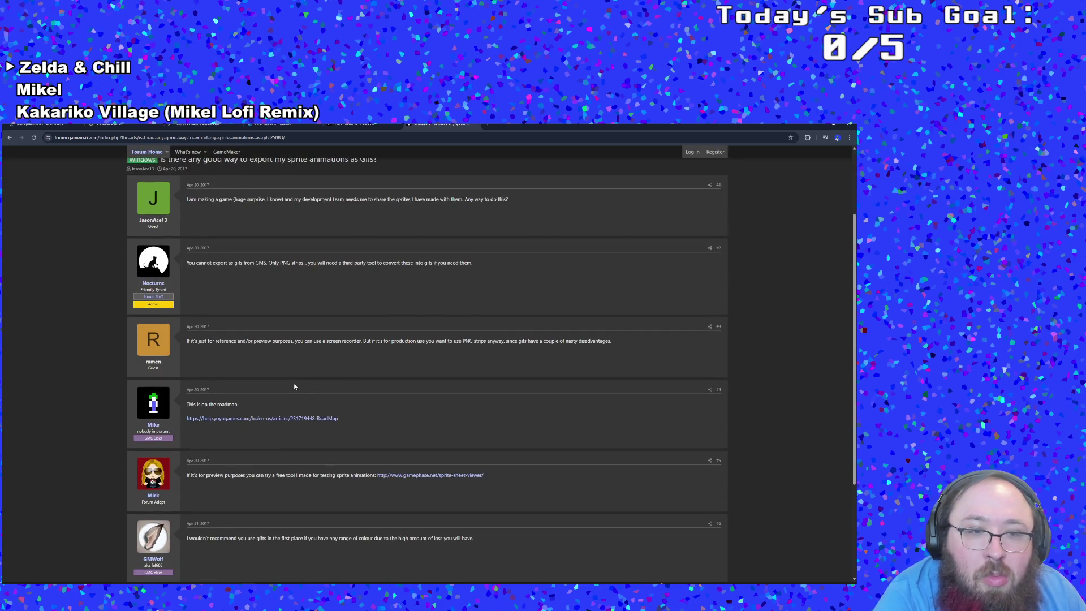
{"action": "scroll", "coordinate": [294, 386], "scroll_direction": "down", "scroll_amount": 2}
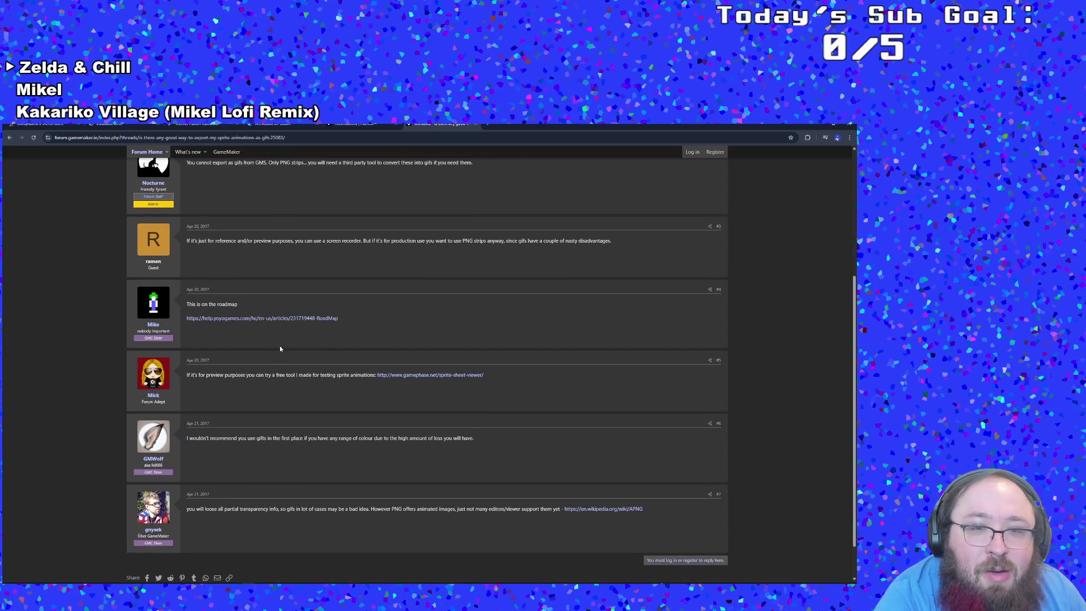
{"action": "left_click", "coordinate": [274, 319]}
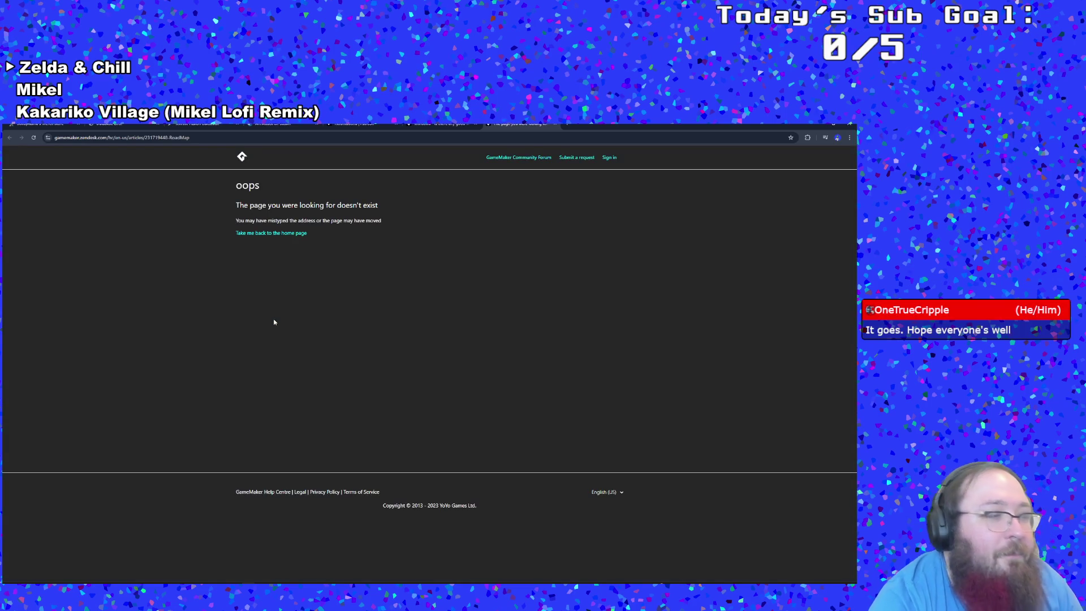
{"action": "left_click", "coordinate": [553, 124]}
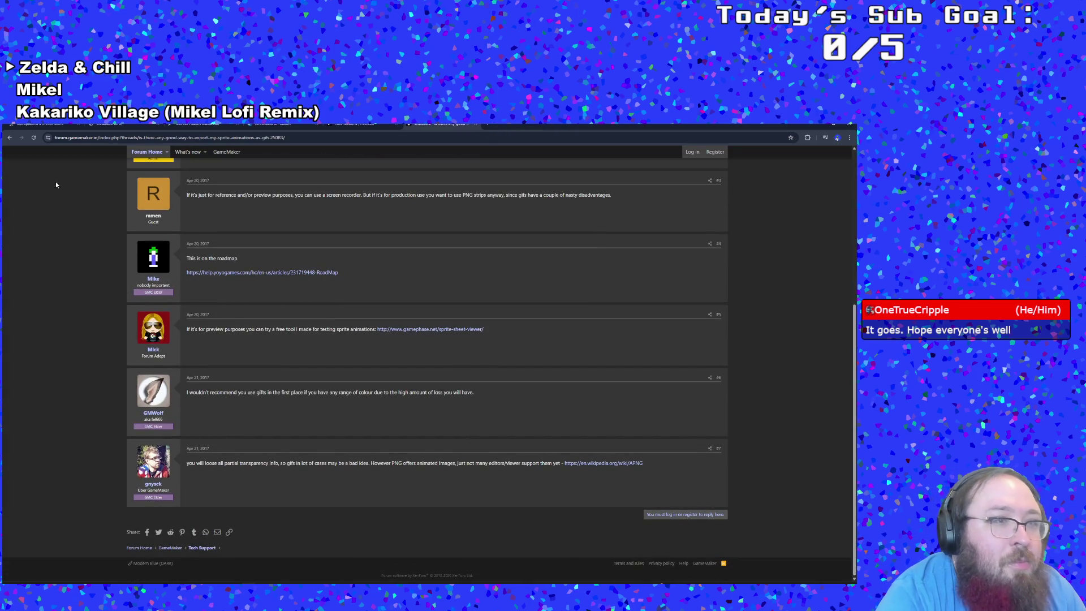
{"action": "left_click", "coordinate": [10, 137]}
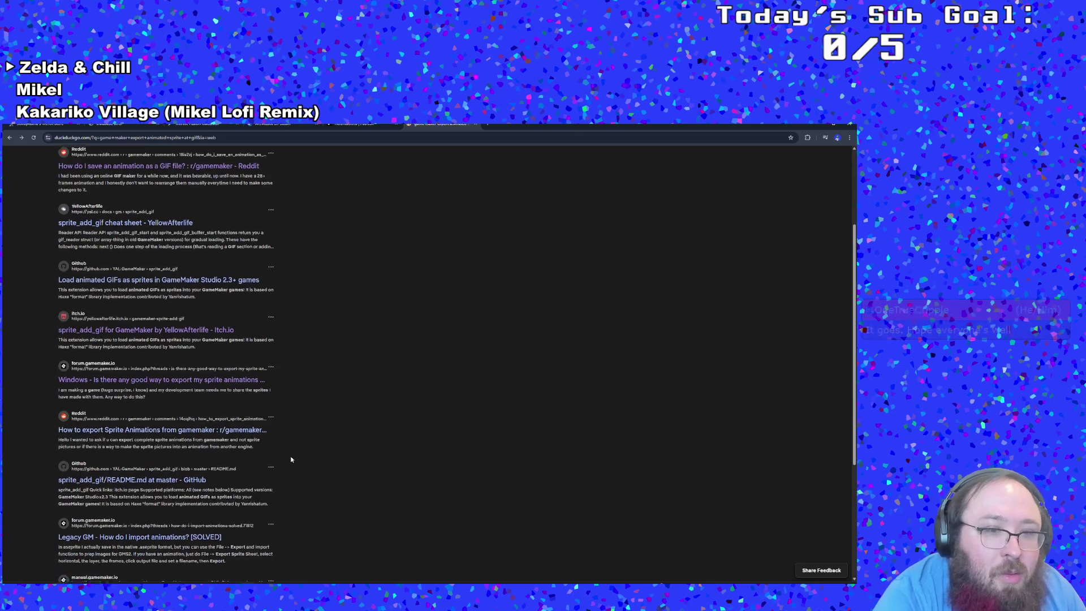
- Open the r/gamemaker 'How to export Sprite Animations' thread and follow its link to Ezgif's Sprite sheet cutter
{"action": "left_click", "coordinate": [243, 430]}
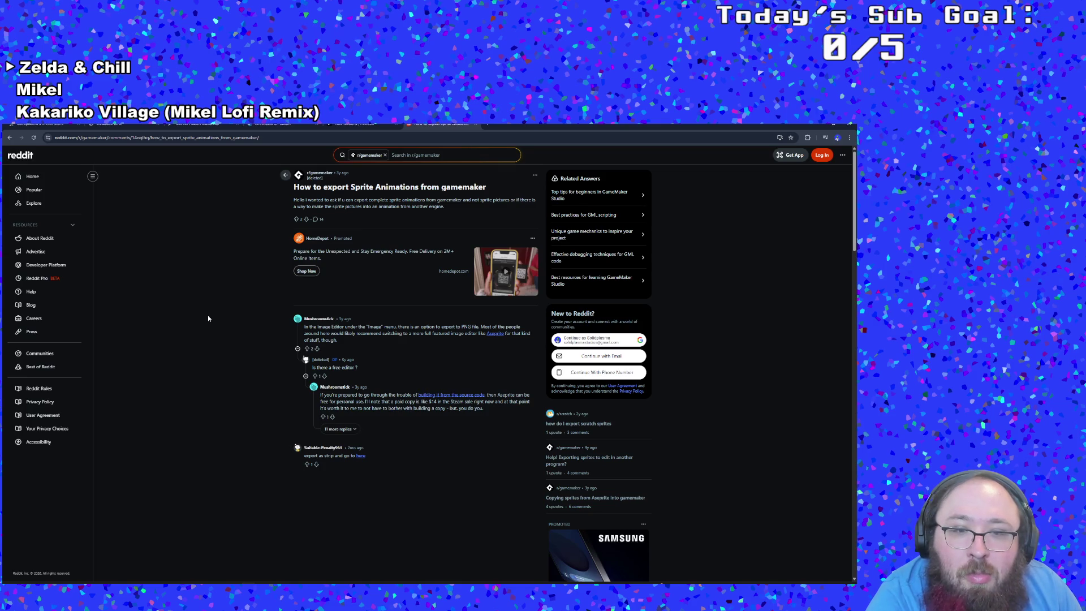
{"action": "left_click", "coordinate": [361, 456]}
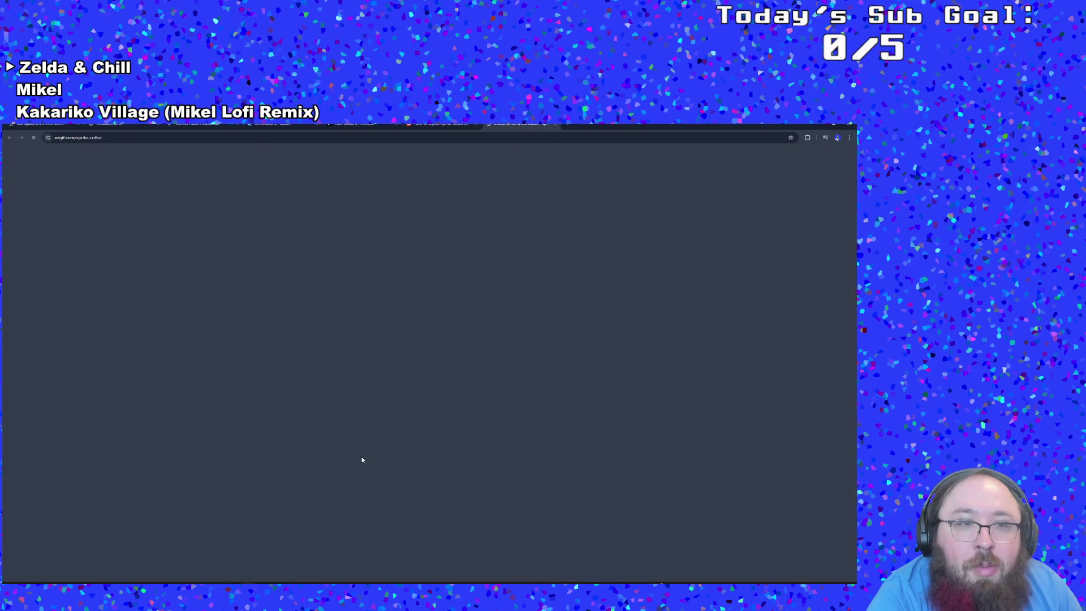
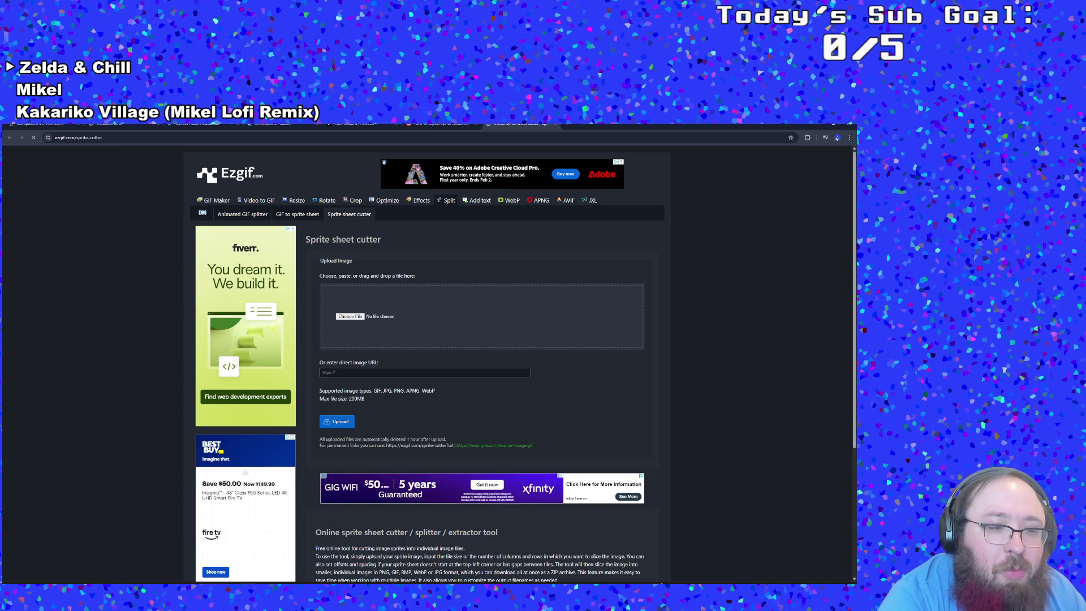
- Close the leftover Animated GIF Maker tab in Firefox and return to Chrome's sprite sheet cutter
{"action": "left_click", "coordinate": [89, 563]}
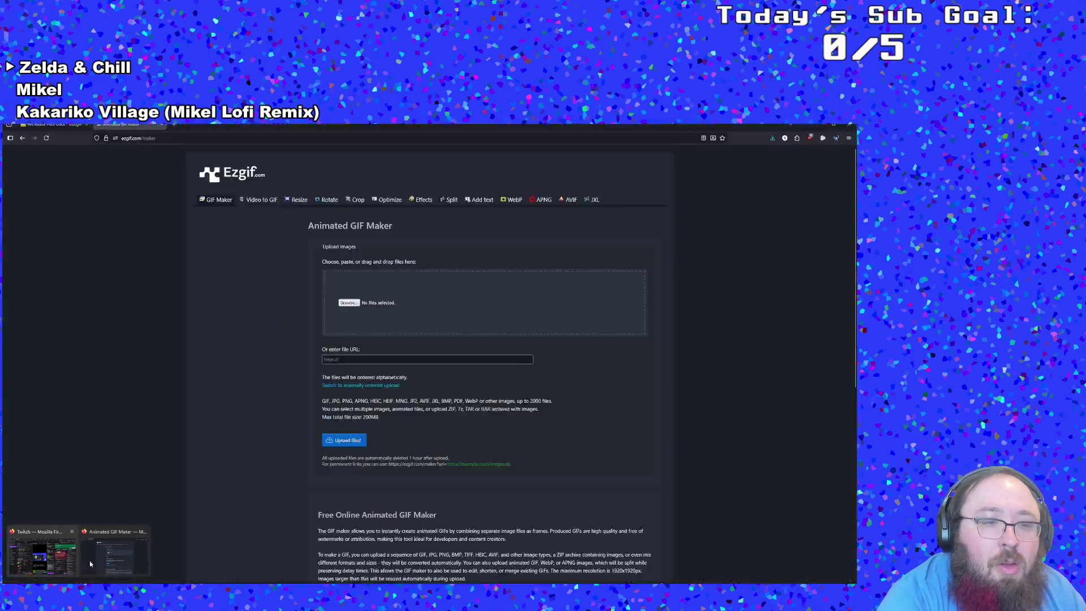
{"action": "left_click", "coordinate": [161, 125]}
{"action": "key", "text": "alt+Tab"}
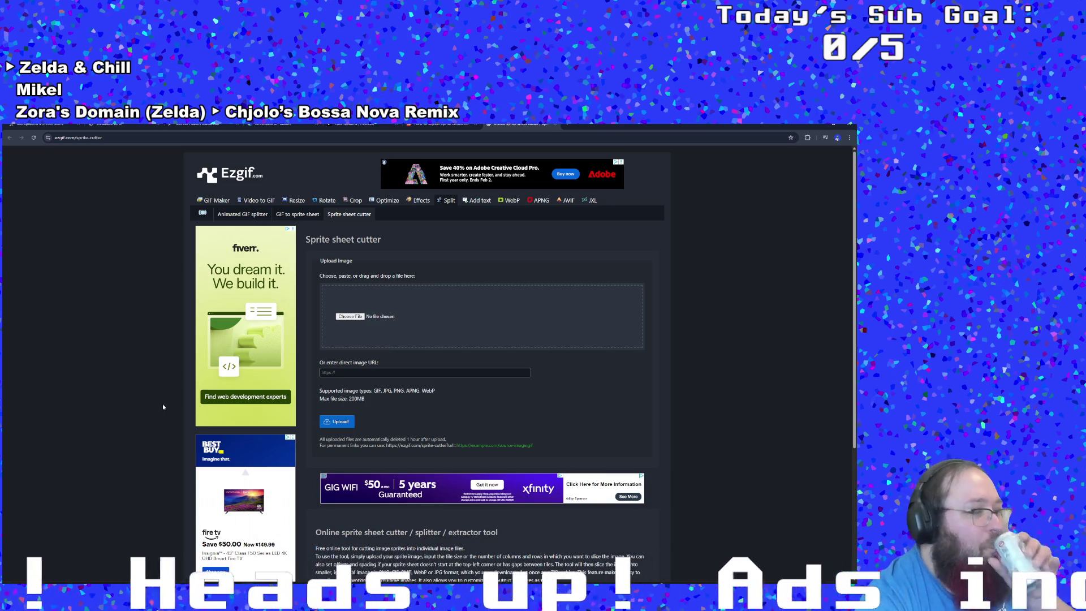
- Upload sprEnemySecurityMeleeAttackLeft_strip7.png to the Ezgif sprite sheet cutter
{"action": "left_click", "coordinate": [356, 319]}
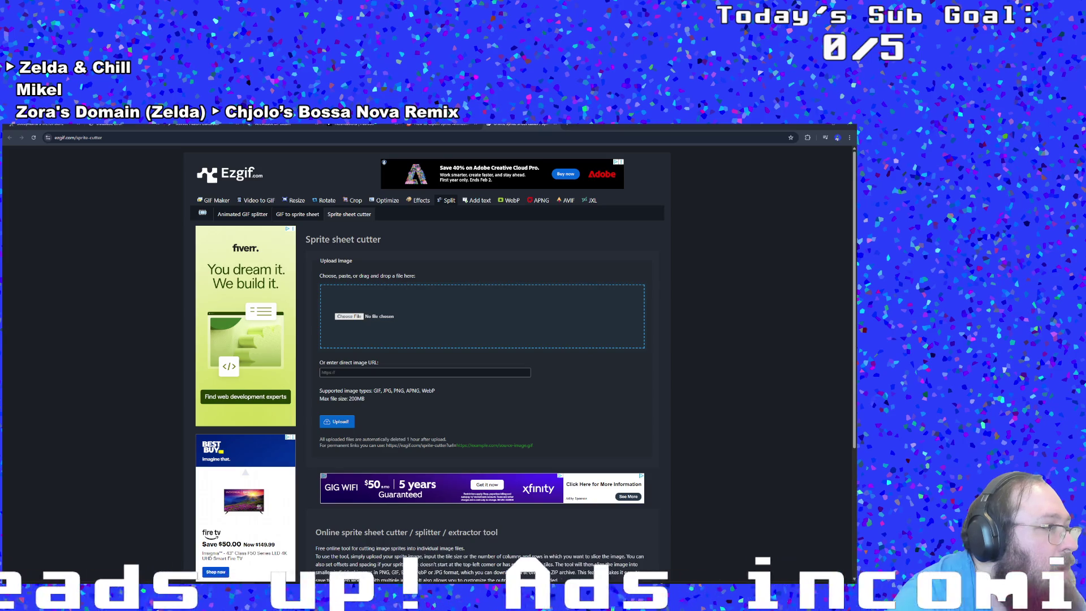
{"action": "key", "text": "Return"}
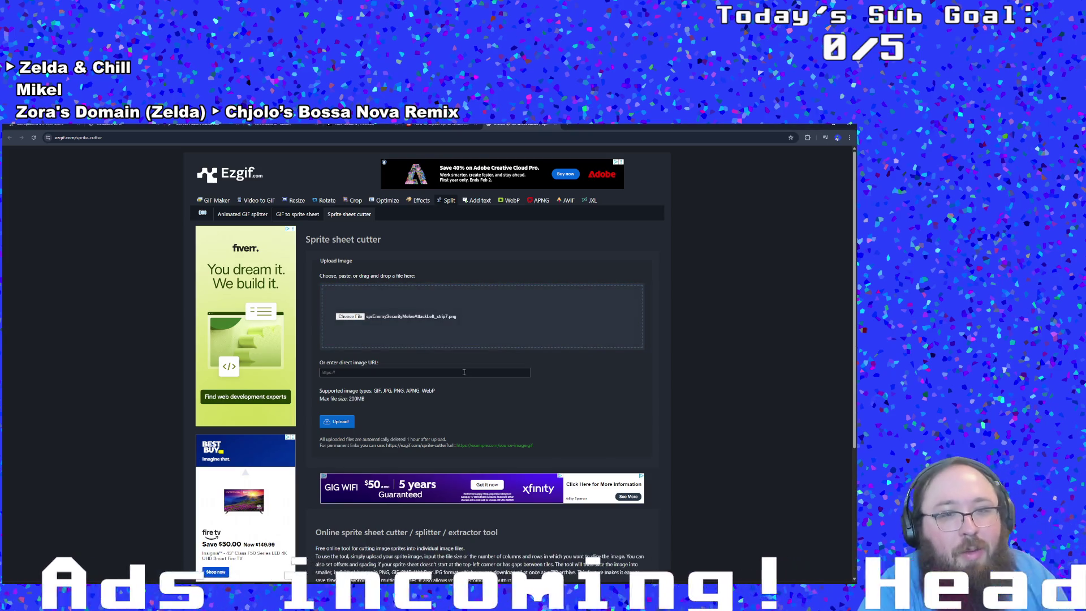
{"action": "left_click", "coordinate": [342, 423]}
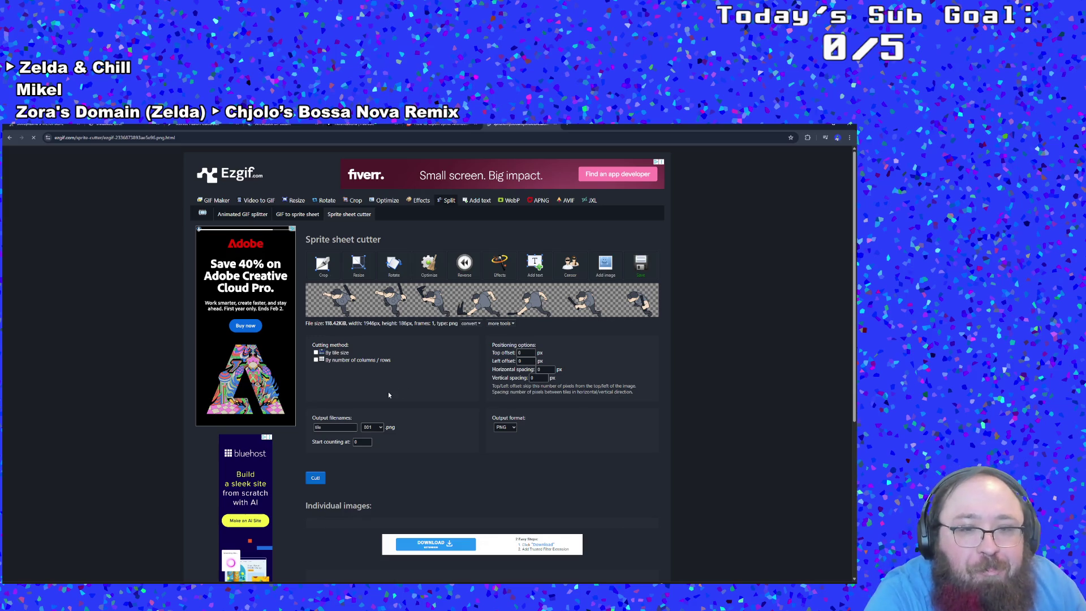
- Set the cutter to 7 columns by 1 row with GIF output format
{"action": "left_click", "coordinate": [316, 361]}
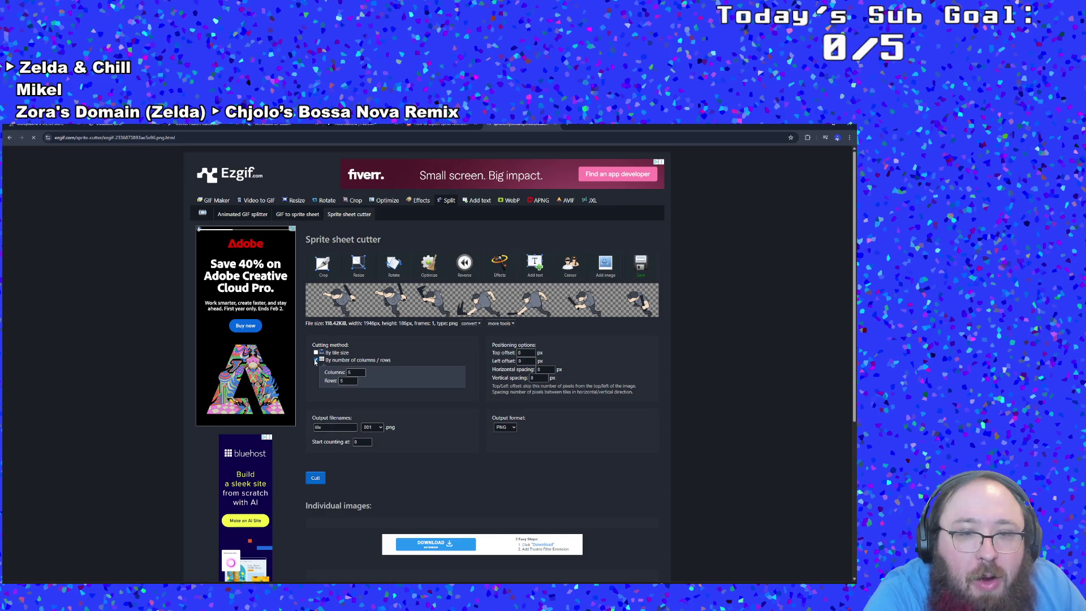
{"action": "double_click", "coordinate": [346, 381]}
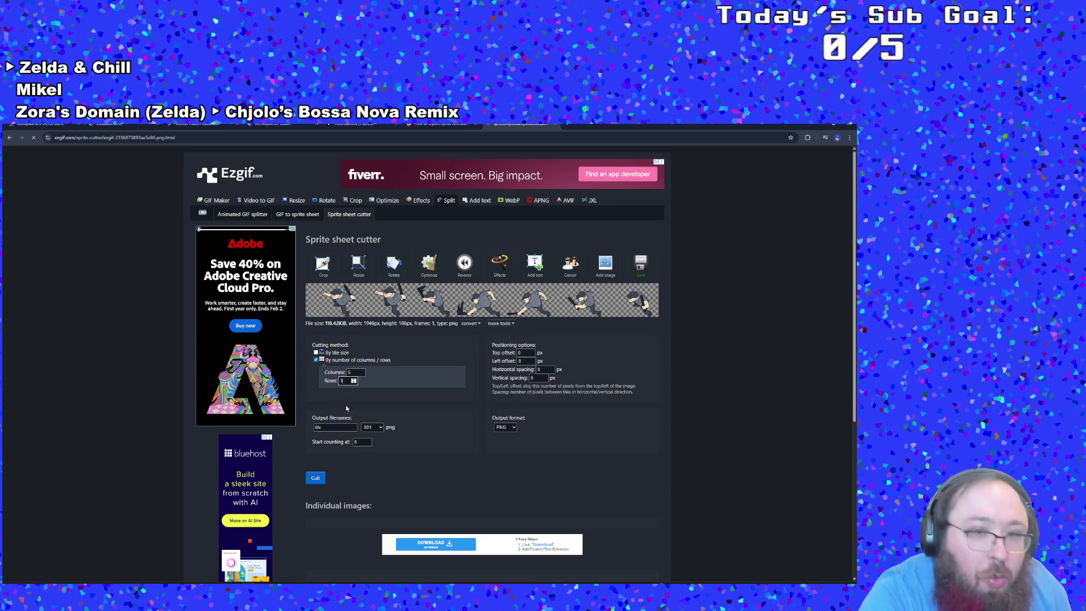
{"action": "left_click", "coordinate": [423, 409]}
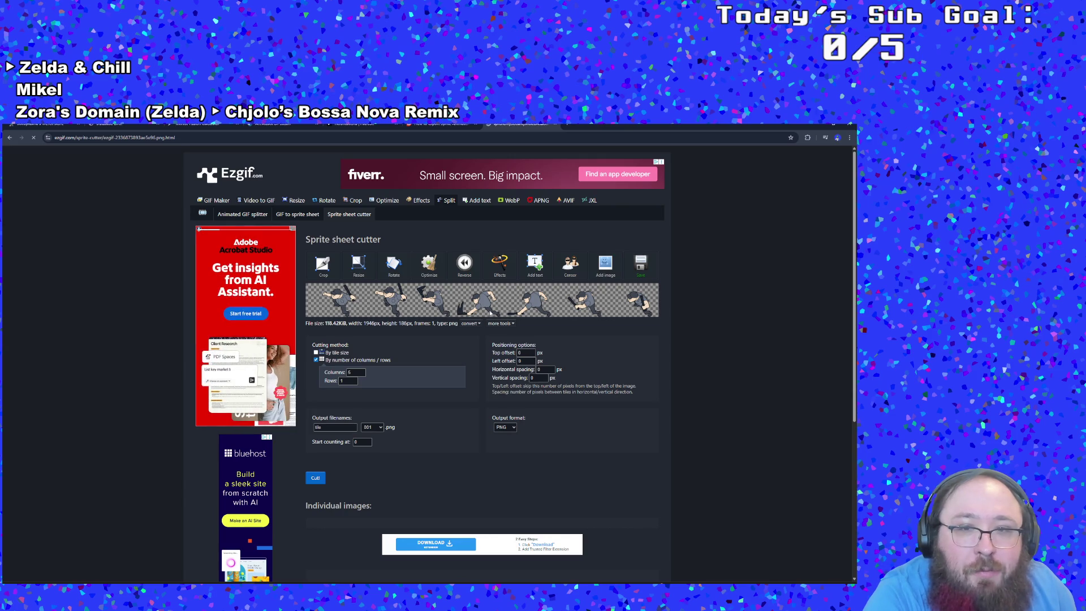
{"action": "double_click", "coordinate": [357, 372]}
{"action": "type", "text": "7"}
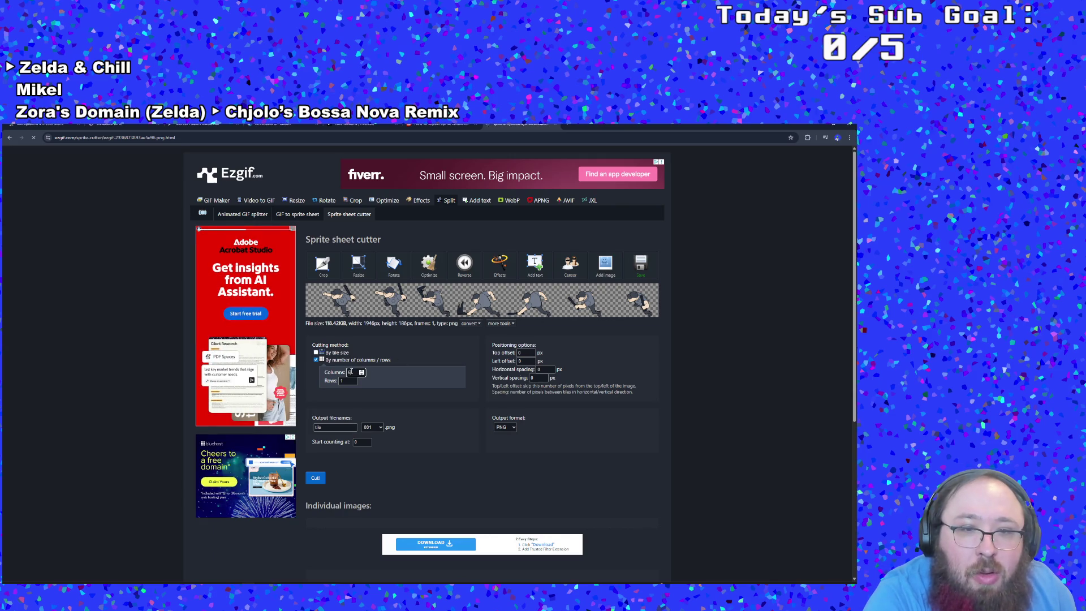
{"action": "left_click", "coordinate": [422, 405]}
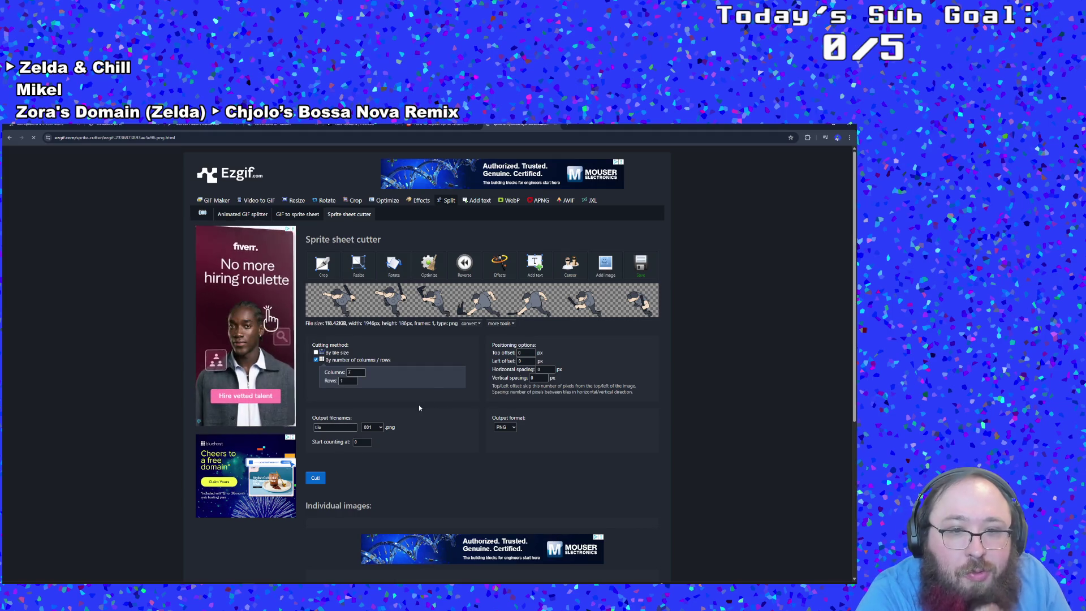
{"action": "left_click", "coordinate": [379, 427]}
{"action": "left_click", "coordinate": [380, 427]}
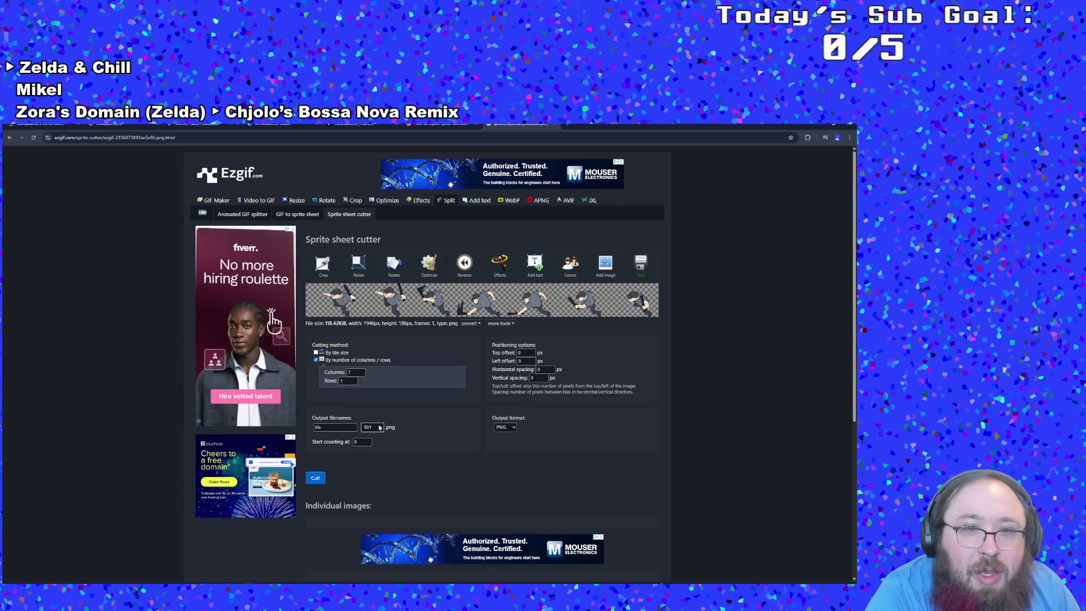
{"action": "scroll", "coordinate": [457, 411], "scroll_direction": "down", "scroll_amount": 1}
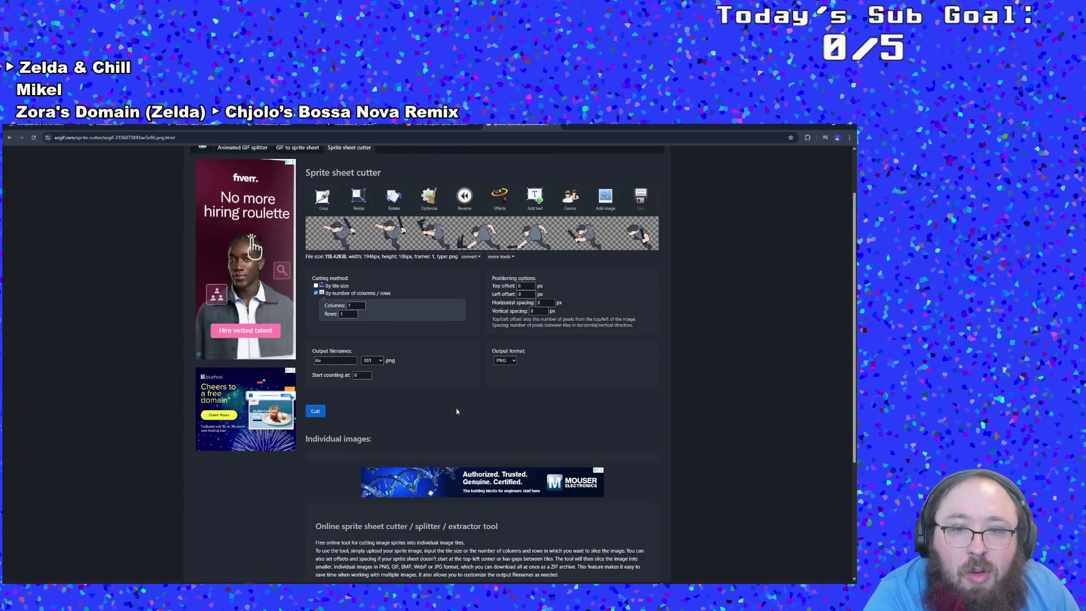
{"action": "left_click", "coordinate": [504, 361]}
{"action": "left_click", "coordinate": [503, 375]}
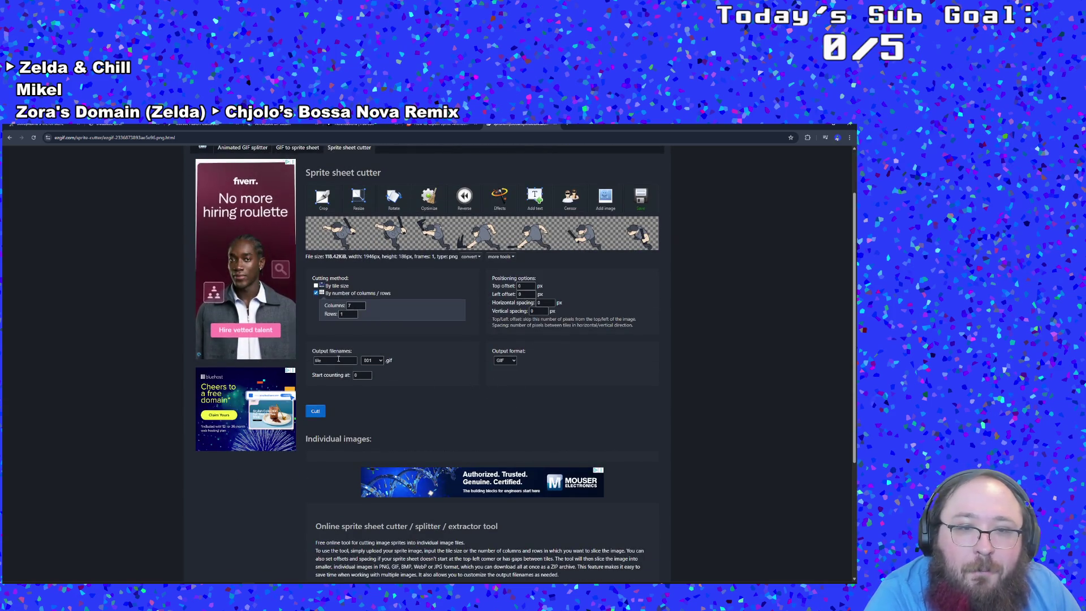
- Name the output files SecurityMeleeAttackLeft
{"action": "left_click_drag", "start_coordinate": [342, 359], "coordinate": [307, 362]}
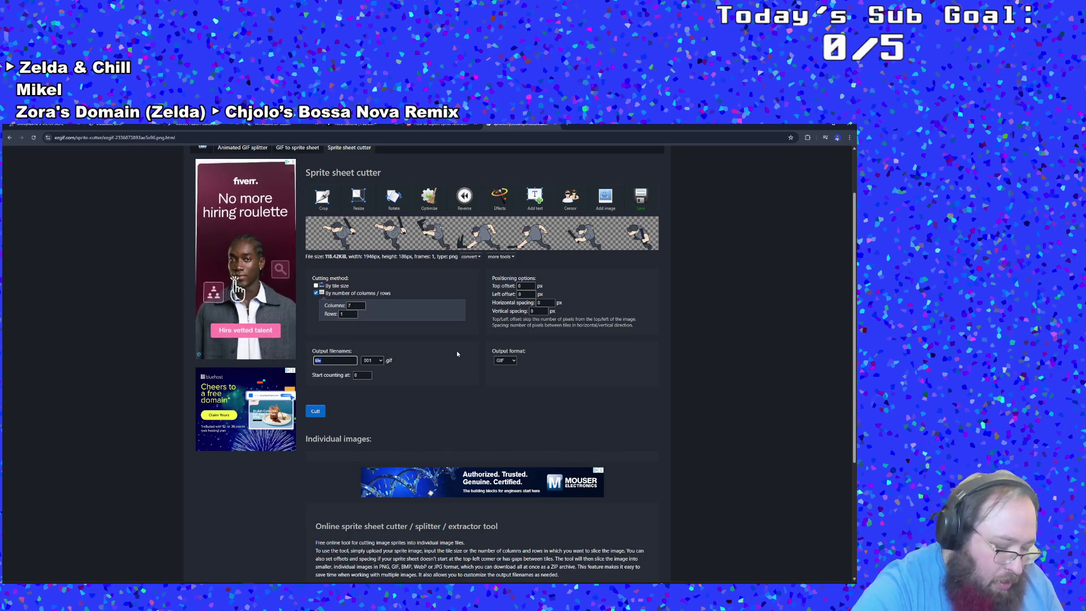
{"action": "type", "text": "securitymelee"}
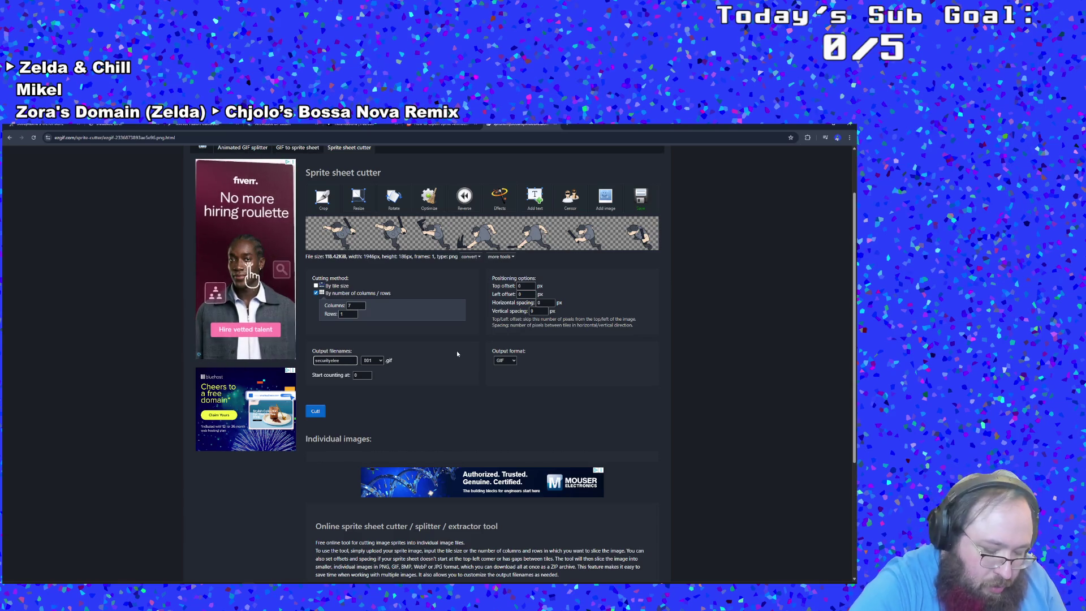
{"action": "key", "text": "BackSpace"}
{"action": "type", "text": "M"}
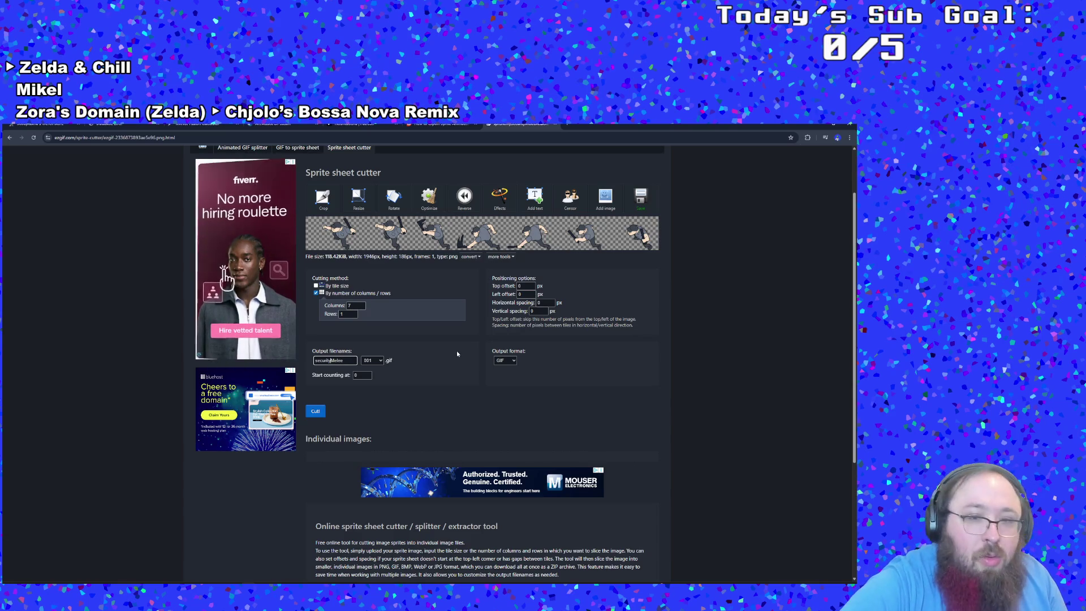
{"action": "key", "text": "Home"}
{"action": "key", "text": "Delete"}
{"action": "type", "text": "S"}
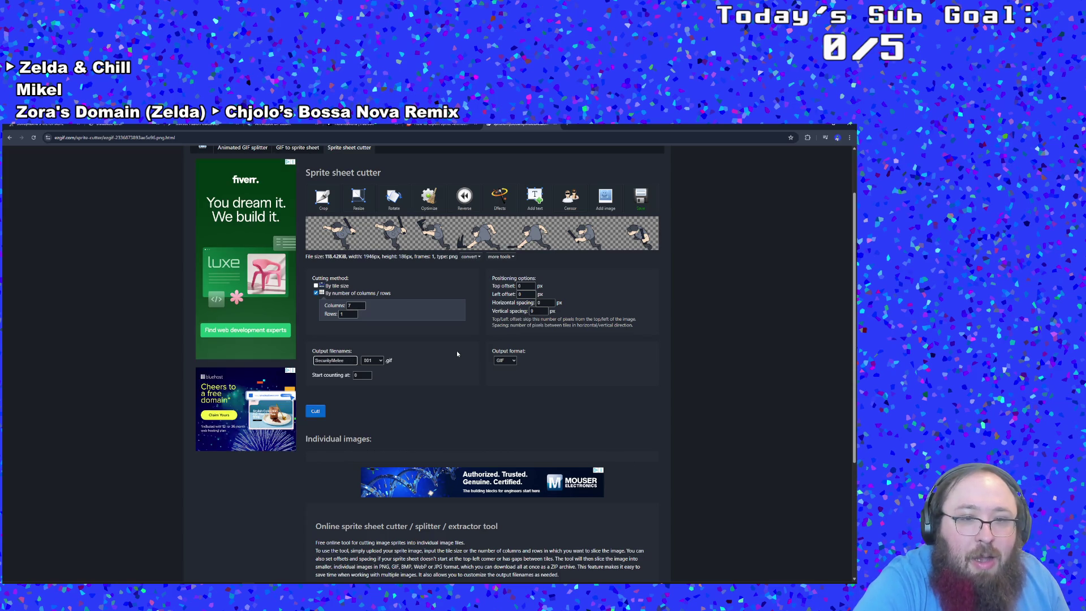
{"action": "type", "text": "AttackLeft"}
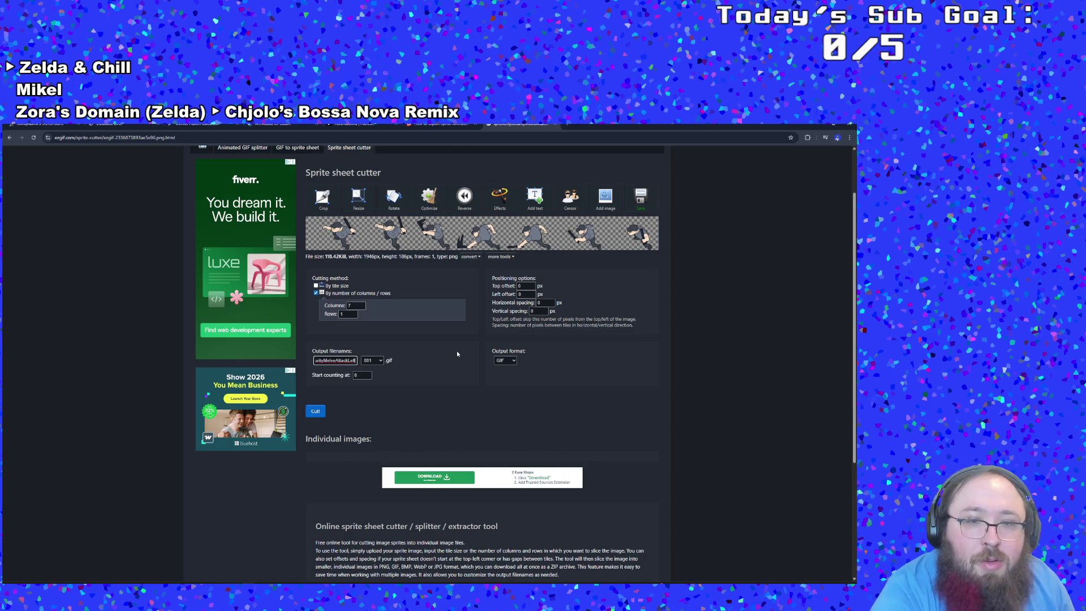
{"action": "left_click", "coordinate": [456, 351]}
- Set the filename numbering to 1 without zero padding and cut the strip
{"action": "scroll", "coordinate": [441, 373], "scroll_direction": "up", "scroll_amount": 1}
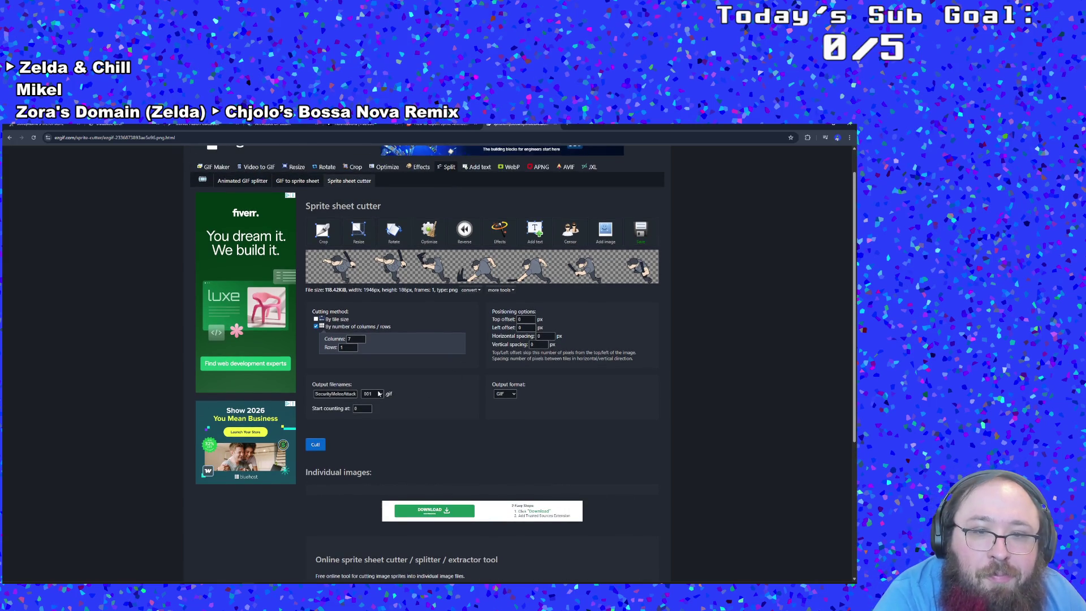
{"action": "left_click", "coordinate": [380, 394]}
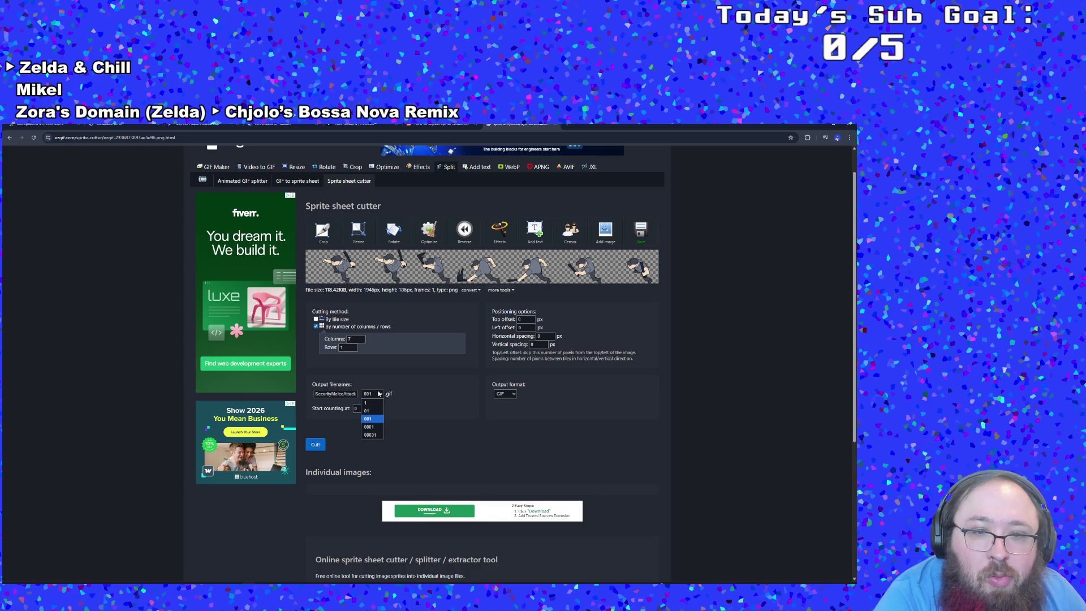
{"action": "left_click", "coordinate": [368, 403]}
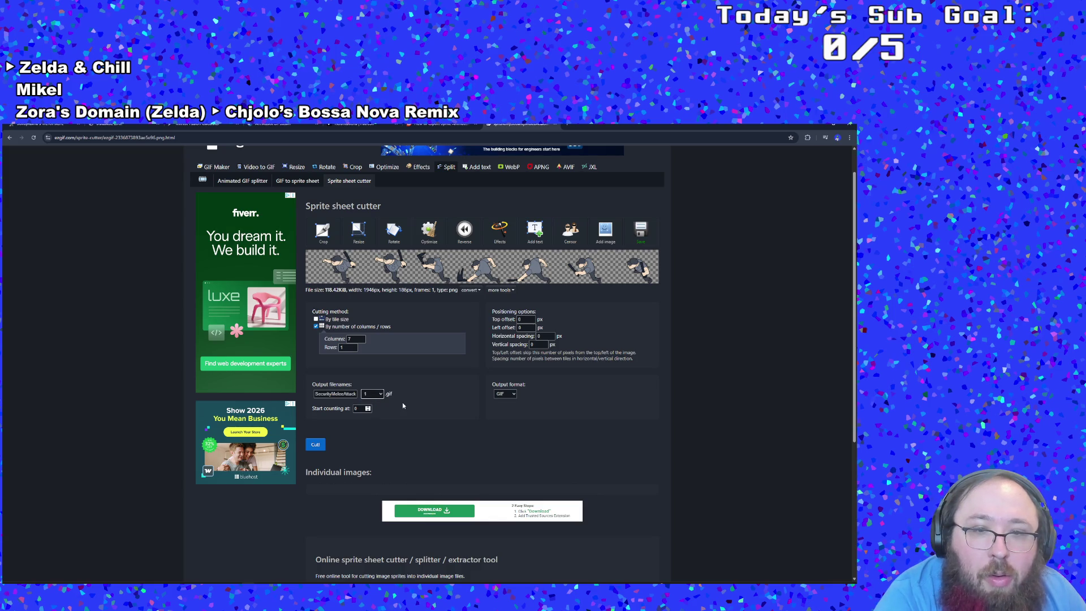
{"action": "scroll", "coordinate": [423, 406], "scroll_direction": "down", "scroll_amount": 1}
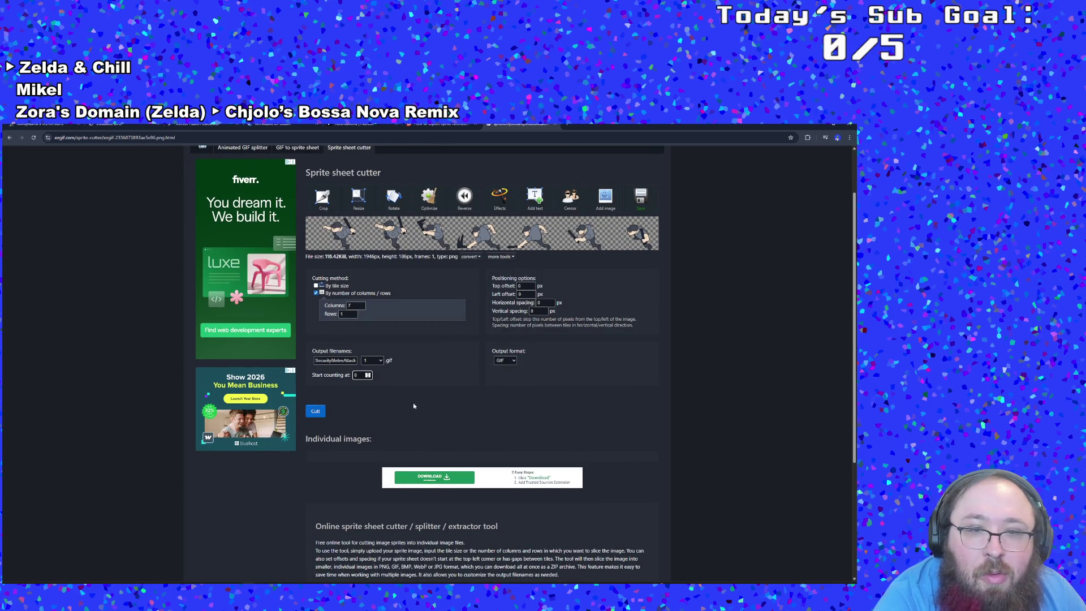
{"action": "left_click", "coordinate": [323, 410]}
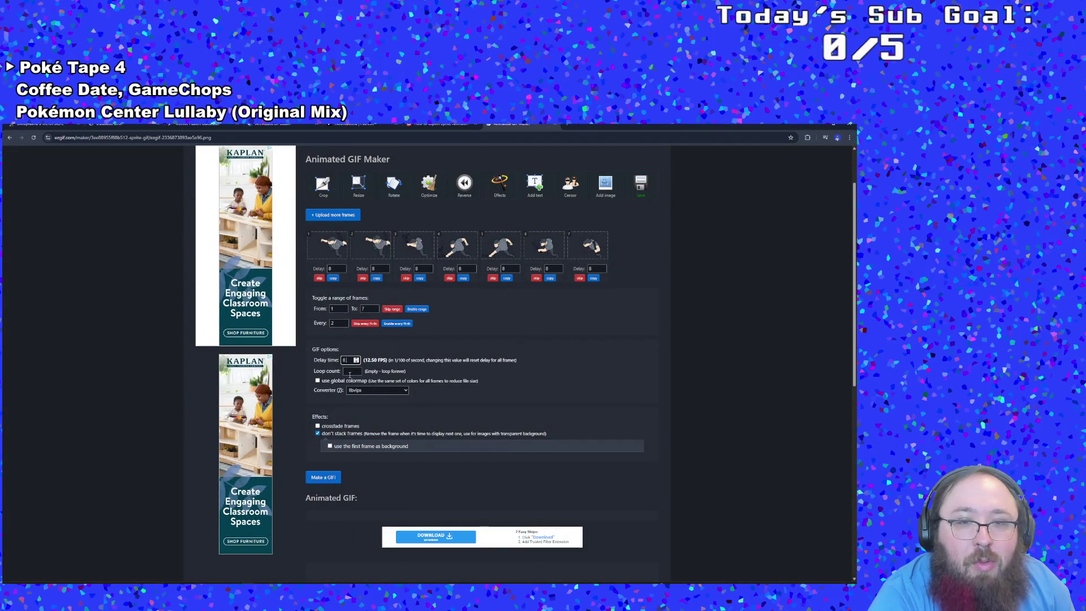
- Check the GIF frame delay, then switch to the Infinite Fusion Calculator tab
{"action": "left_click", "coordinate": [354, 358]}
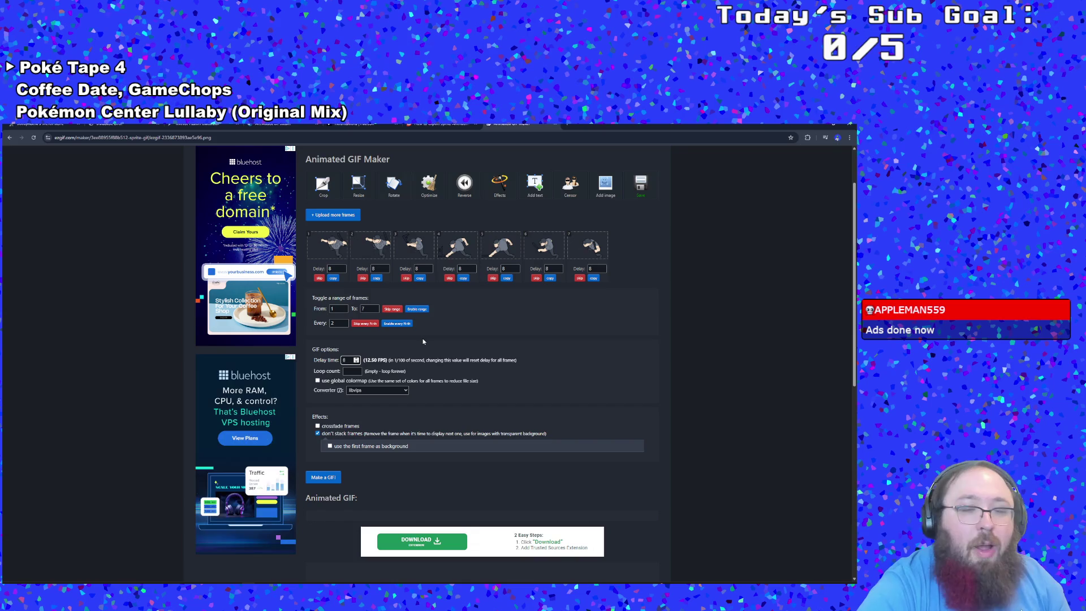
{"action": "left_click", "coordinate": [201, 125]}
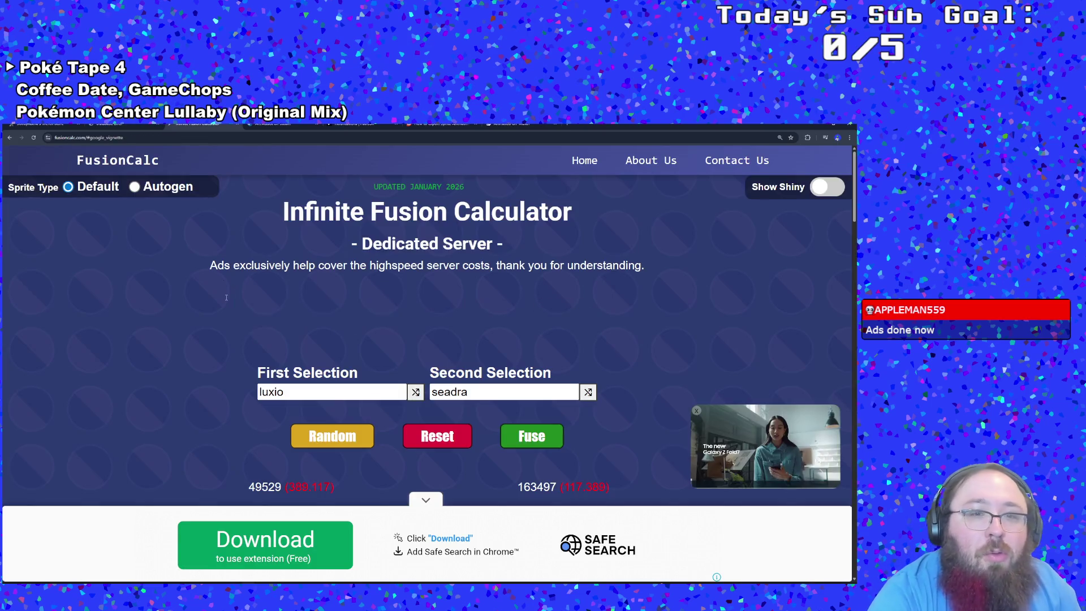
- Set the first FusionCalc selection to diglett
{"action": "left_click", "coordinate": [270, 392]}
{"action": "type", "text": "digg"}
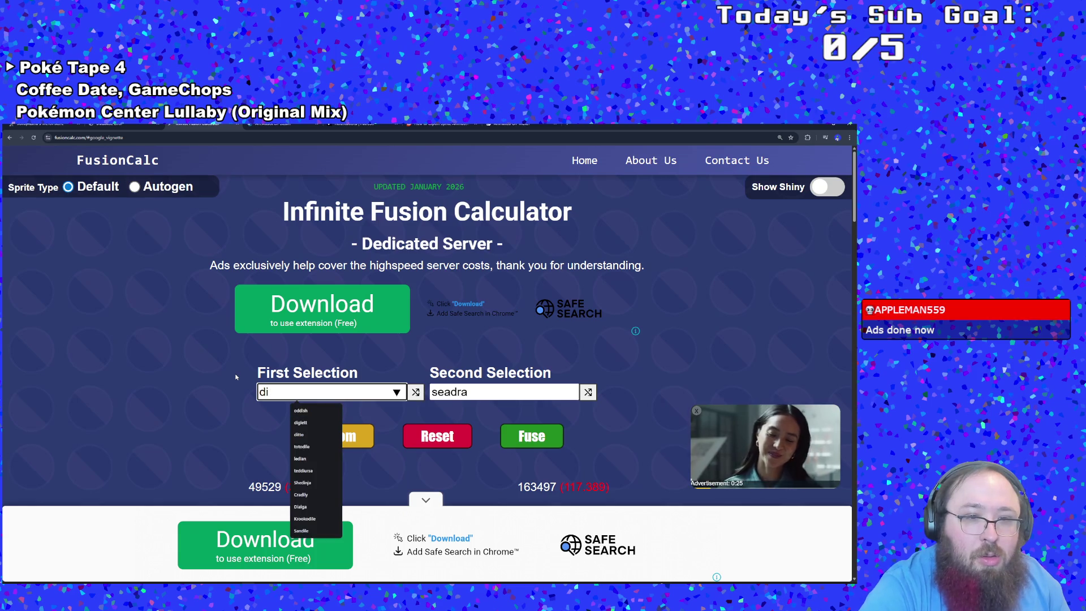
{"action": "key", "text": "BackSpace"}
{"action": "key", "text": "BackSpace"}
{"action": "key", "text": "BackSpace"}
{"action": "key", "text": "BackSpace"}
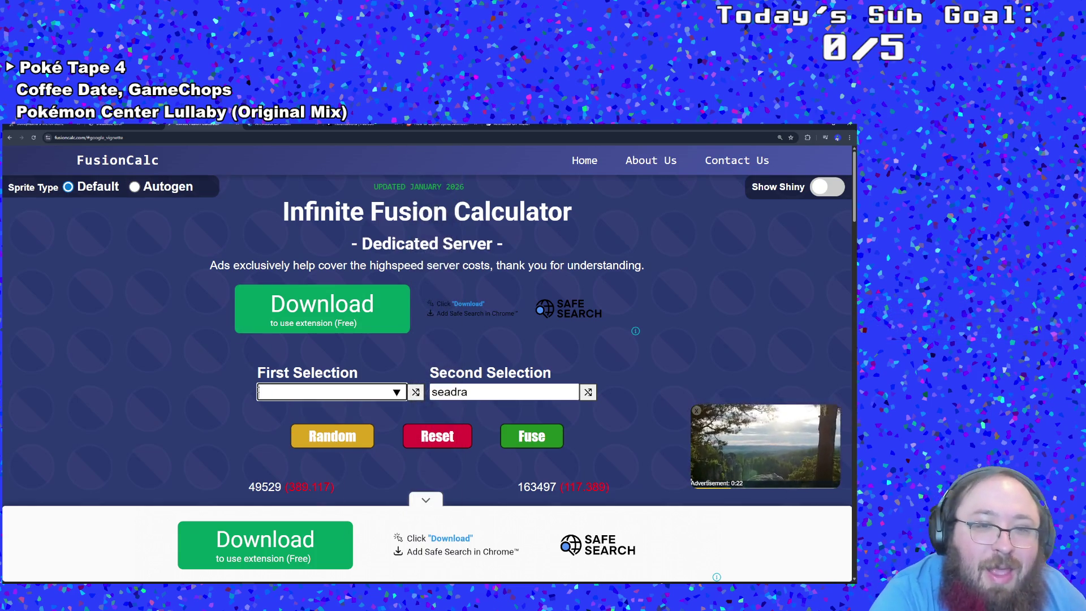
{"action": "left_click", "coordinate": [267, 394]}
{"action": "type", "text": "dig"}
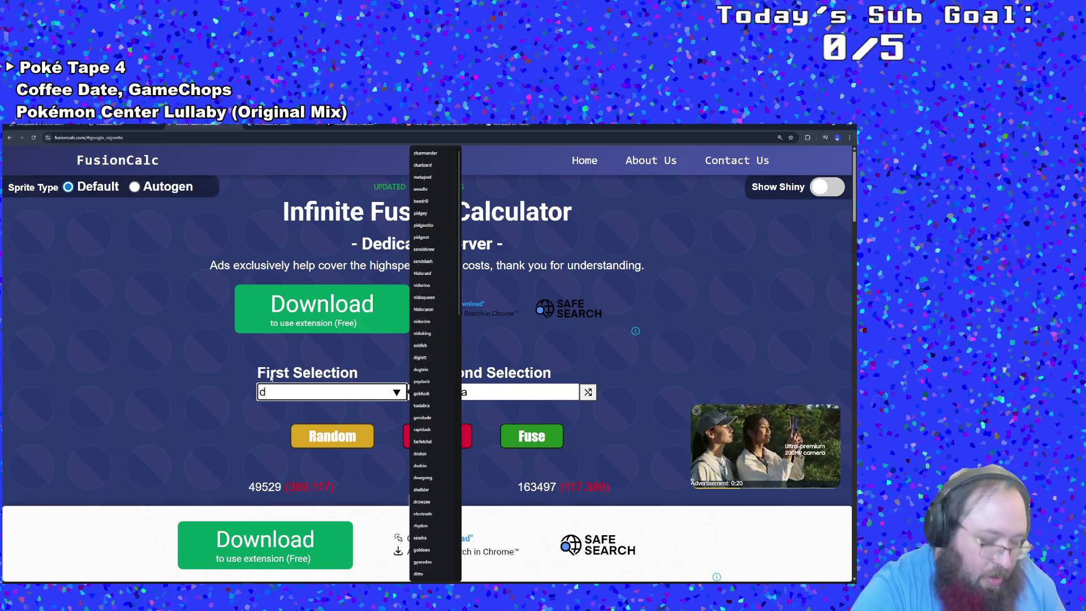
{"action": "left_click", "coordinate": [311, 411]}
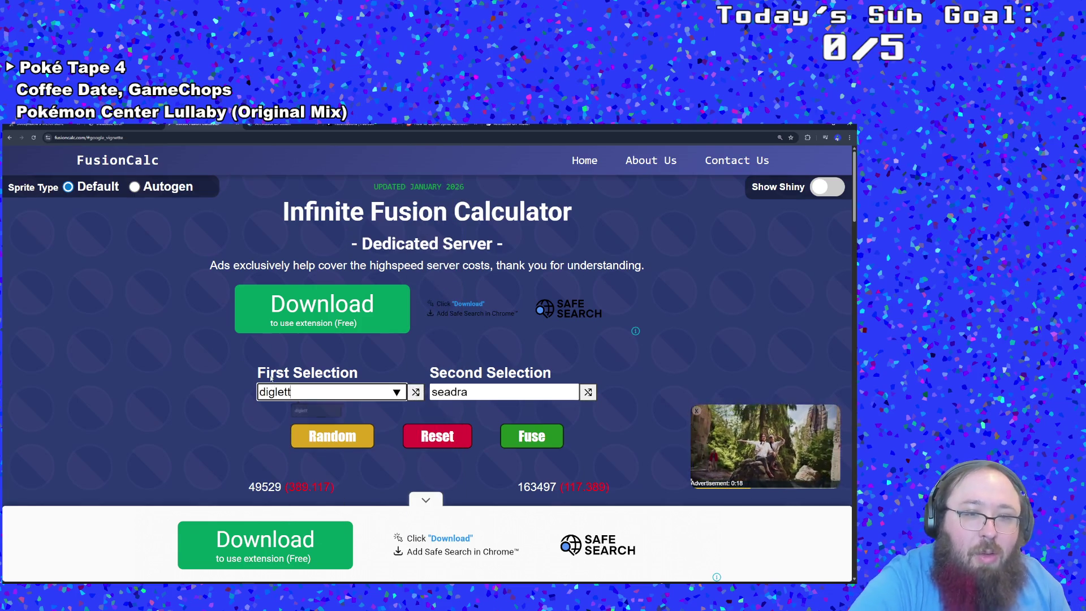
- Replace seadra with Arceus as the second selection
{"action": "double_click", "coordinate": [445, 395]}
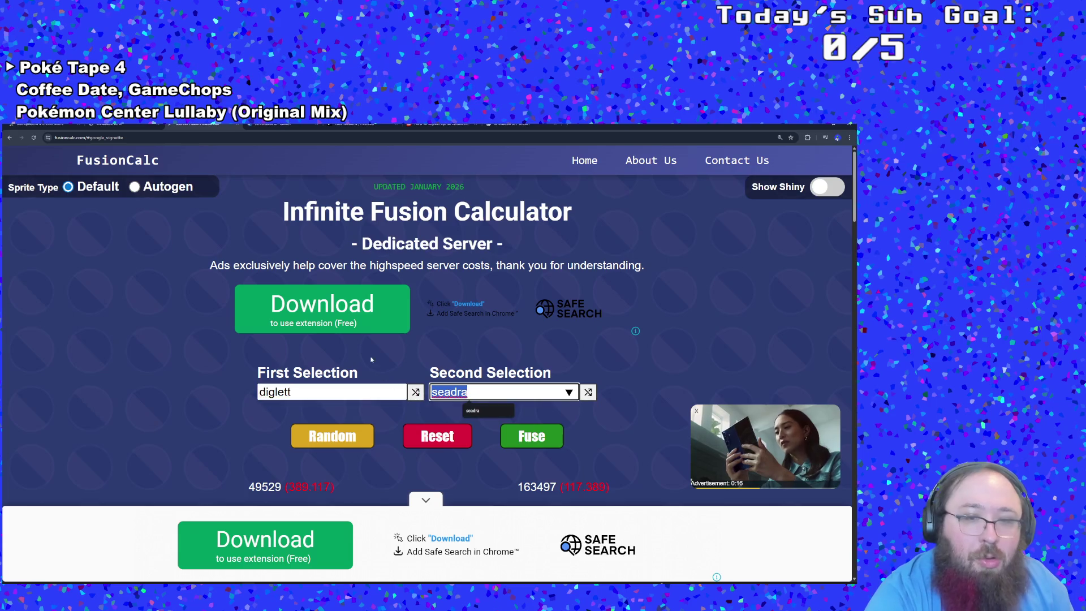
{"action": "type", "text": "arc"}
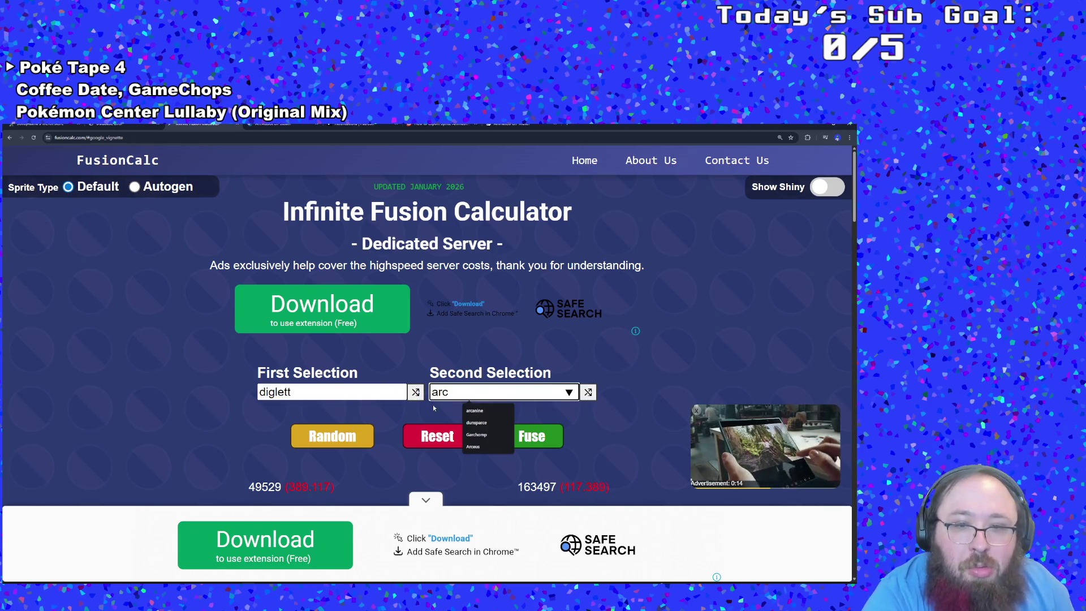
{"action": "left_click", "coordinate": [482, 439]}
{"action": "scroll", "coordinate": [482, 439], "scroll_direction": "down", "scroll_amount": 2}
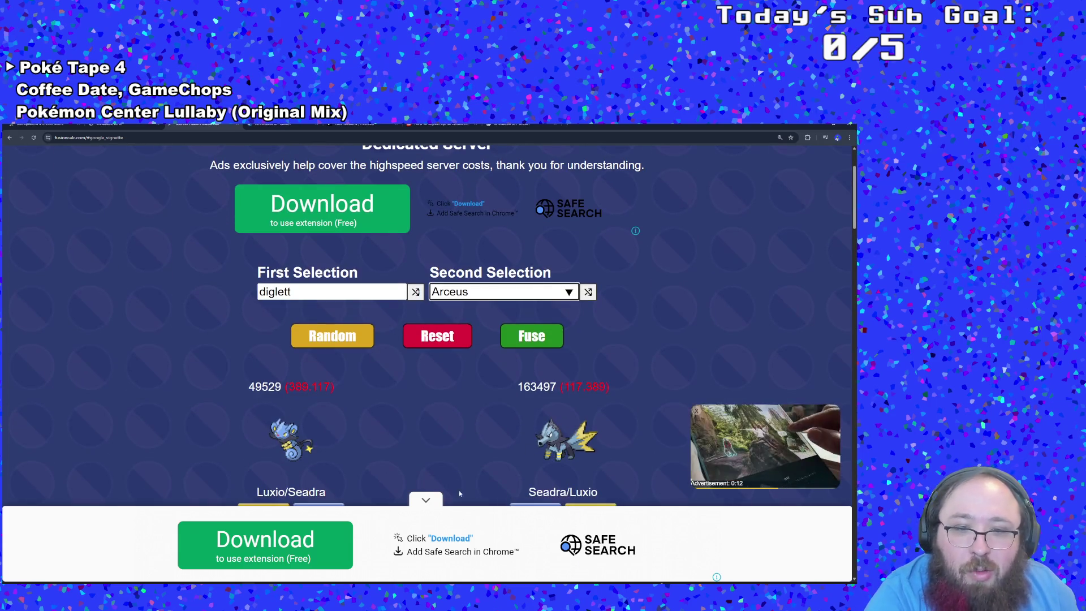
- Fuse diglett with Arceus, review both fusions' stats, and return to Ezgif
{"action": "left_click", "coordinate": [524, 339]}
{"action": "scroll", "coordinate": [449, 441], "scroll_direction": "down", "scroll_amount": 1}
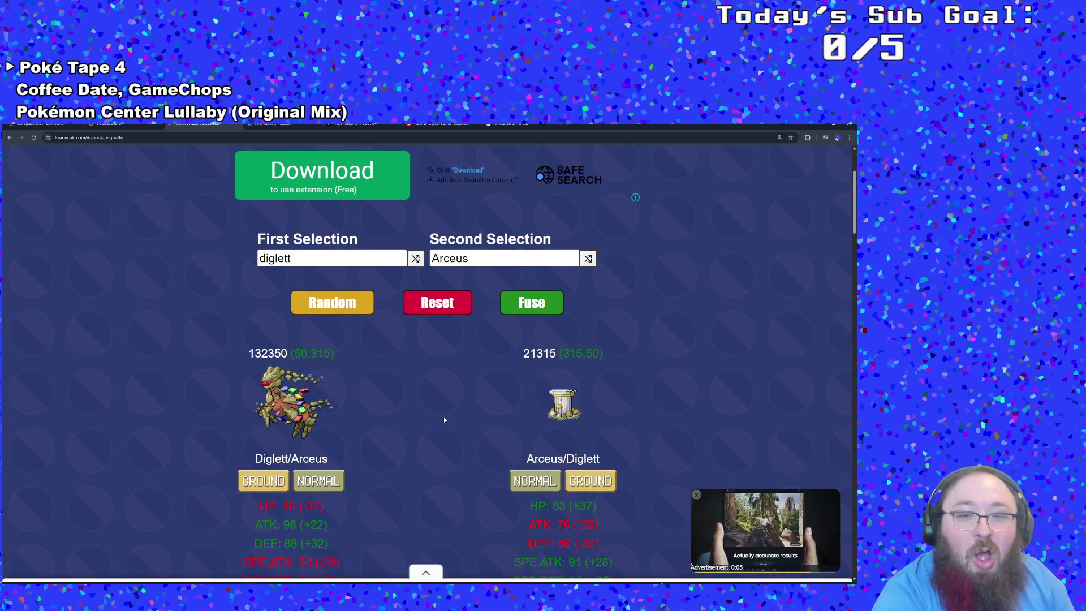
{"action": "scroll", "coordinate": [407, 408], "scroll_direction": "down", "scroll_amount": 1}
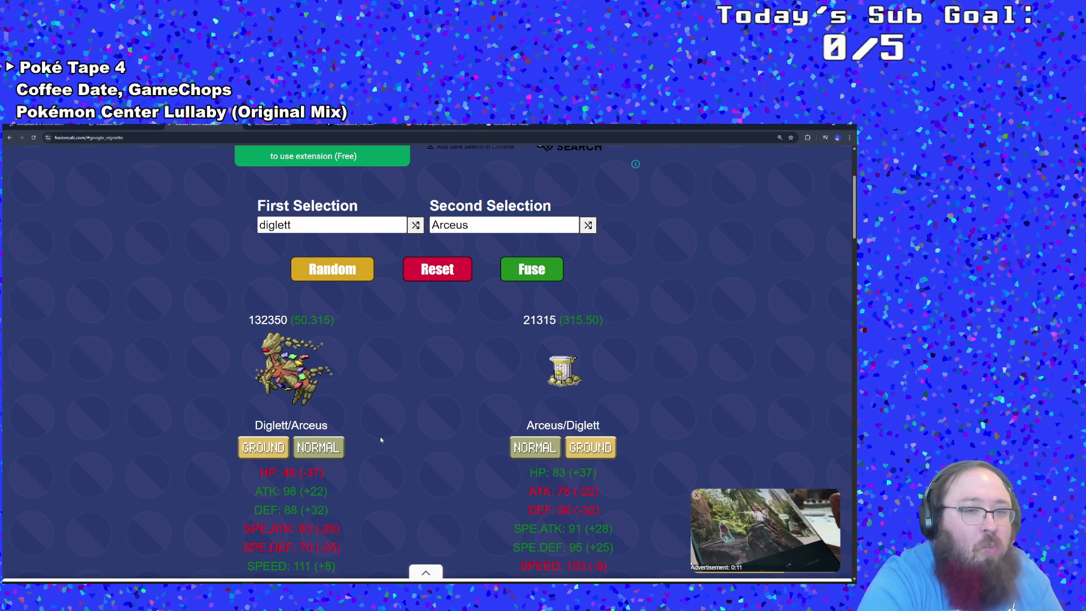
{"action": "scroll", "coordinate": [381, 440], "scroll_direction": "down", "scroll_amount": 1}
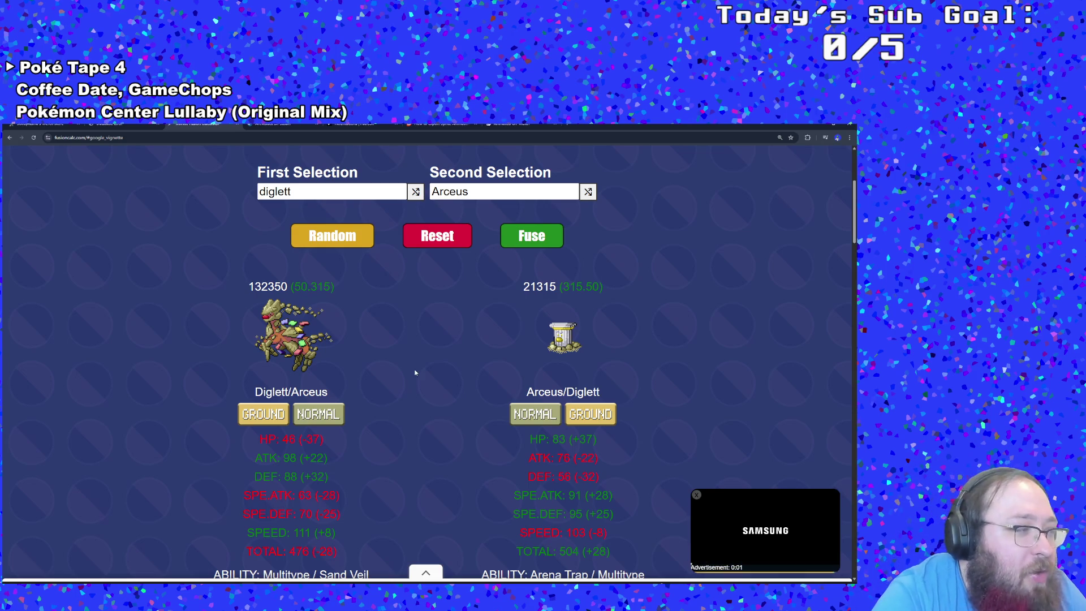
{"action": "scroll", "coordinate": [416, 366], "scroll_direction": "down", "scroll_amount": 1}
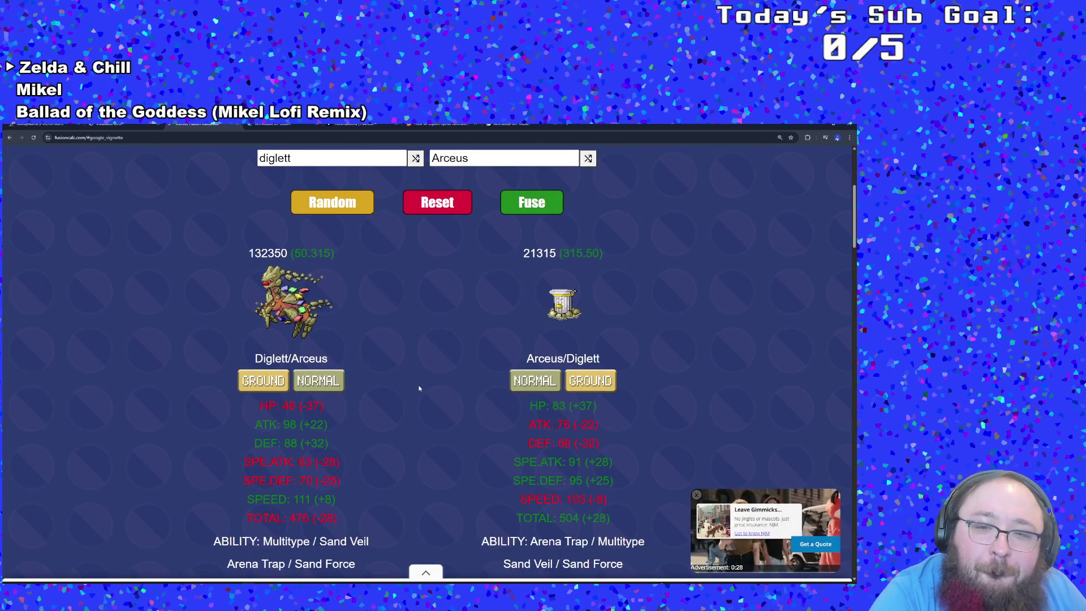
{"action": "scroll", "coordinate": [420, 378], "scroll_direction": "down", "scroll_amount": 2}
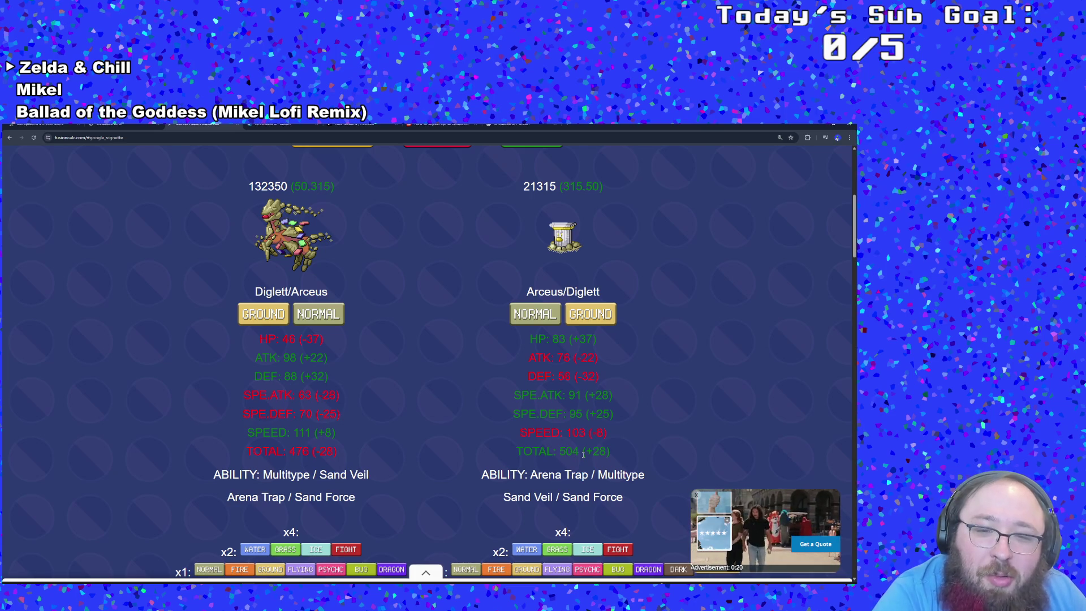
{"action": "scroll", "coordinate": [583, 454], "scroll_direction": "up", "scroll_amount": 2}
{"action": "key", "text": "ctrl+9"}
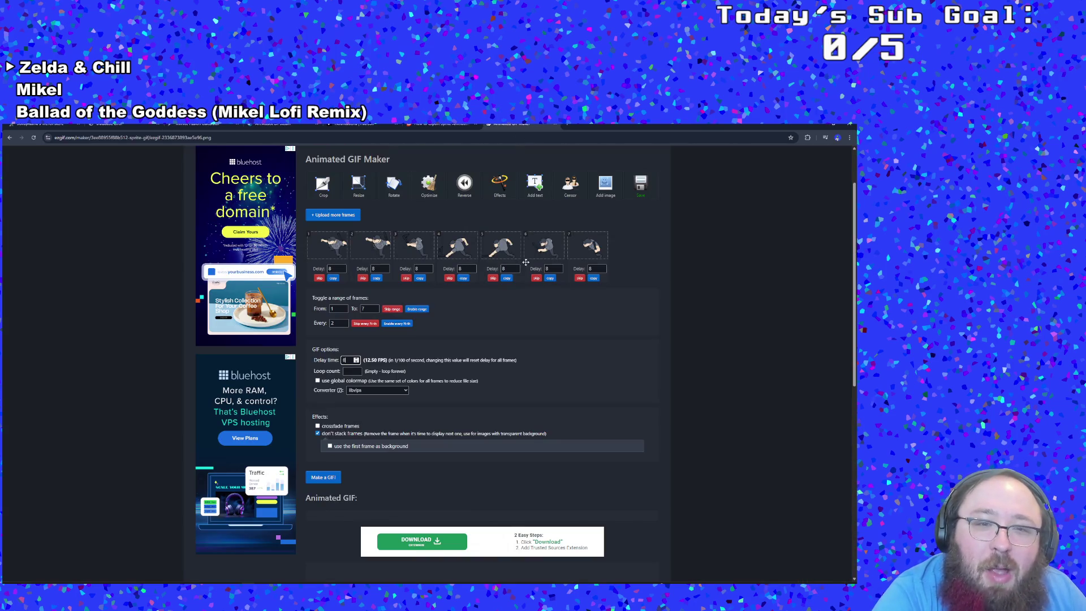
- Make the 7-frame animated GIF and save it as SecurityMeleeAttackLeft.gif
{"action": "scroll", "coordinate": [539, 415], "scroll_direction": "down", "scroll_amount": 1}
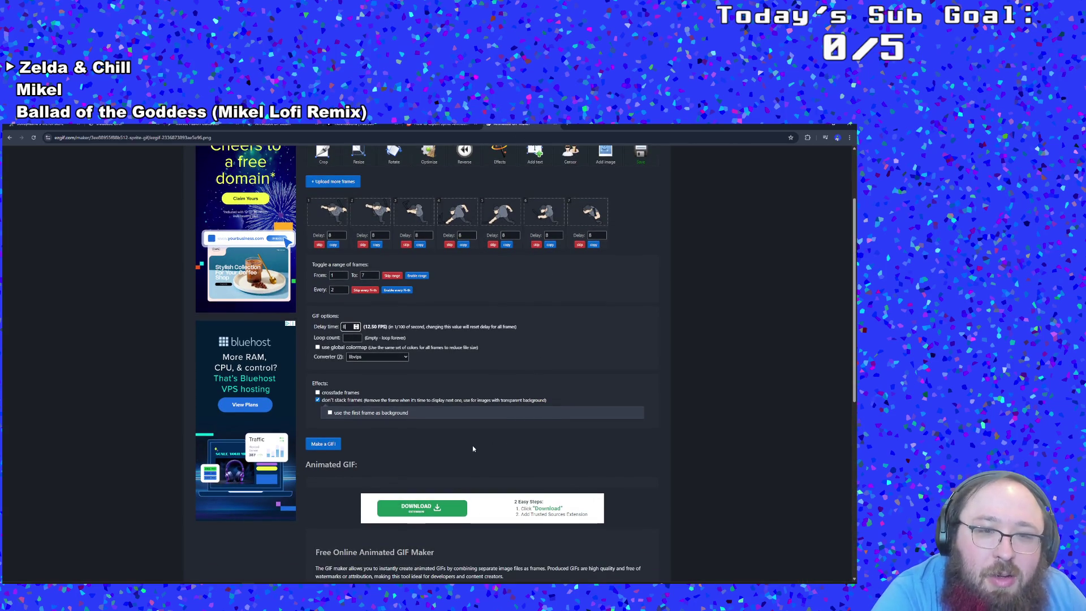
{"action": "scroll", "coordinate": [473, 446], "scroll_direction": "up", "scroll_amount": 1}
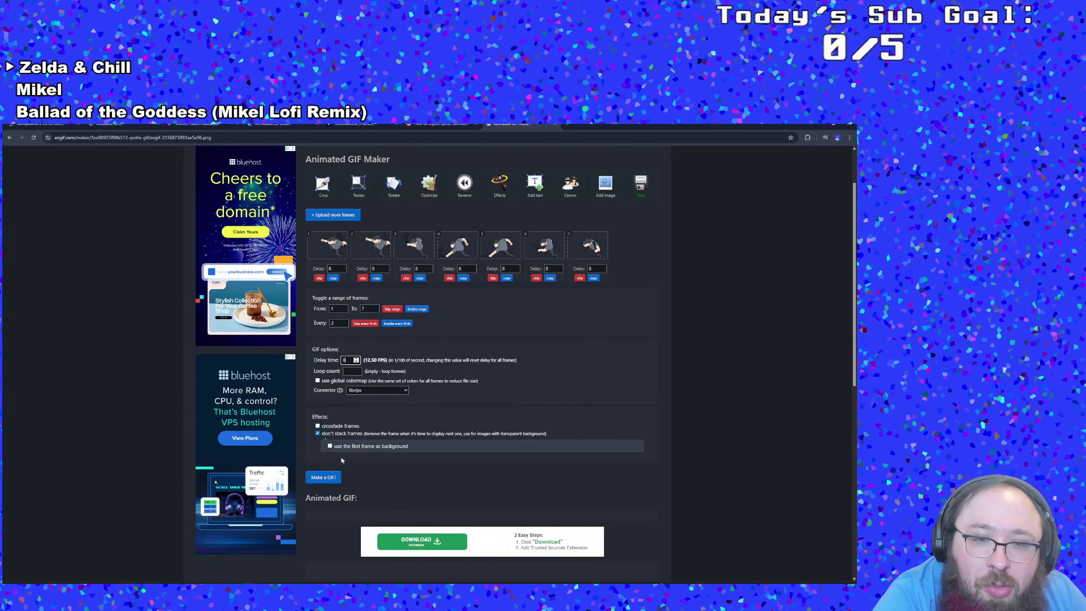
{"action": "left_click", "coordinate": [333, 478]}
{"action": "scroll", "coordinate": [368, 469], "scroll_direction": "down", "scroll_amount": 2}
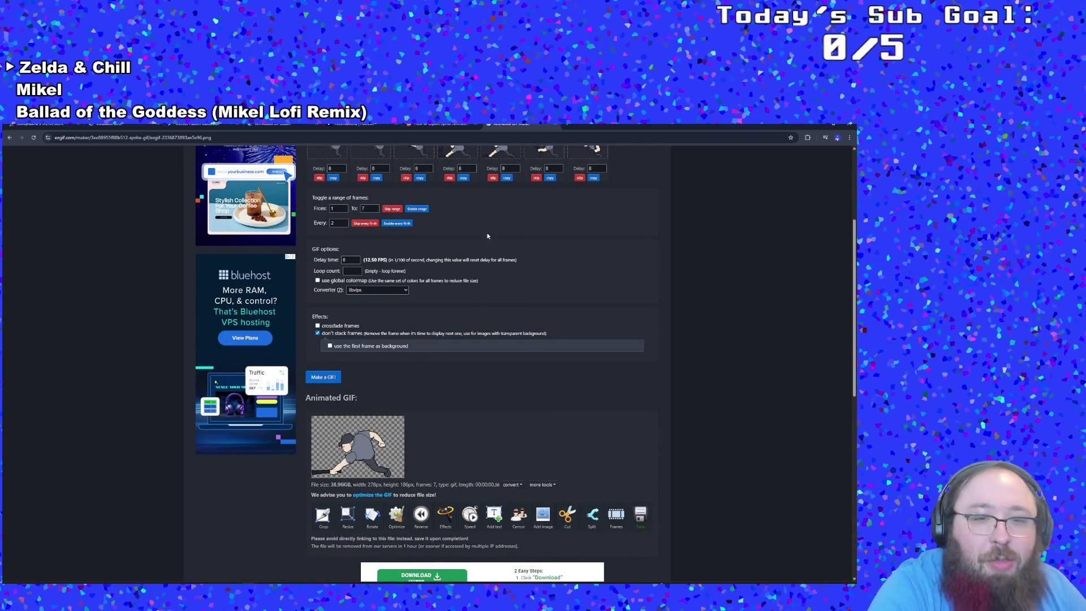
{"action": "scroll", "coordinate": [463, 311], "scroll_direction": "down", "scroll_amount": 1}
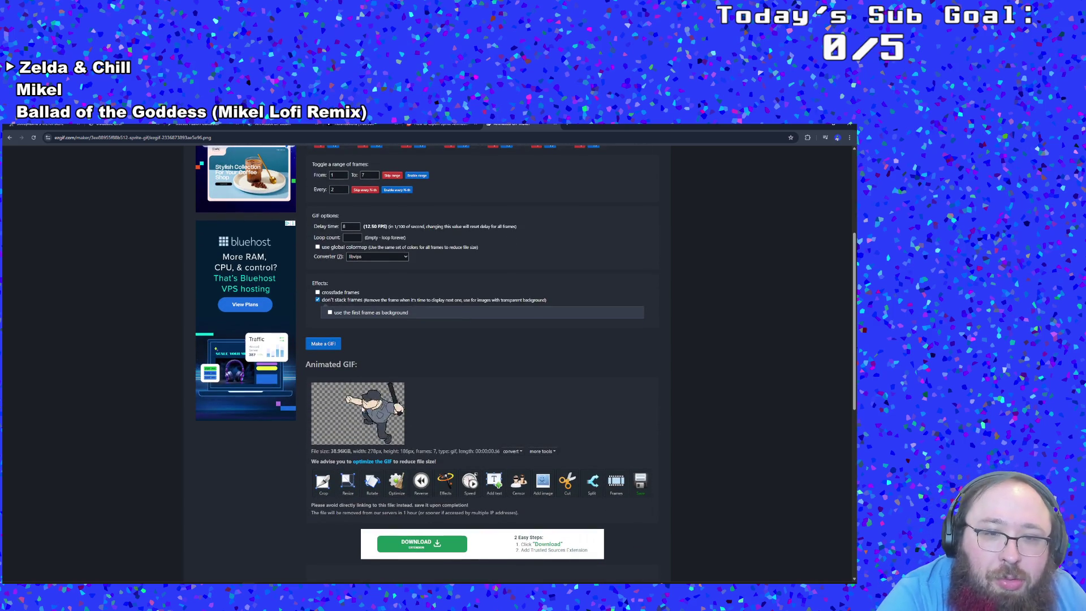
{"action": "right_click", "coordinate": [363, 408]}
{"action": "left_click", "coordinate": [381, 428]}
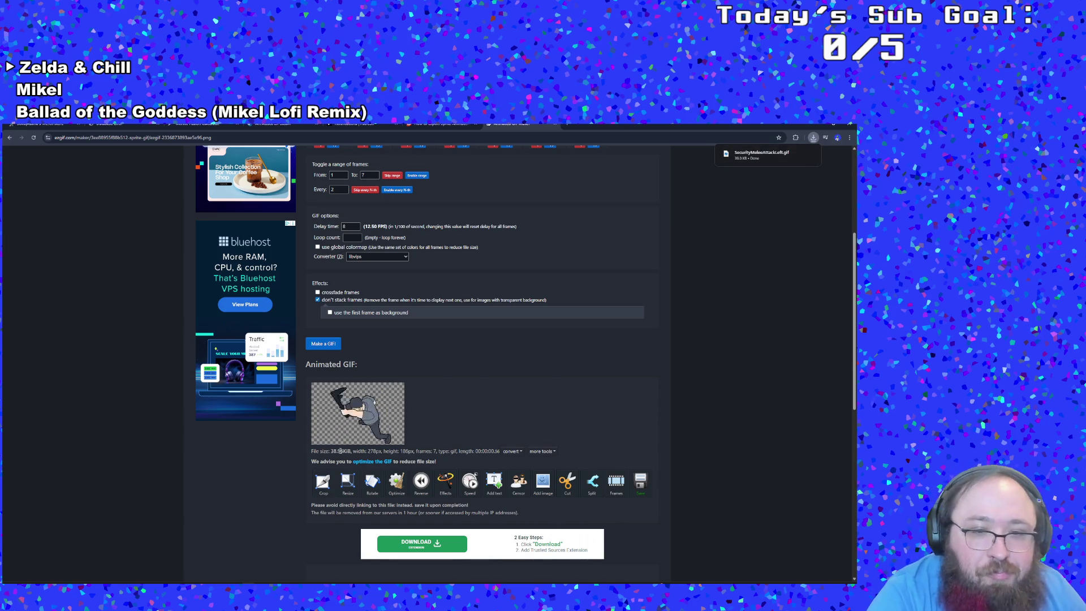
{"action": "scroll", "coordinate": [373, 407], "scroll_direction": "up", "scroll_amount": 4}
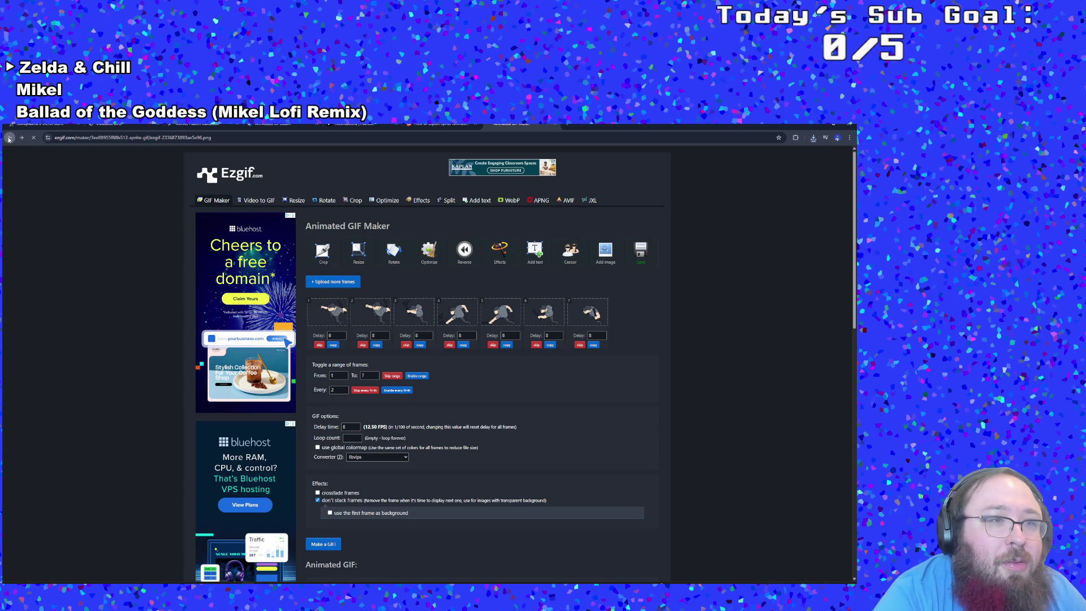
- Return to the sprite sheet cutter and upload the melee attack strip PNG
{"action": "left_click", "coordinate": [9, 138]}
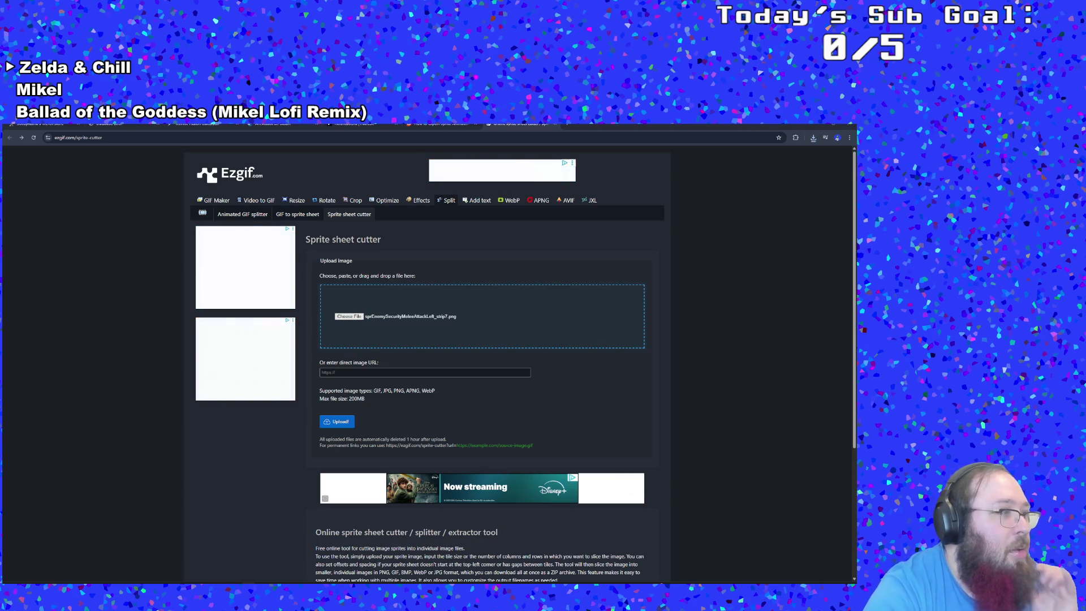
{"action": "key", "text": "Return"}
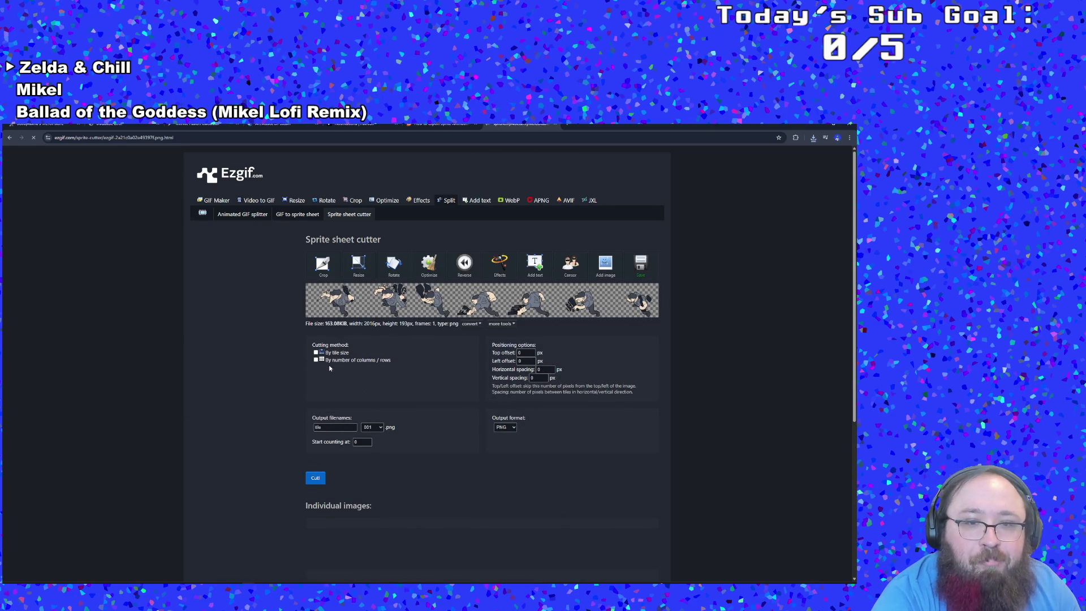
- Set cutting to 7 columns, GIF output format, and numbering 1 instead of 001
{"action": "left_click", "coordinate": [317, 360]}
{"action": "left_click", "coordinate": [349, 372]}
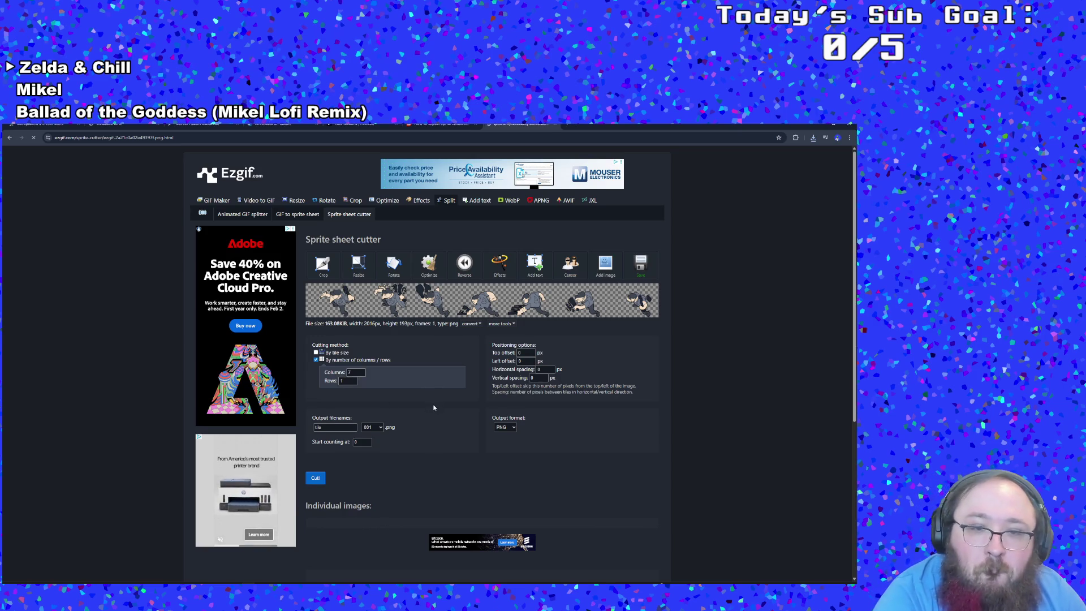
{"action": "left_click", "coordinate": [504, 428]}
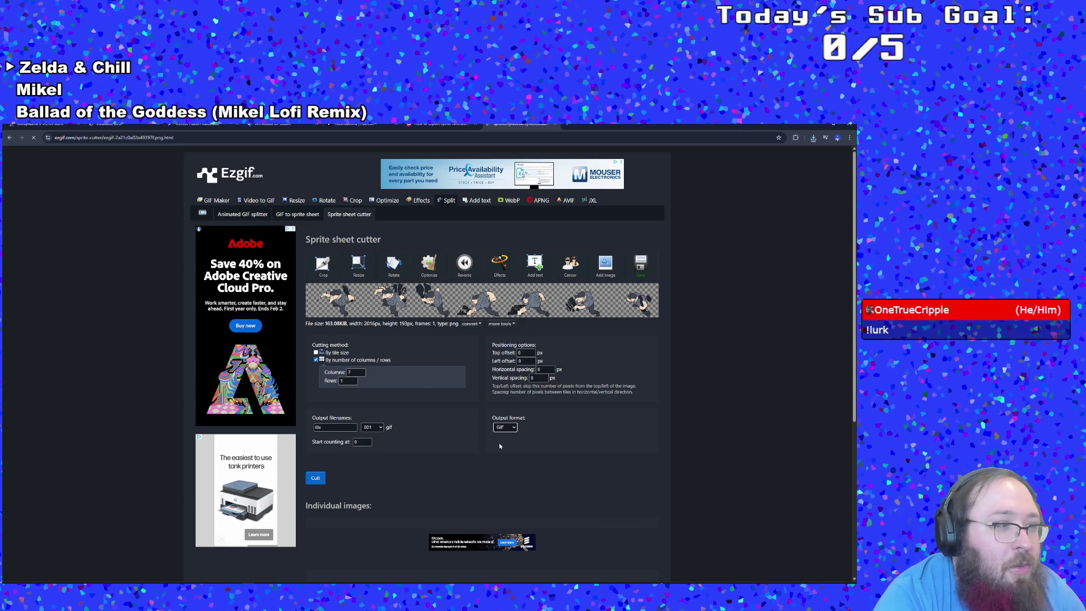
{"action": "left_click", "coordinate": [368, 428]}
{"action": "left_click", "coordinate": [366, 436]}
- Rename the output filename, cut the strip, and send the frames to the GIF maker
{"action": "key", "text": "shift+Tab"}
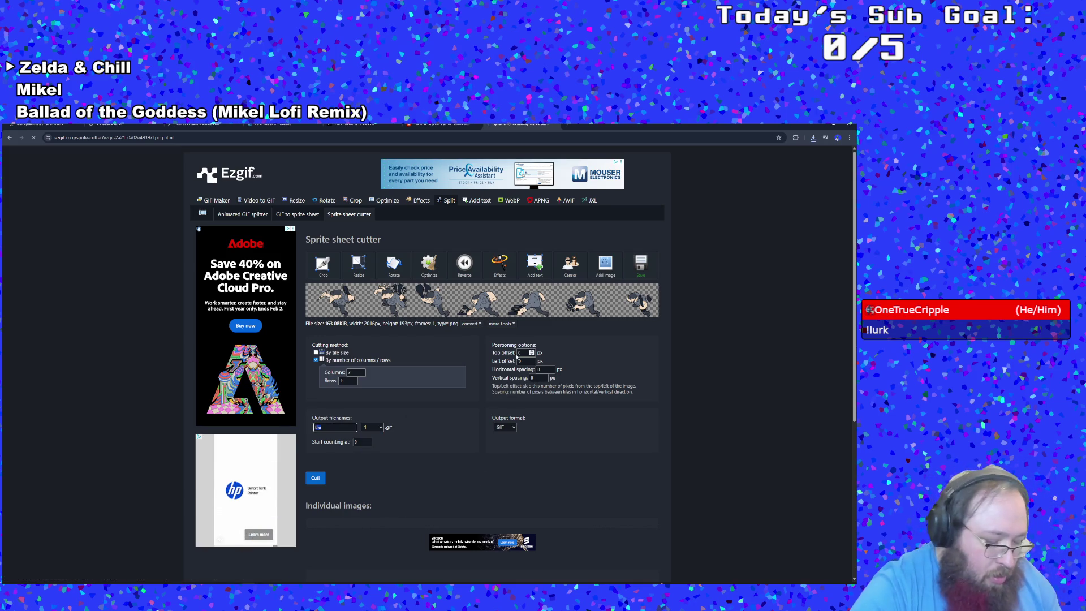
{"action": "key", "text": "BackSpace"}
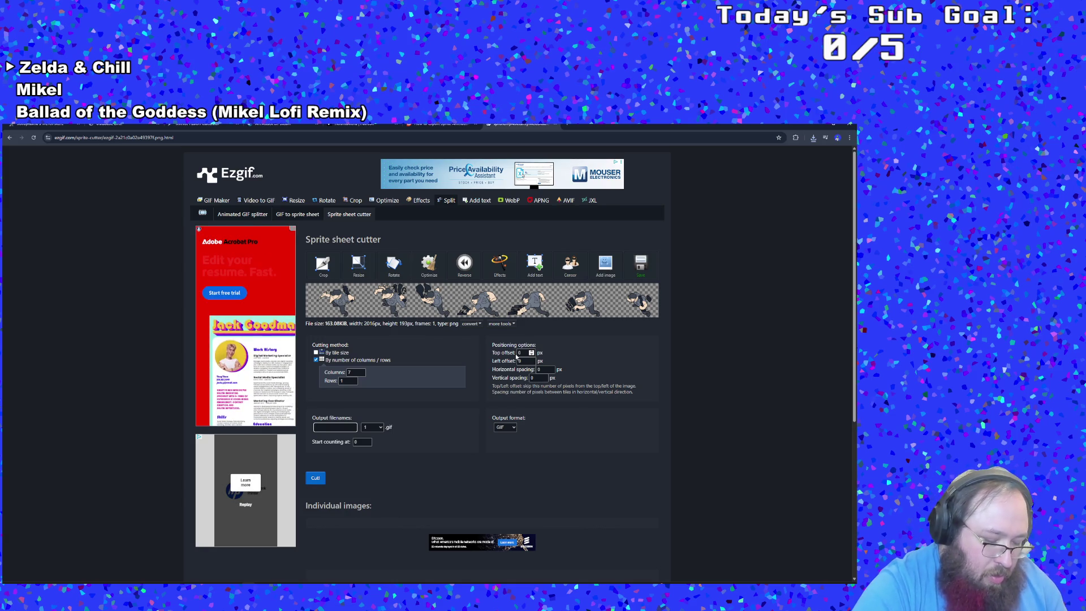
{"action": "type", "text": "Melee"}
{"action": "type", "text": "elee"}
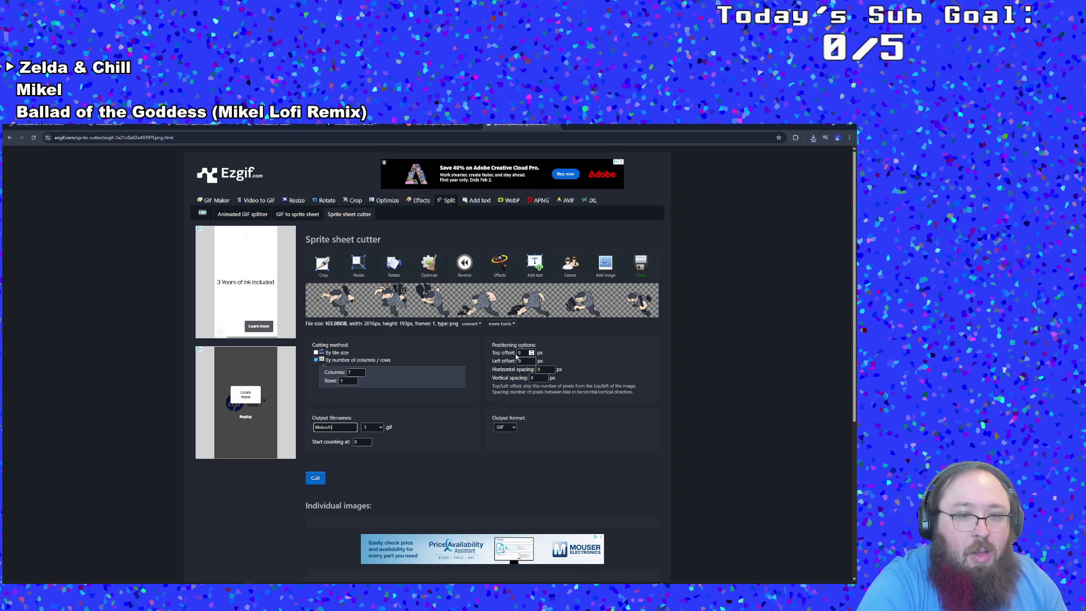
{"action": "type", "text": "Left"}
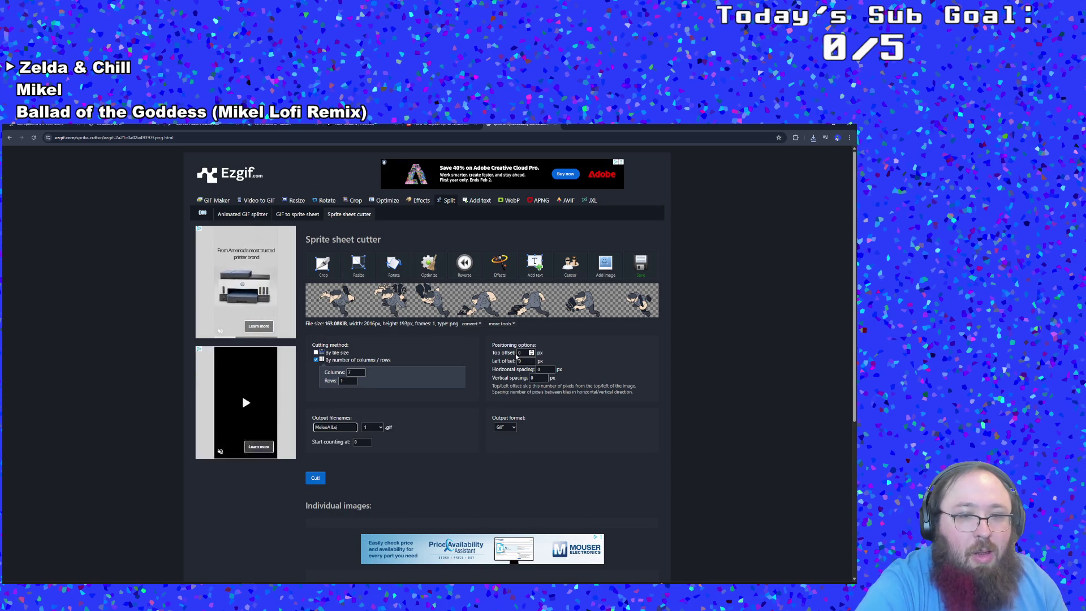
{"action": "key", "text": "Return"}
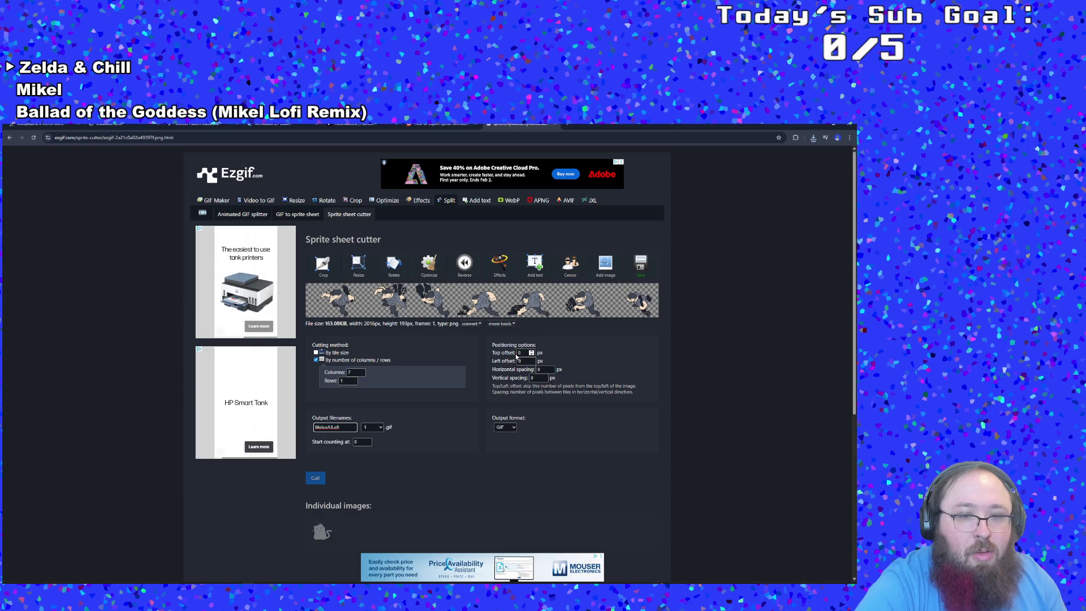
{"action": "scroll", "coordinate": [475, 343], "scroll_direction": "down", "scroll_amount": 6}
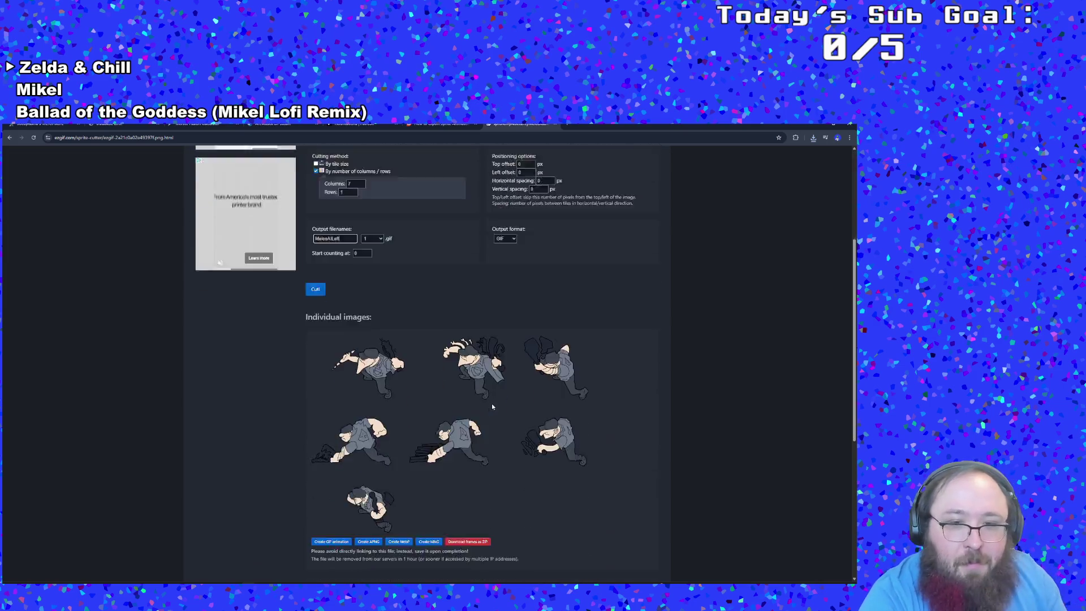
{"action": "left_click", "coordinate": [331, 363]}
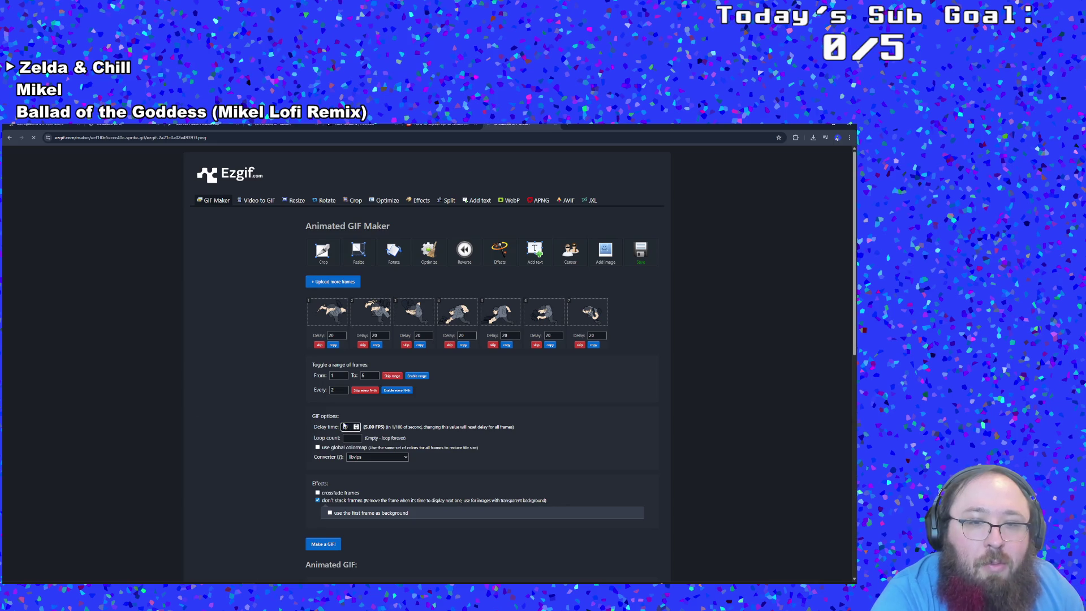
- Set delay 8 for all seven frames, make the GIF, and copy the finished image
{"action": "left_click", "coordinate": [345, 426]}
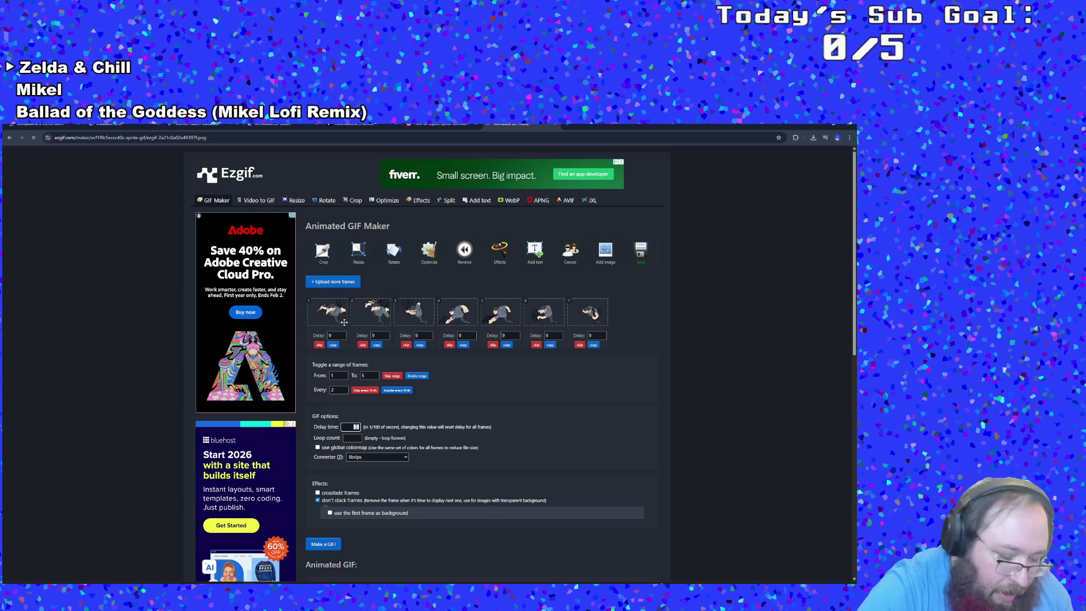
{"action": "type", "text": "8"}
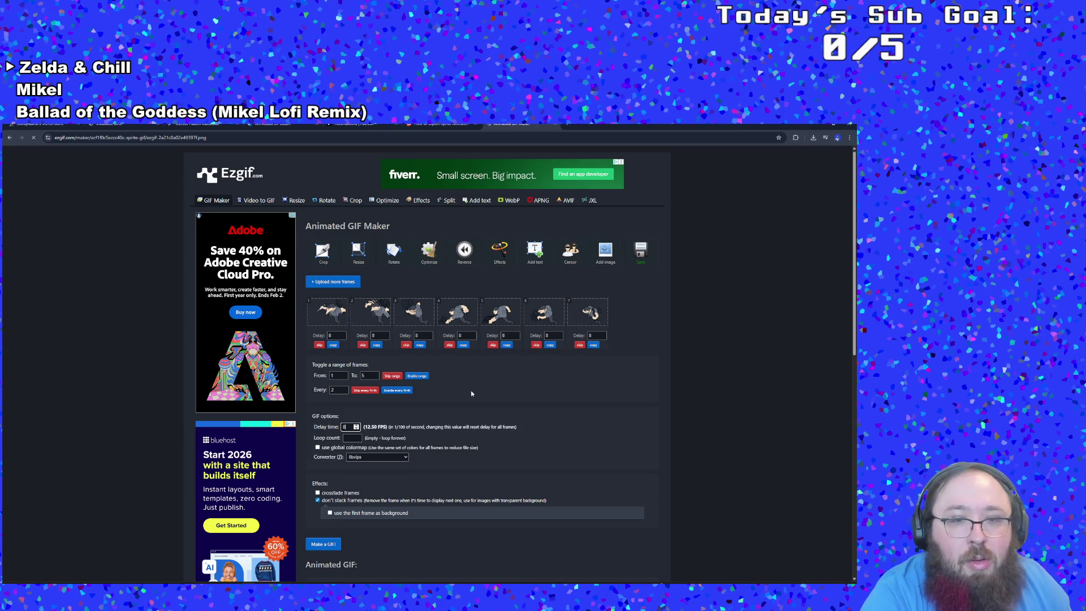
{"action": "left_click", "coordinate": [371, 376]}
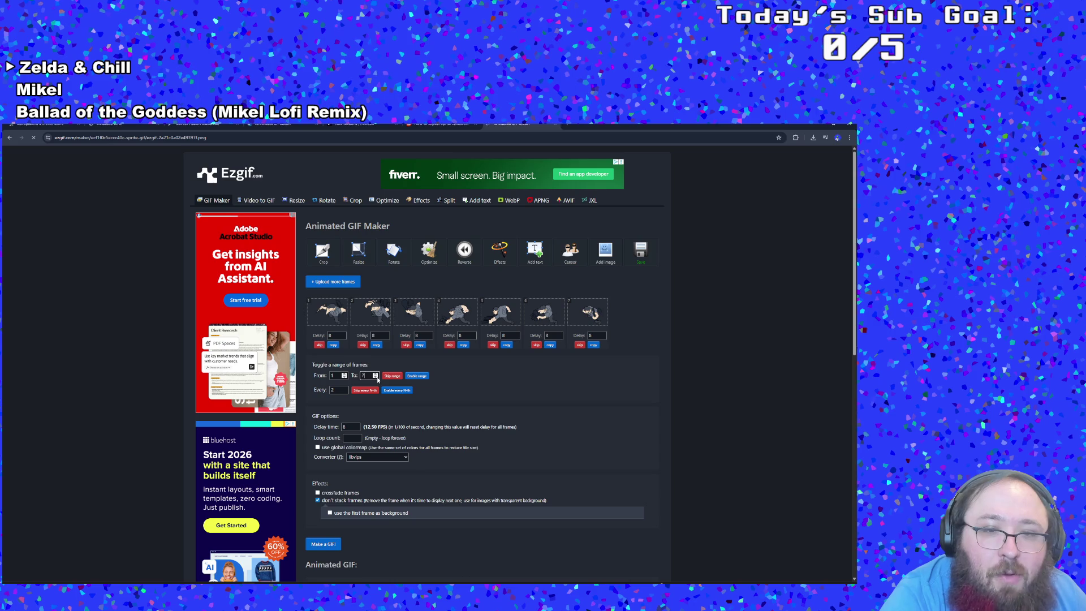
{"action": "scroll", "coordinate": [494, 440], "scroll_direction": "down", "scroll_amount": 3}
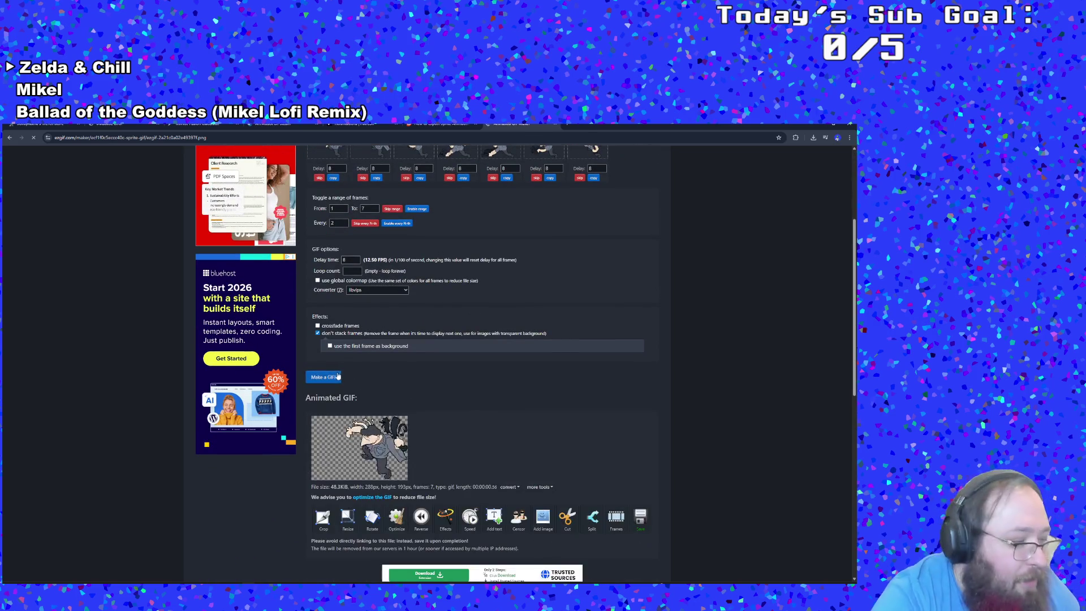
{"action": "scroll", "coordinate": [354, 381], "scroll_direction": "down", "scroll_amount": 2}
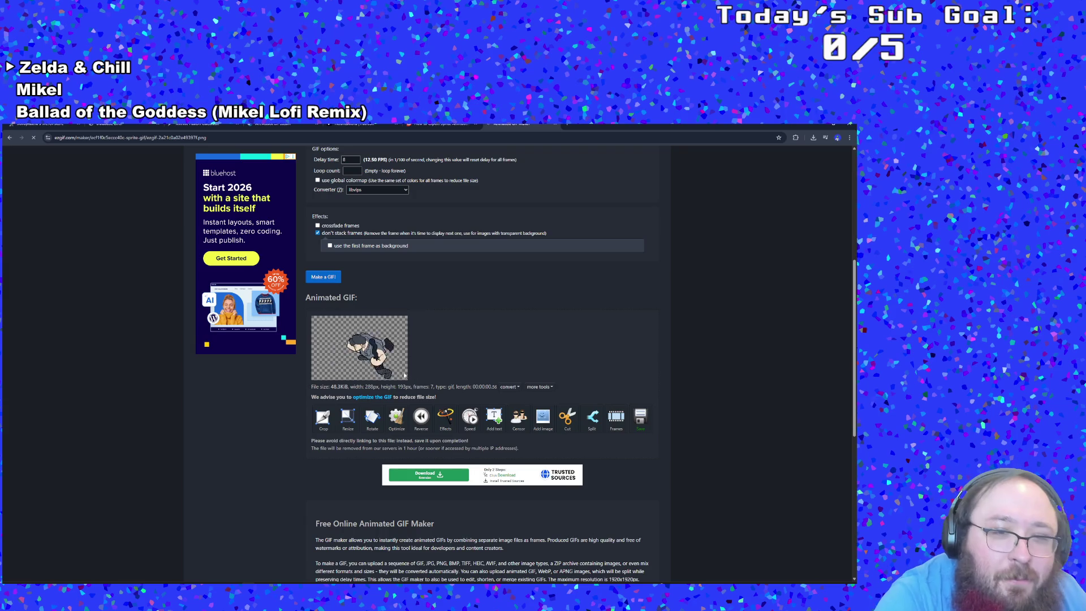
{"action": "right_click", "coordinate": [349, 341]}
{"action": "left_click", "coordinate": [362, 363]}
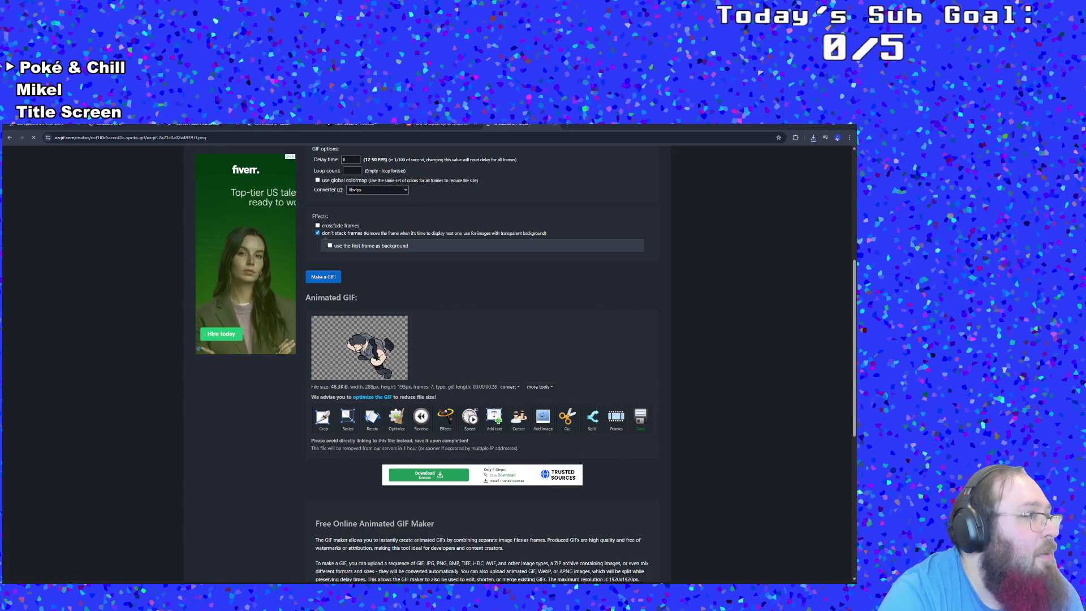
{"action": "mouse_move", "coordinate": [0, 255]}
{"action": "left_mouse_down"}
{"action": "mouse_move", "coordinate": [273, 255]}
{"action": "mouse_move", "coordinate": [360, 225]}
{"action": "left_mouse_up"}
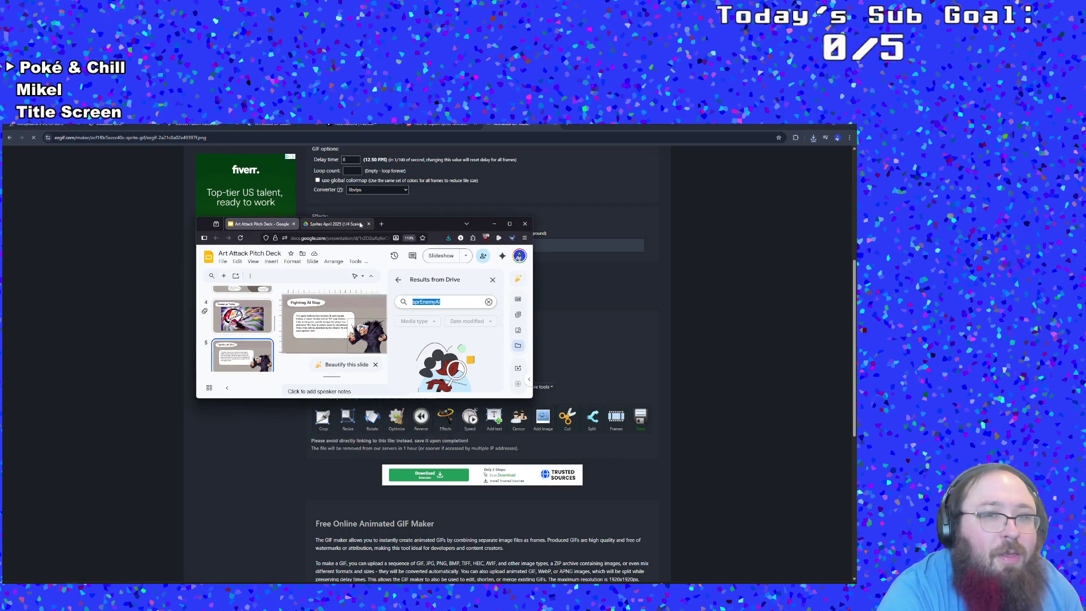
- Maximize Google Slides and go to the Elevator Pitch slide
{"action": "left_click", "coordinate": [509, 223]}
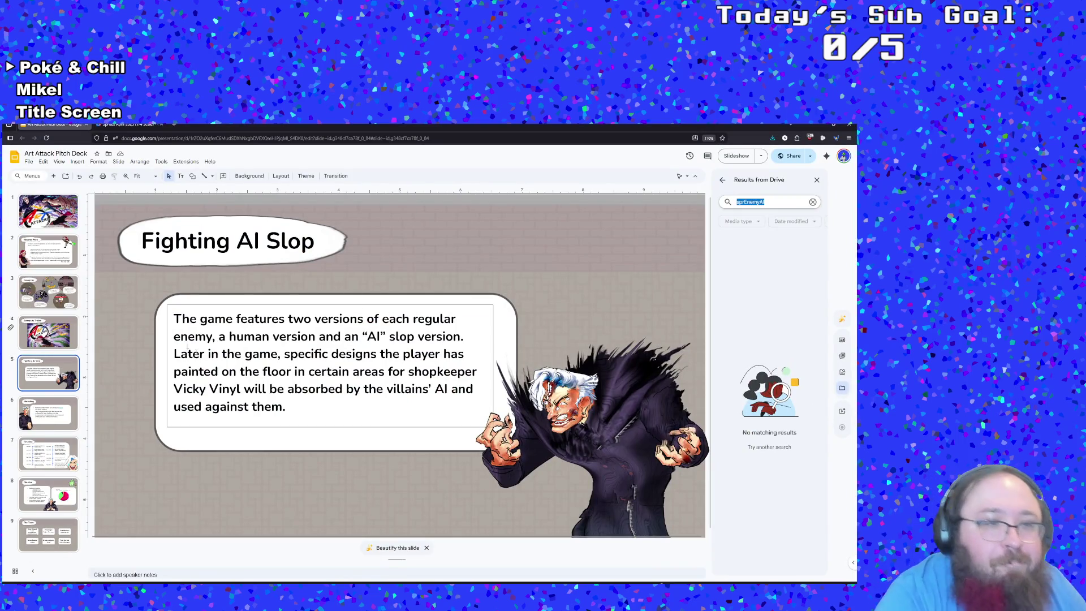
{"action": "left_click", "coordinate": [42, 285]}
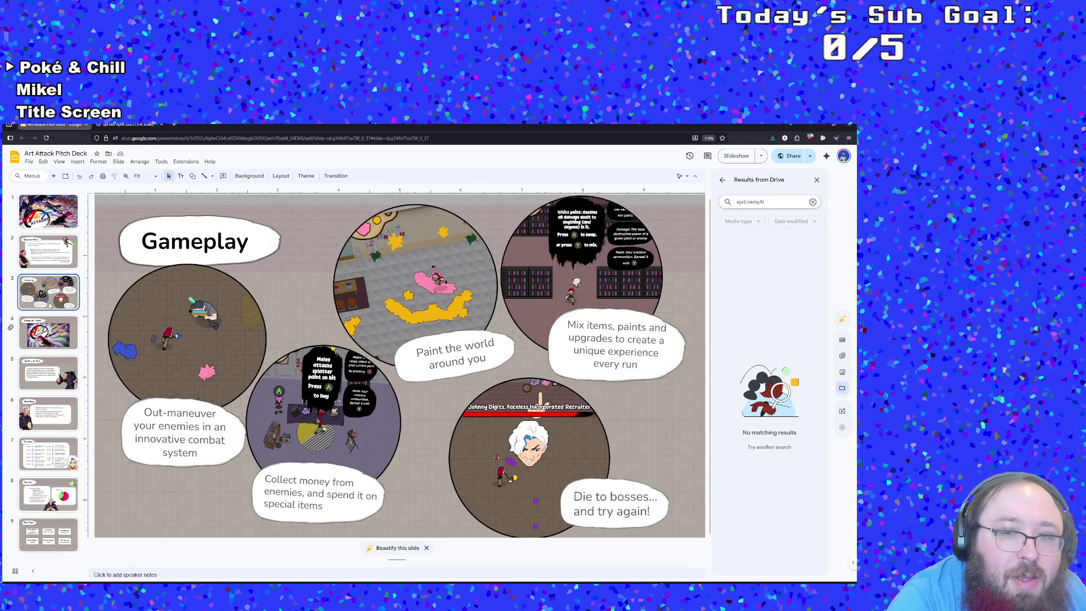
{"action": "left_click", "coordinate": [67, 259]}
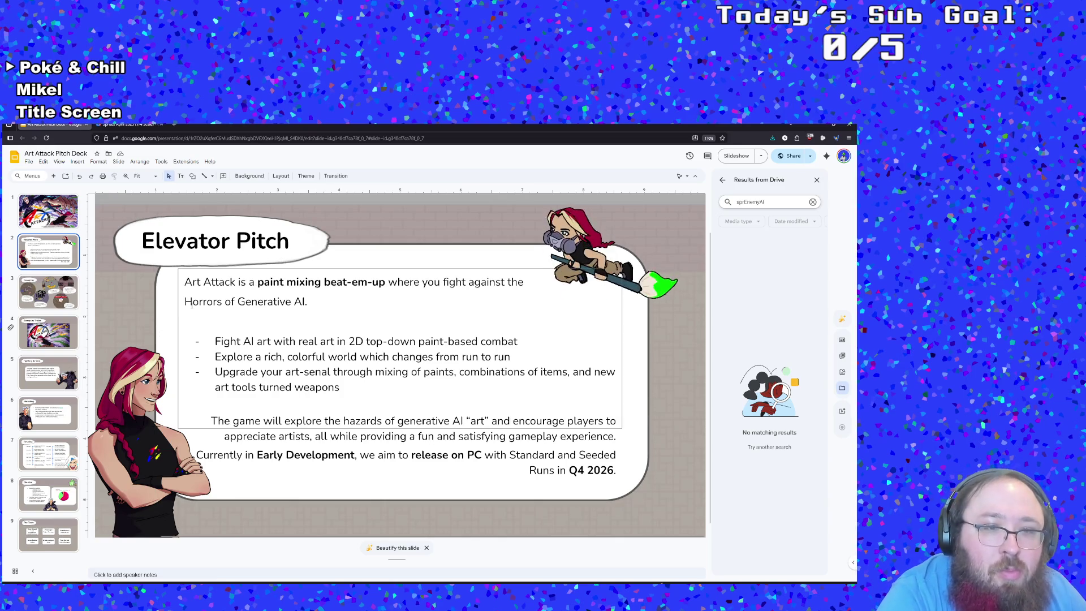
- Lowercase 'horrors', append ', as envisioned by real artists', and return to the Fighting AI Slop slide
{"action": "left_click", "coordinate": [179, 340]}
{"action": "key", "text": "ctrl+z"}
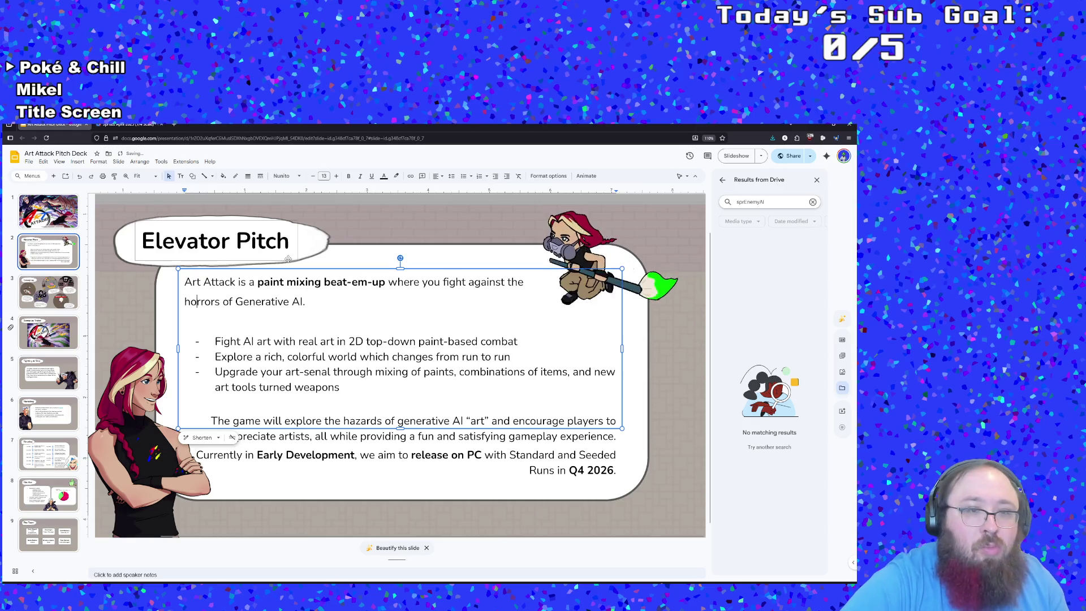
{"action": "key", "text": "End"}
{"action": "key", "text": "BackSpace"}
{"action": "type", "text": ", as en"}
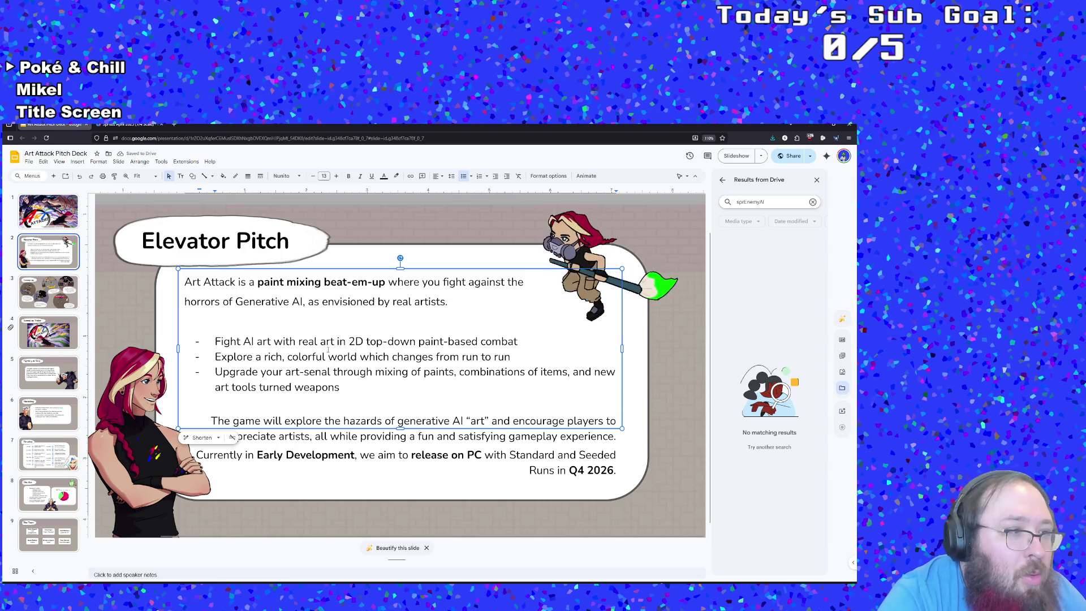
{"action": "left_click", "coordinate": [42, 389]}
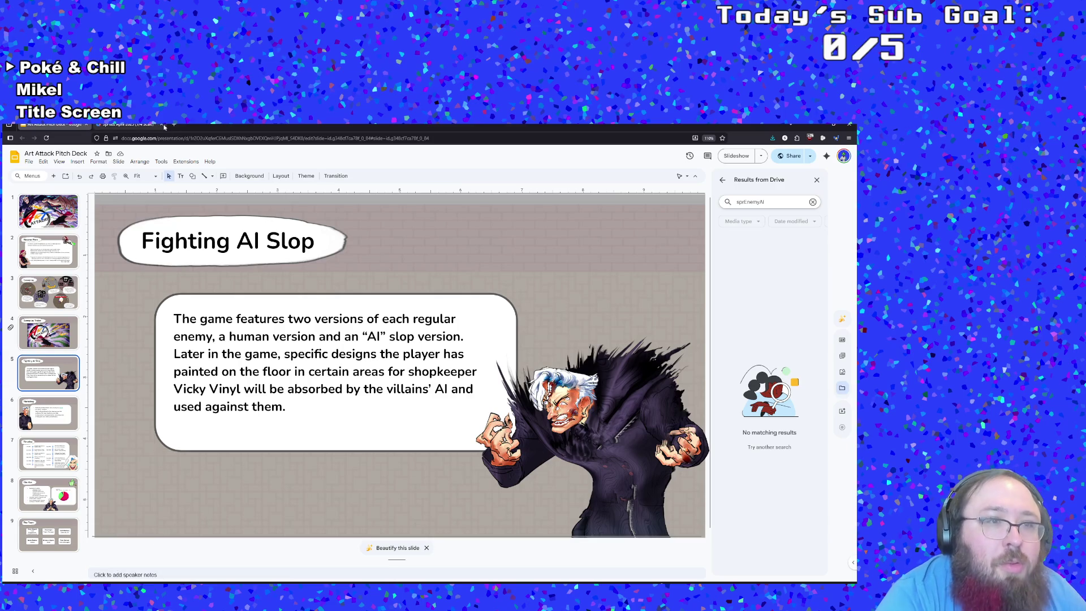
{"action": "left_click", "coordinate": [77, 162]}
{"action": "mouse_move", "coordinate": [113, 192]}
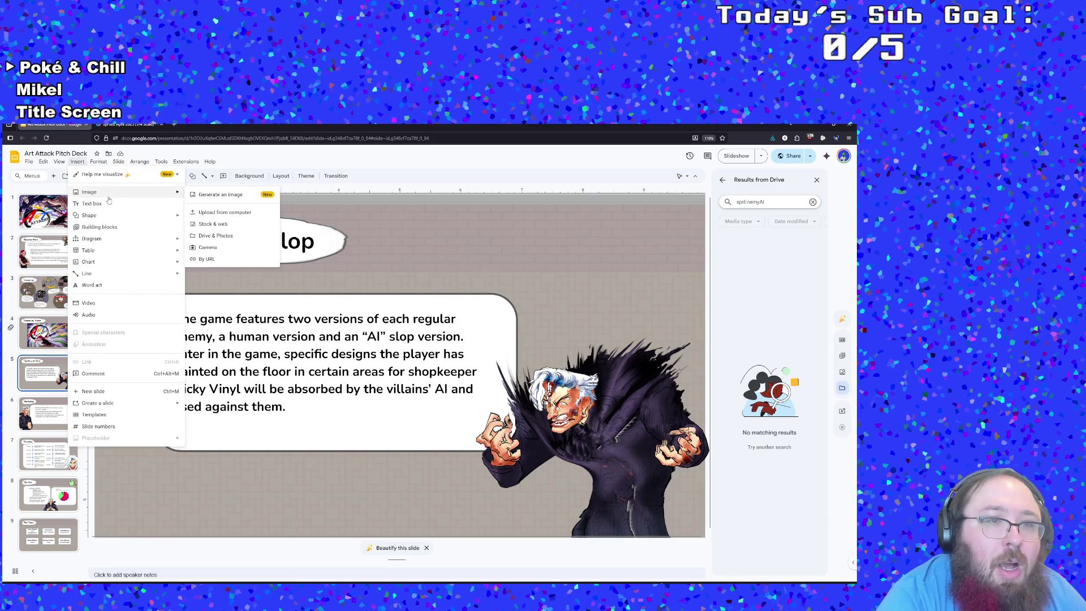
{"action": "left_click", "coordinate": [215, 217]}
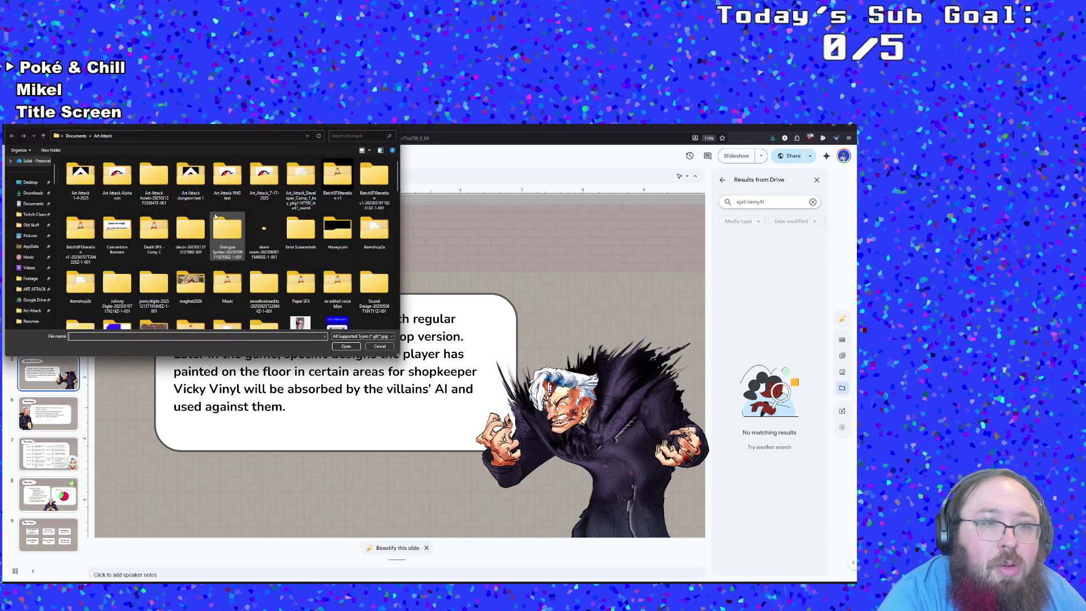
{"action": "left_click", "coordinate": [50, 165]}
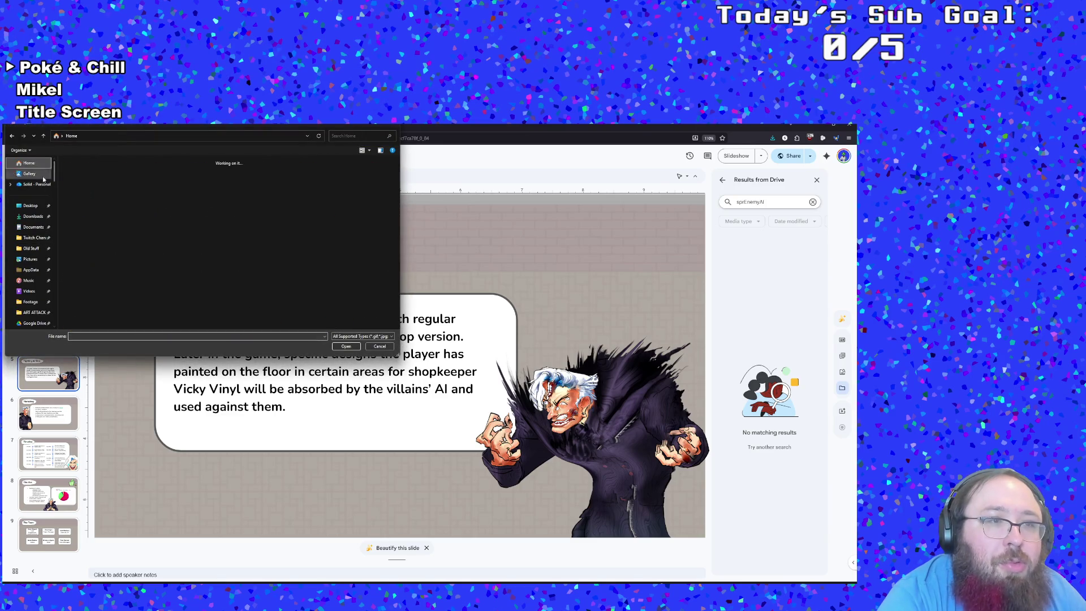
{"action": "scroll", "coordinate": [109, 254], "scroll_direction": "down", "scroll_amount": 2}
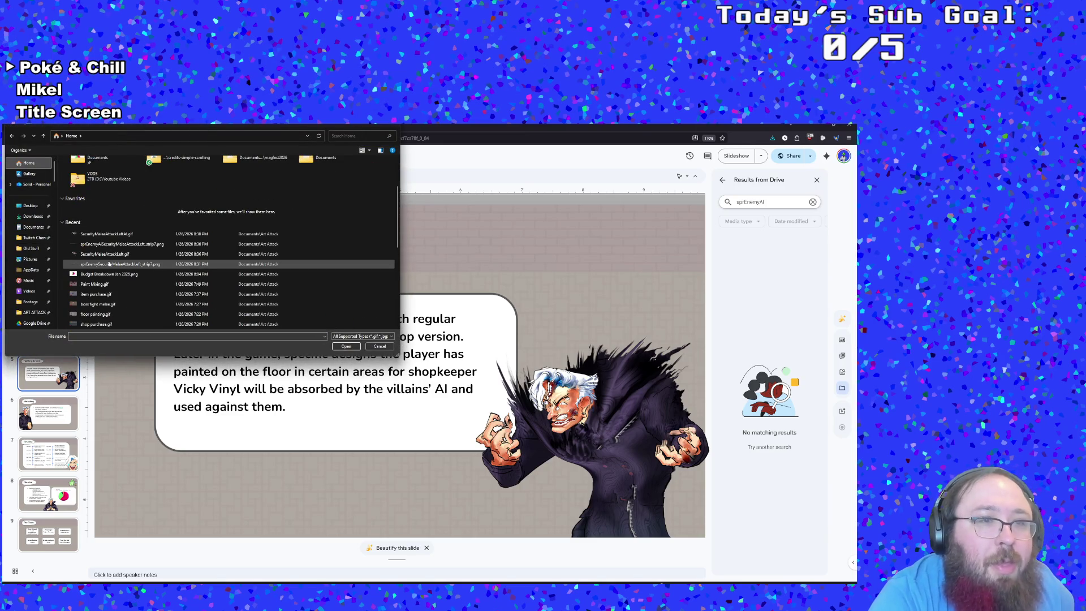
{"action": "left_click", "coordinate": [107, 233], "text": "ctrl"}
{"action": "left_click", "coordinate": [345, 347]}
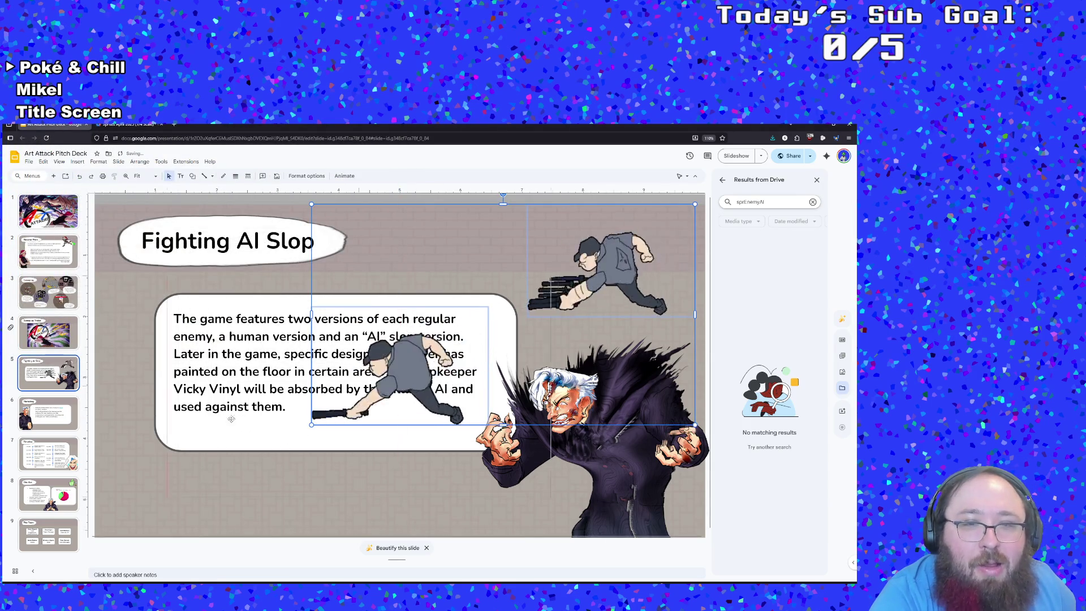
{"action": "mouse_move", "coordinate": [629, 283]}
{"action": "left_mouse_down"}
{"action": "mouse_move", "coordinate": [451, 396]}
{"action": "mouse_move", "coordinate": [442, 464]}
{"action": "left_mouse_up"}
{"action": "left_click_drag", "start_coordinate": [443, 393], "coordinate": [450, 319]}
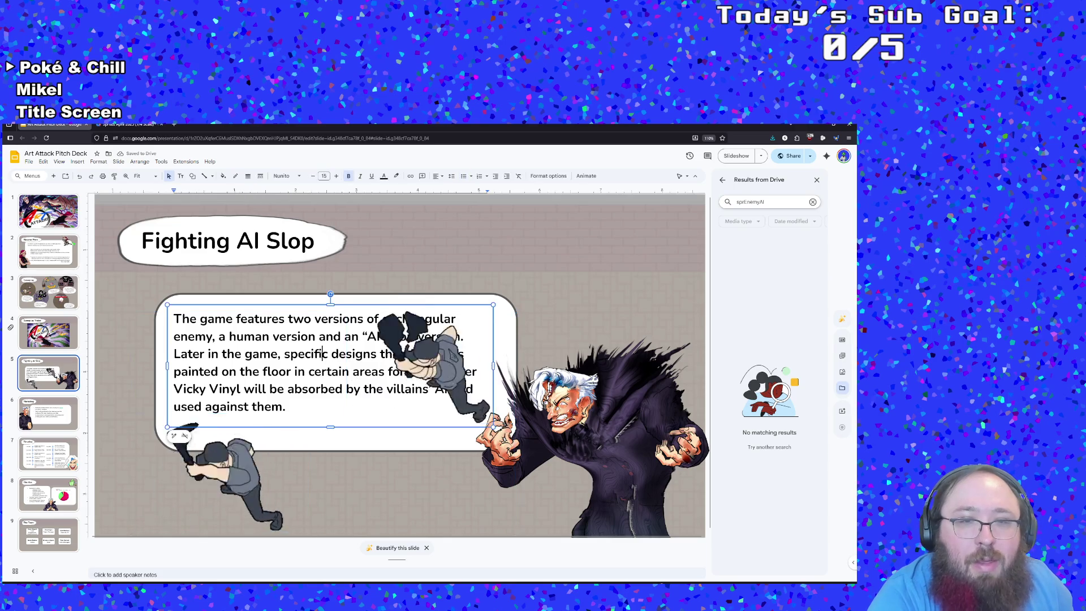
{"action": "left_click", "coordinate": [376, 423], "text": "shift"}
{"action": "left_click", "coordinate": [376, 422]}
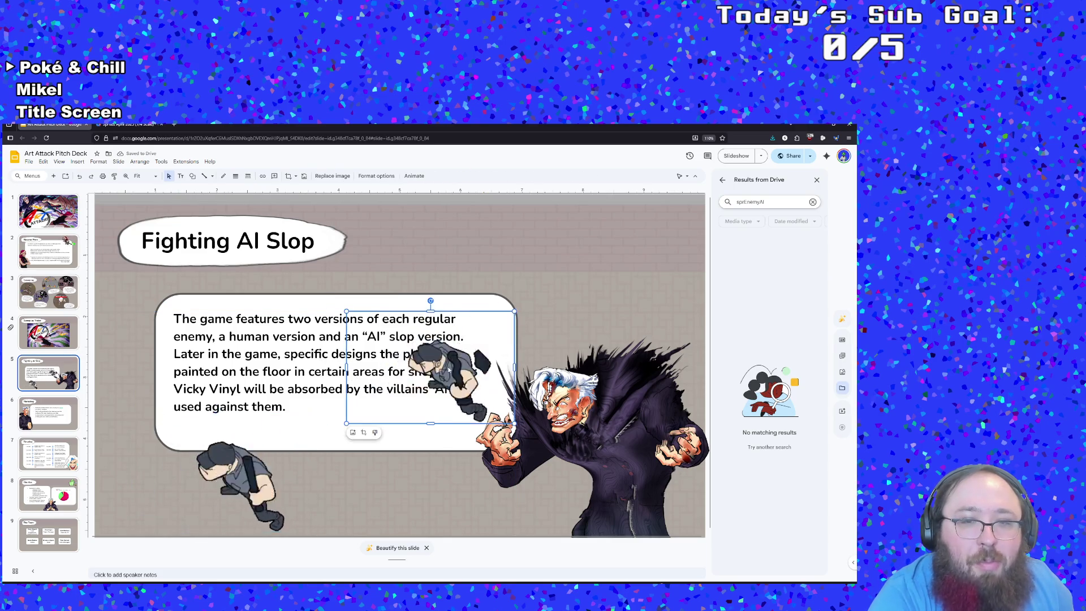
{"action": "left_click_drag", "start_coordinate": [421, 473], "coordinate": [400, 474]}
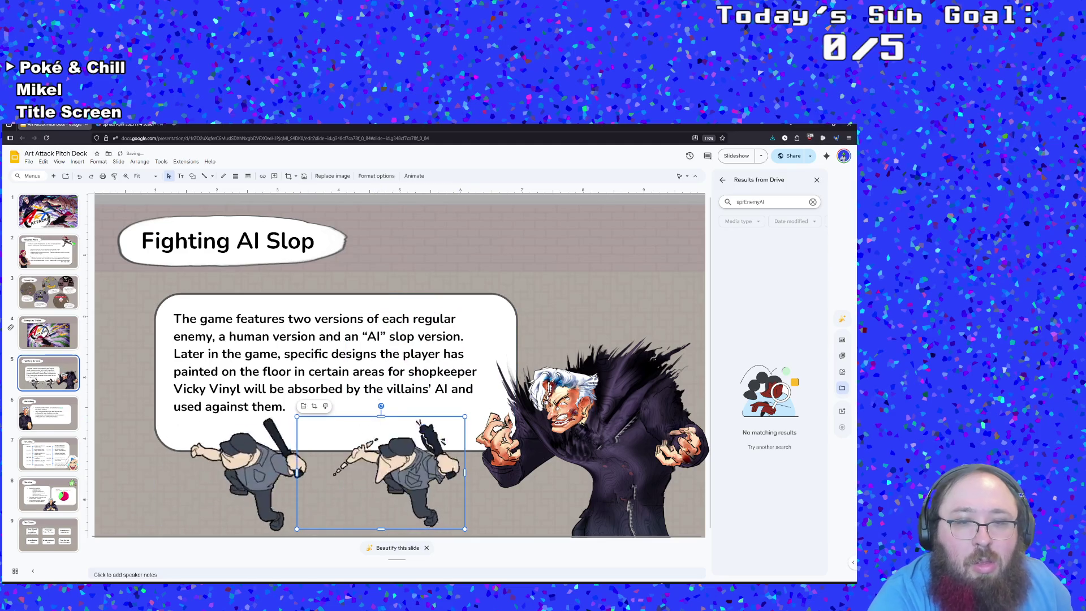
{"action": "left_click", "coordinate": [363, 354]}
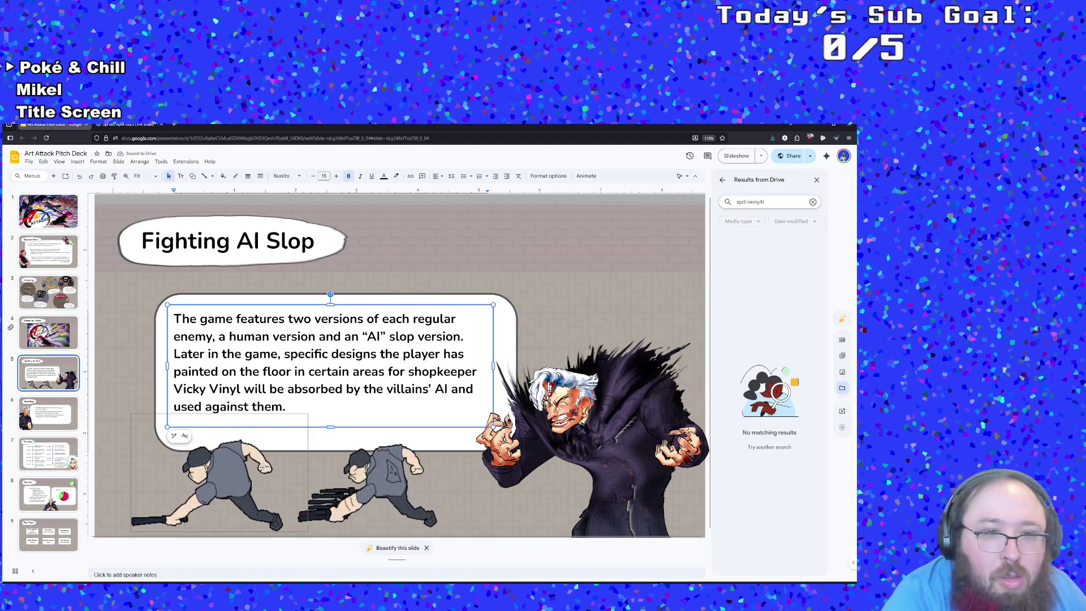
{"action": "left_click", "coordinate": [227, 473]}
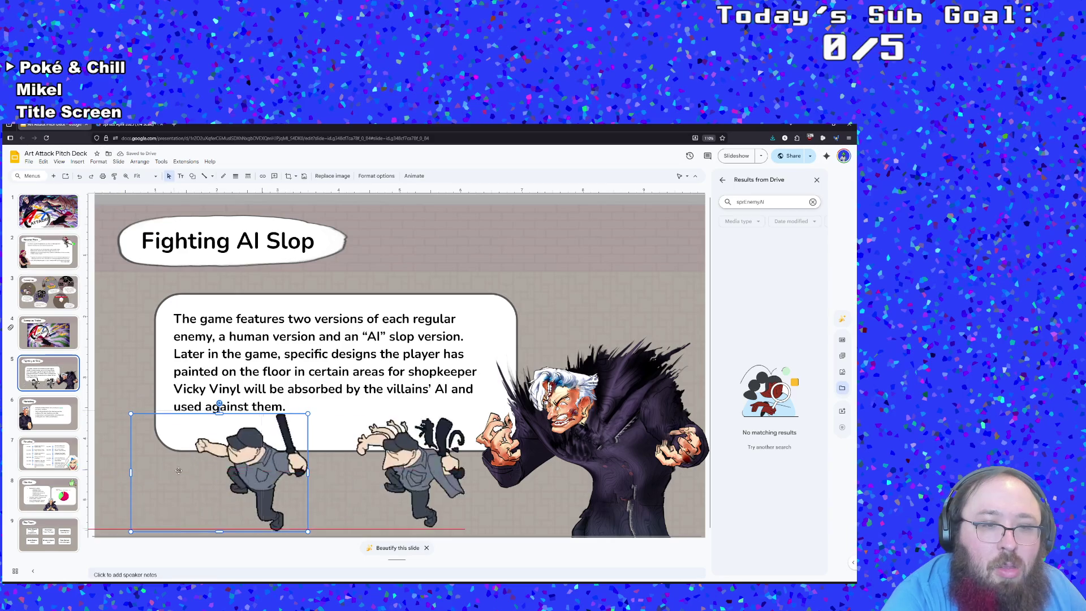
{"action": "left_click_drag", "start_coordinate": [226, 473], "coordinate": [165, 472]}
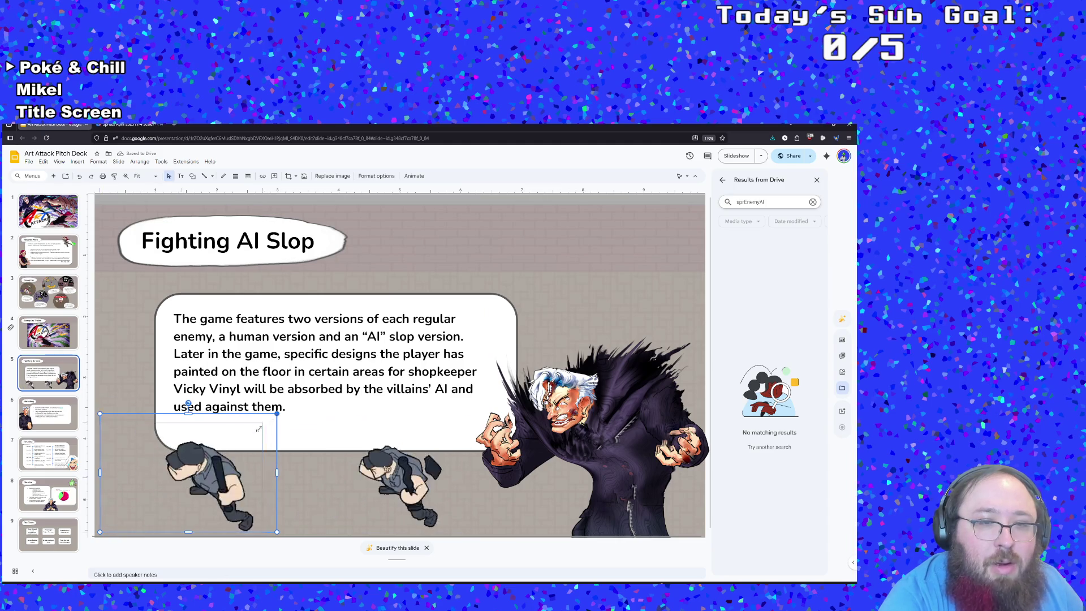
{"action": "left_click_drag", "start_coordinate": [276, 413], "coordinate": [250, 431]}
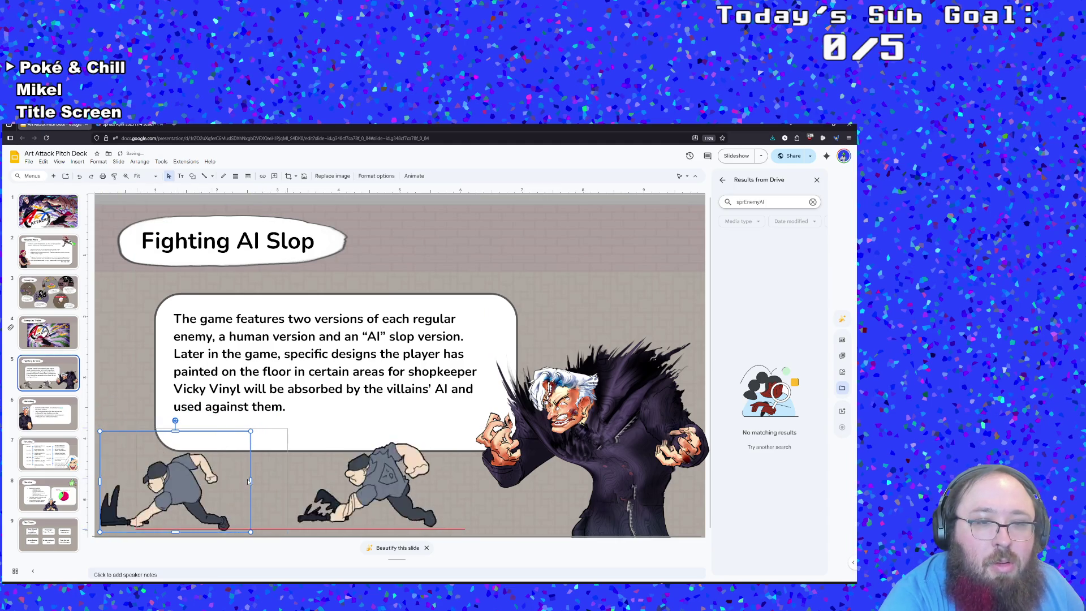
{"action": "left_click_drag", "start_coordinate": [232, 481], "coordinate": [271, 481]}
{"action": "left_click", "coordinate": [430, 429]}
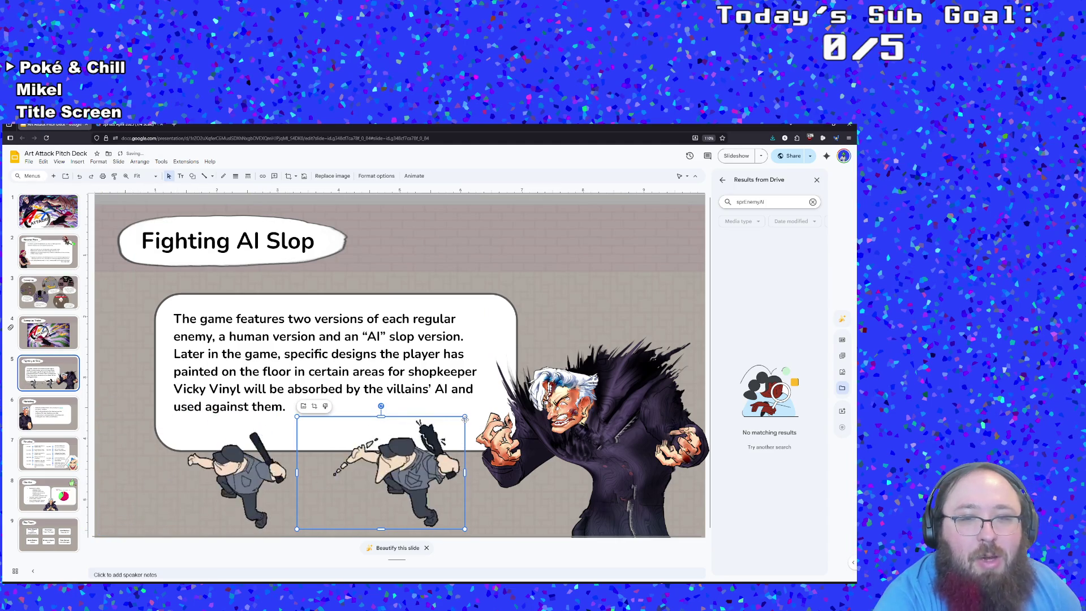
{"action": "left_click_drag", "start_coordinate": [464, 416], "coordinate": [436, 435]}
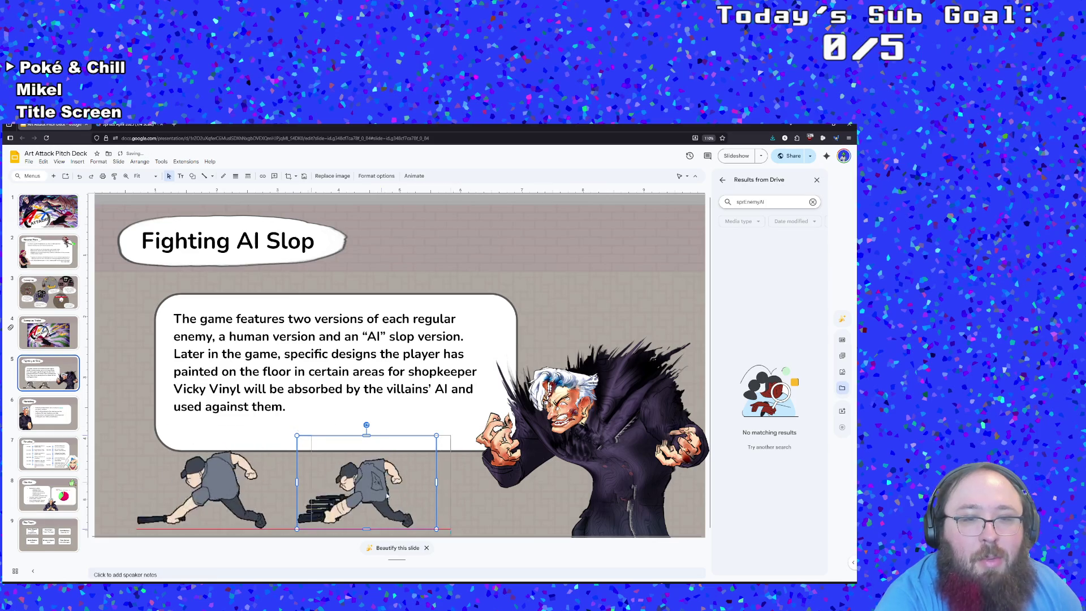
{"action": "left_click_drag", "start_coordinate": [386, 485], "coordinate": [429, 481]}
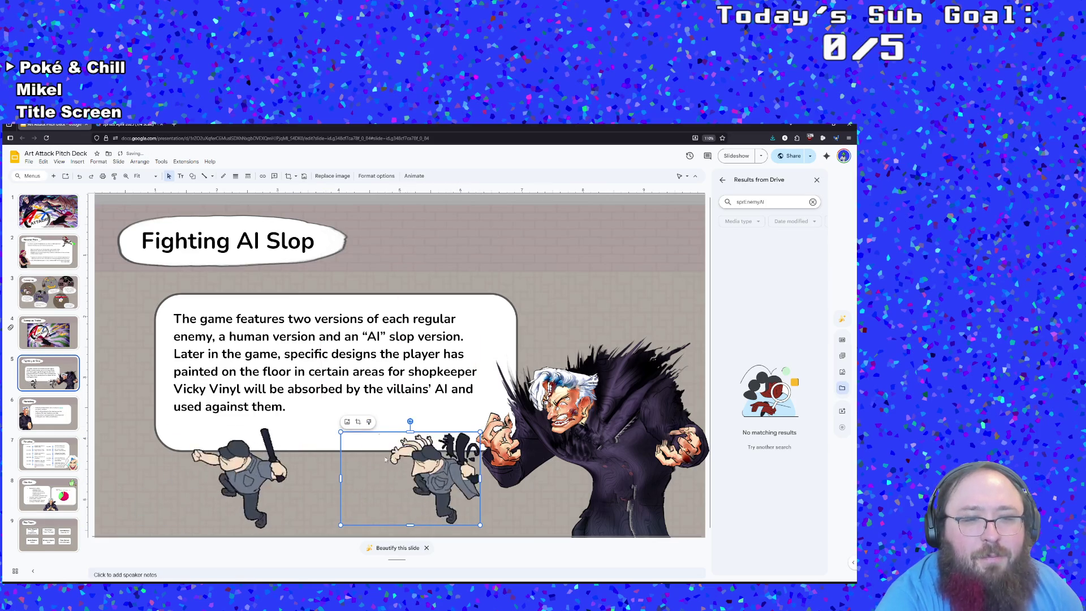
{"action": "left_click", "coordinate": [264, 455]}
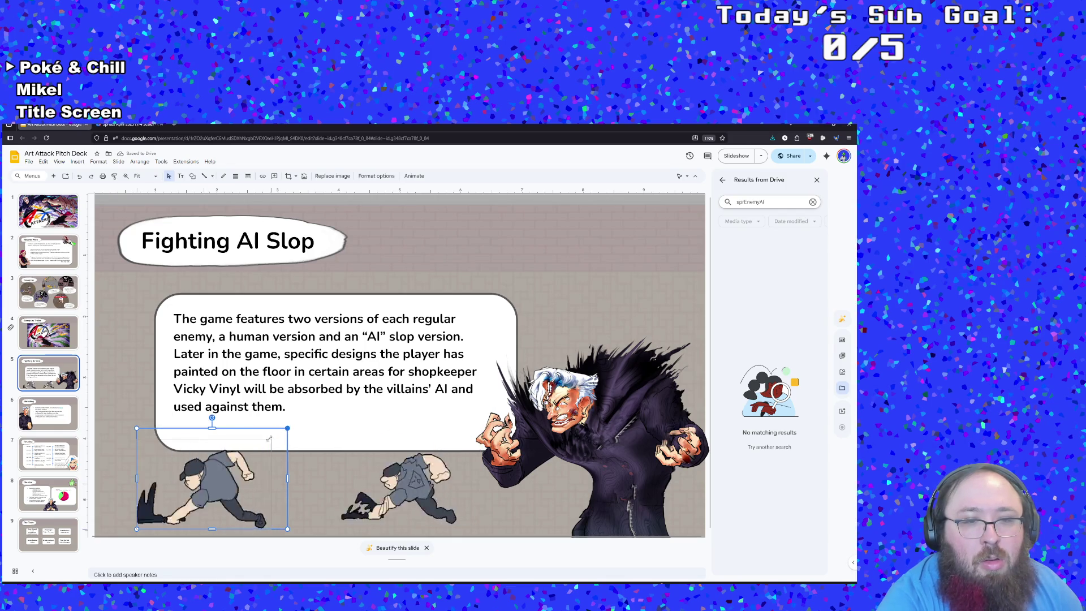
{"action": "left_click", "coordinate": [448, 473]}
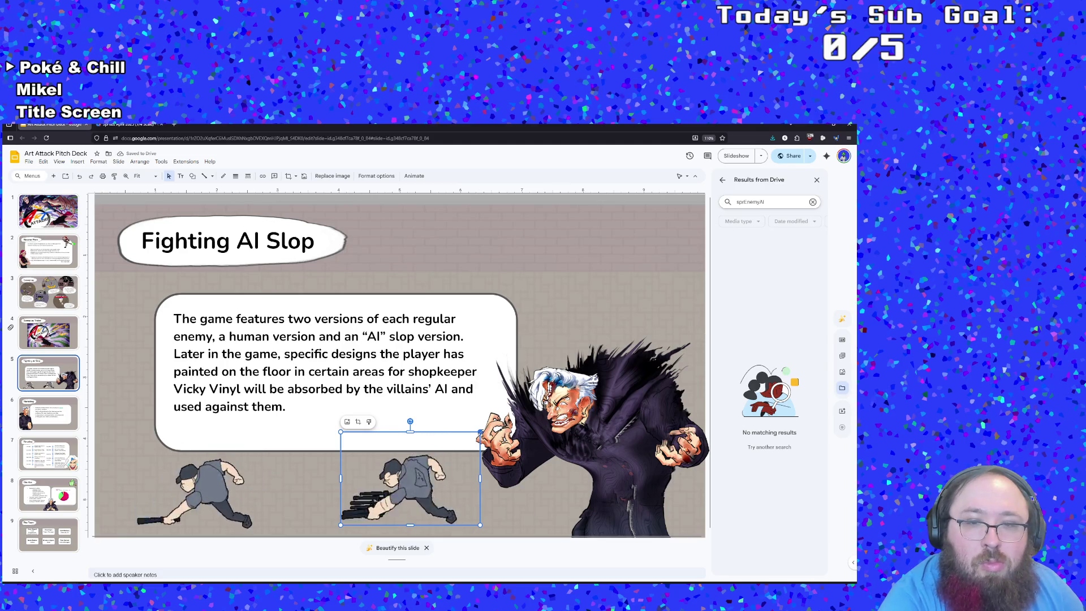
{"action": "key", "text": "ctrl+z"}
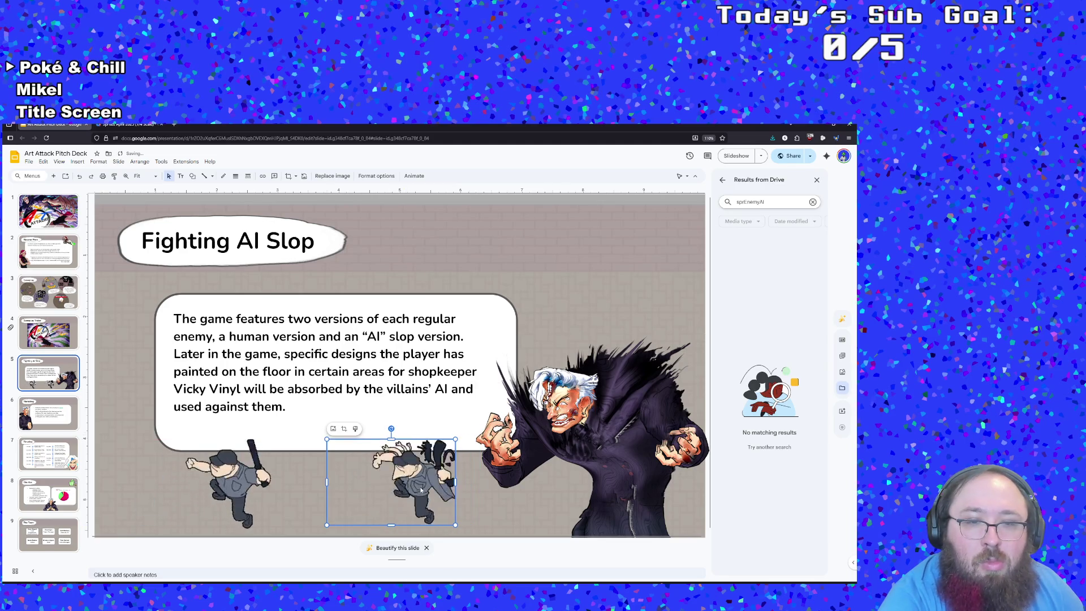
{"action": "left_click", "coordinate": [289, 391]}
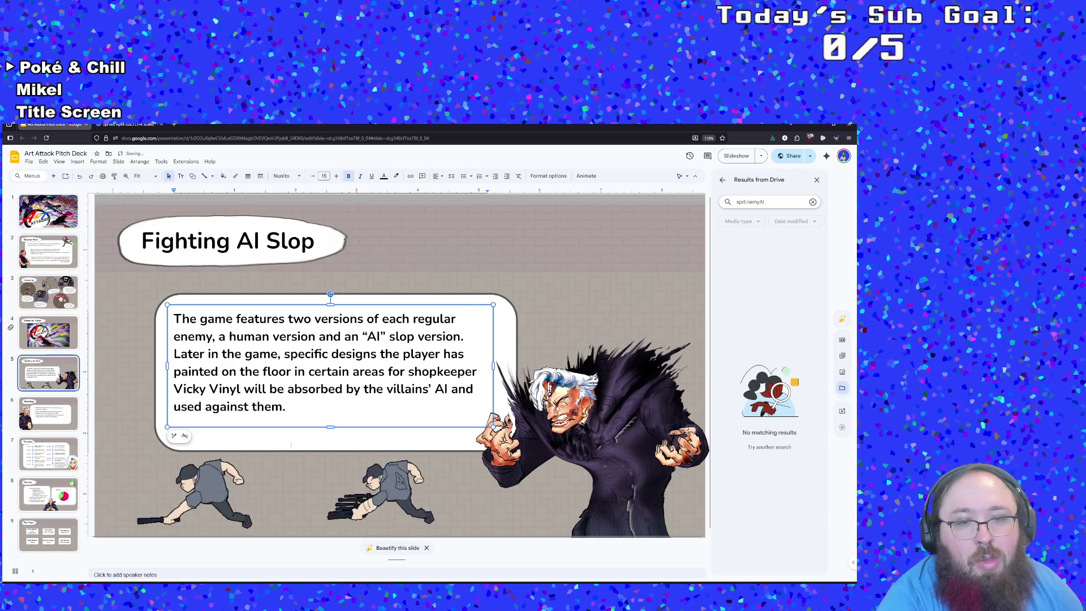
{"action": "left_click", "coordinate": [350, 481]}
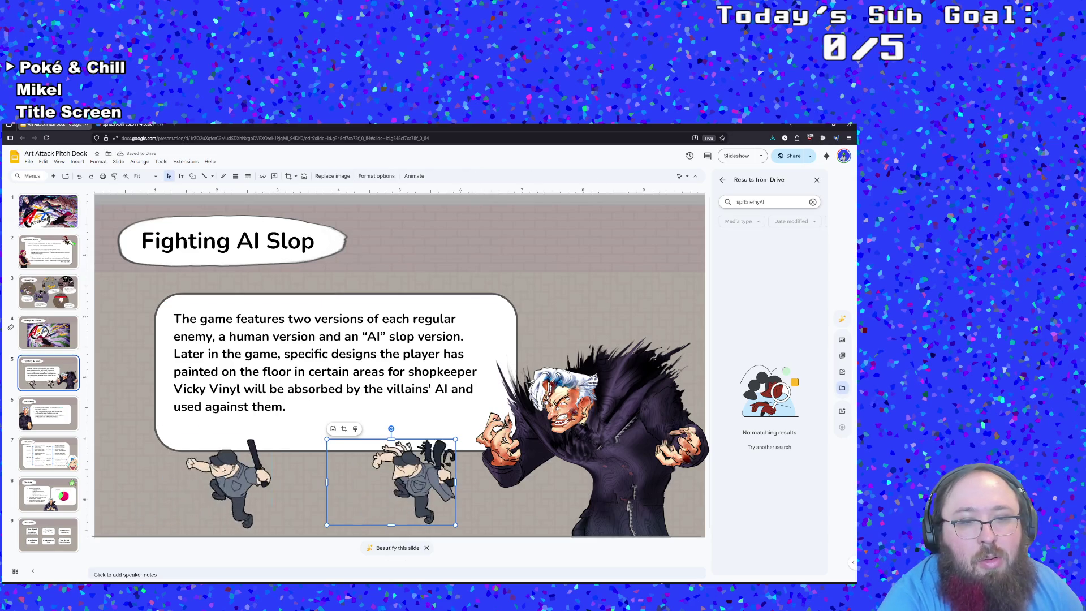
{"action": "left_click", "coordinate": [207, 460]}
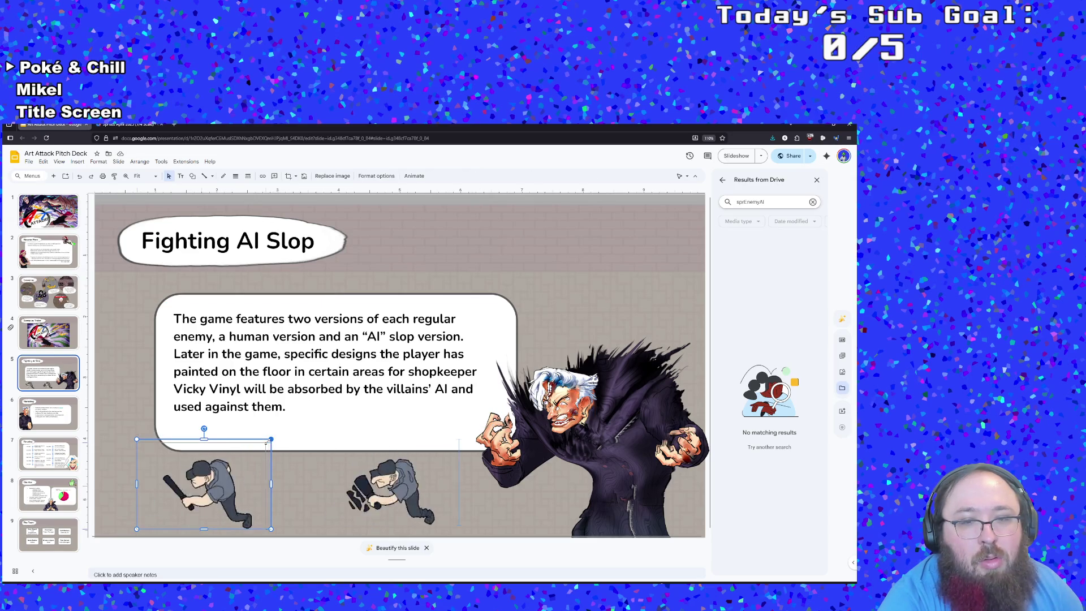
{"action": "left_click_drag", "start_coordinate": [271, 438], "coordinate": [271, 439]}
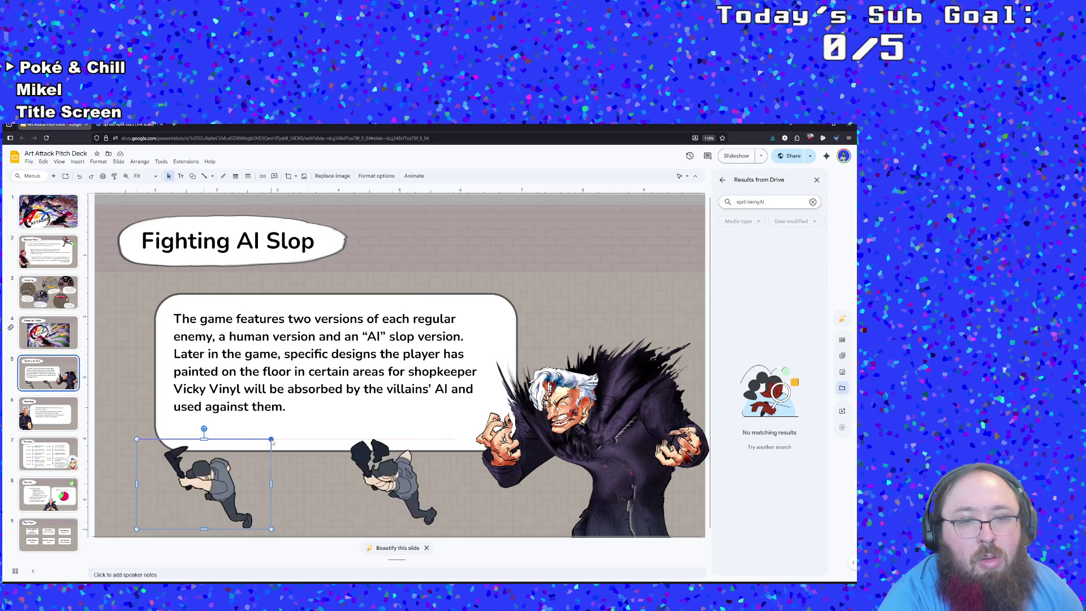
{"action": "left_click", "coordinate": [328, 446]}
{"action": "key", "text": "Tab"}
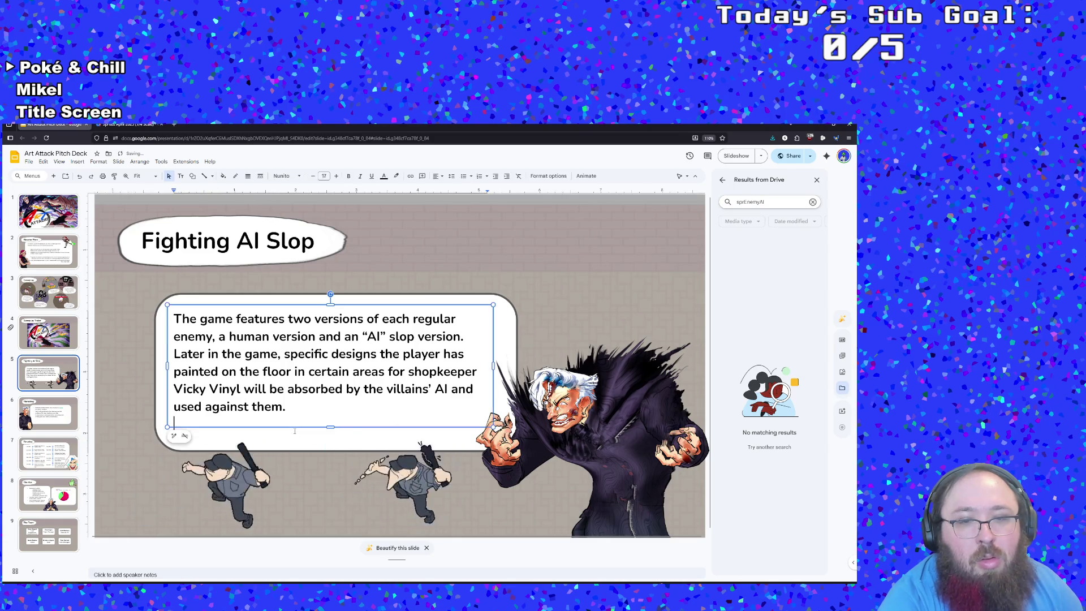
{"action": "left_click", "coordinate": [248, 481]}
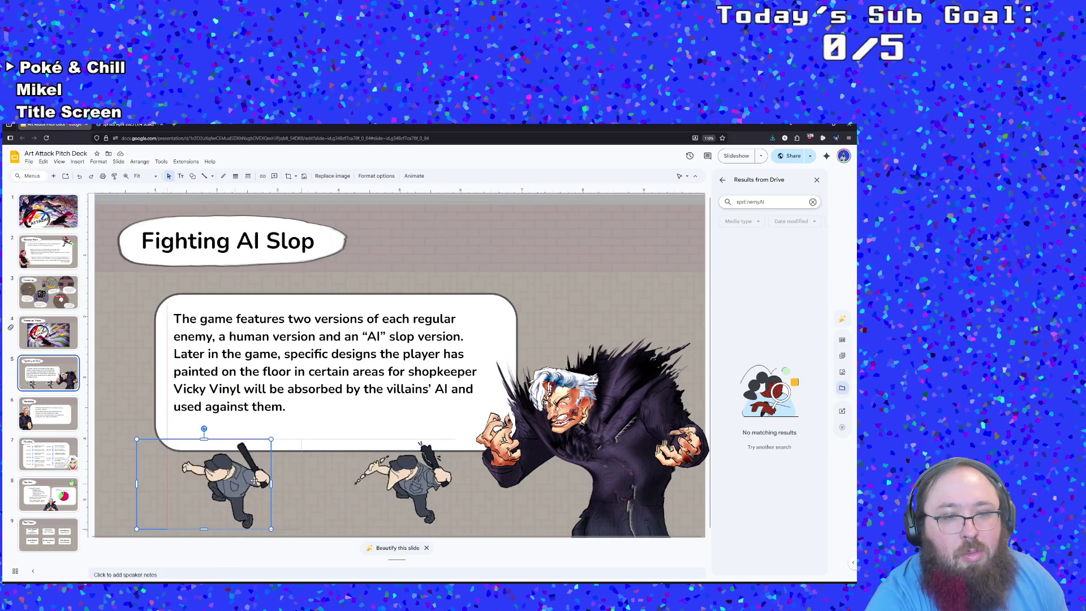
{"action": "left_click", "coordinate": [349, 401]}
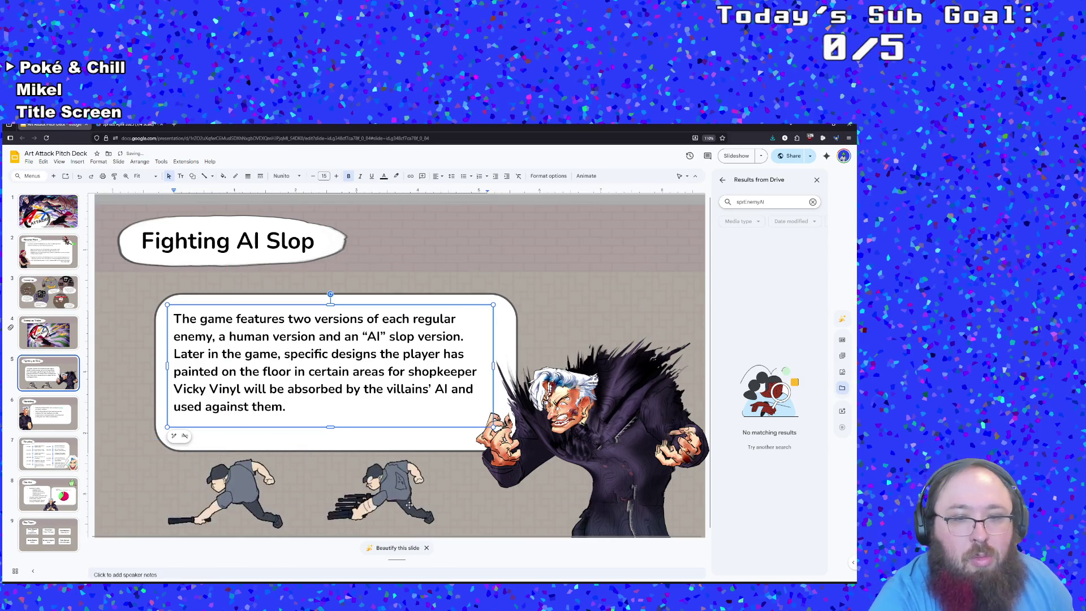
{"action": "left_click", "coordinate": [390, 486]}
{"action": "left_click", "coordinate": [478, 499]}
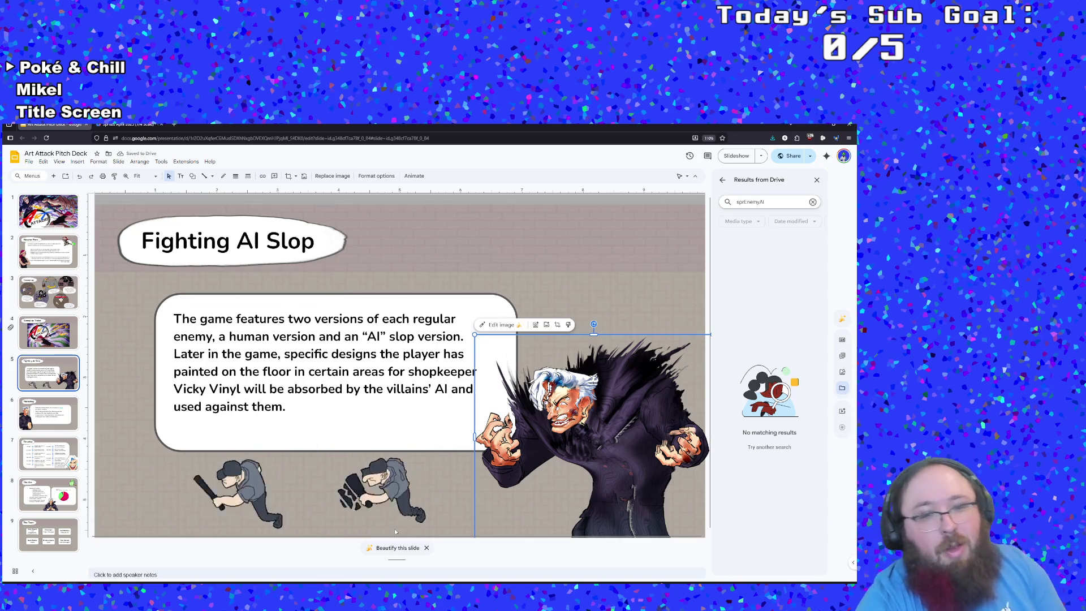
{"action": "left_click", "coordinate": [360, 371]}
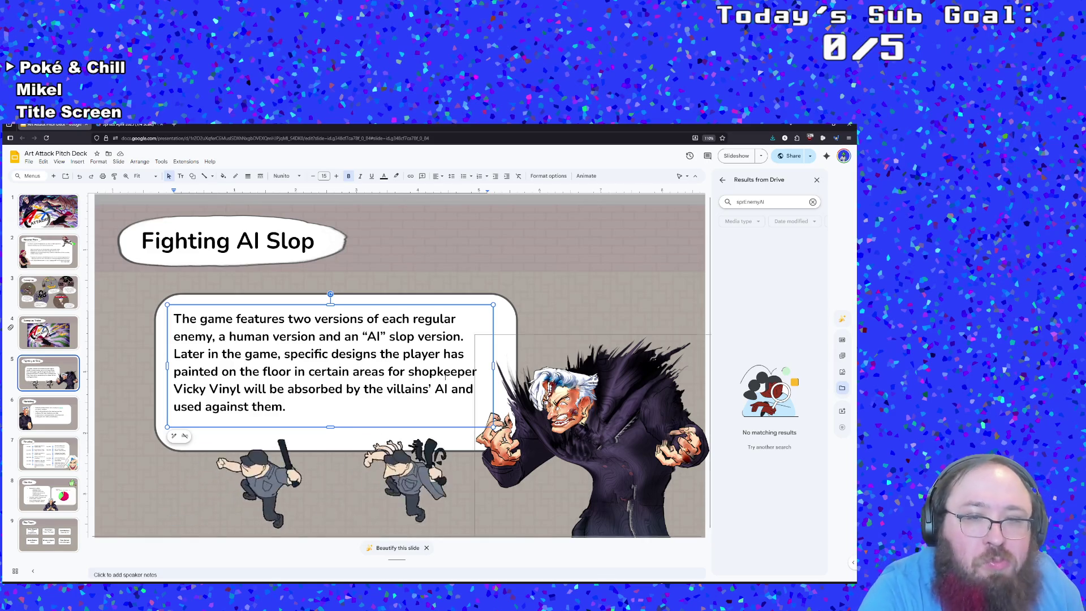
{"action": "left_click", "coordinate": [386, 336]}
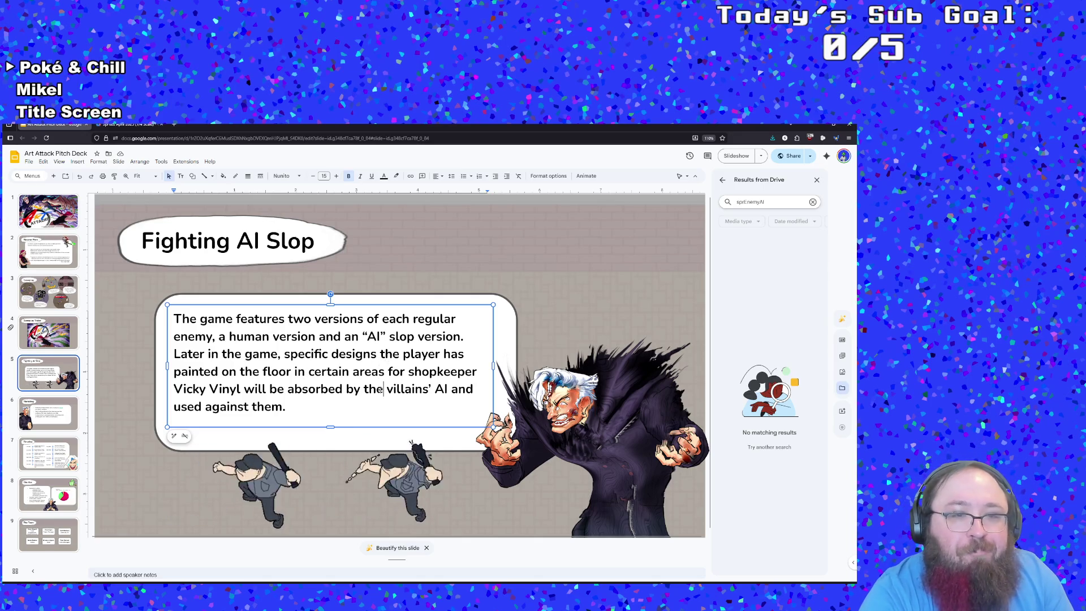
{"action": "left_click", "coordinate": [368, 400]}
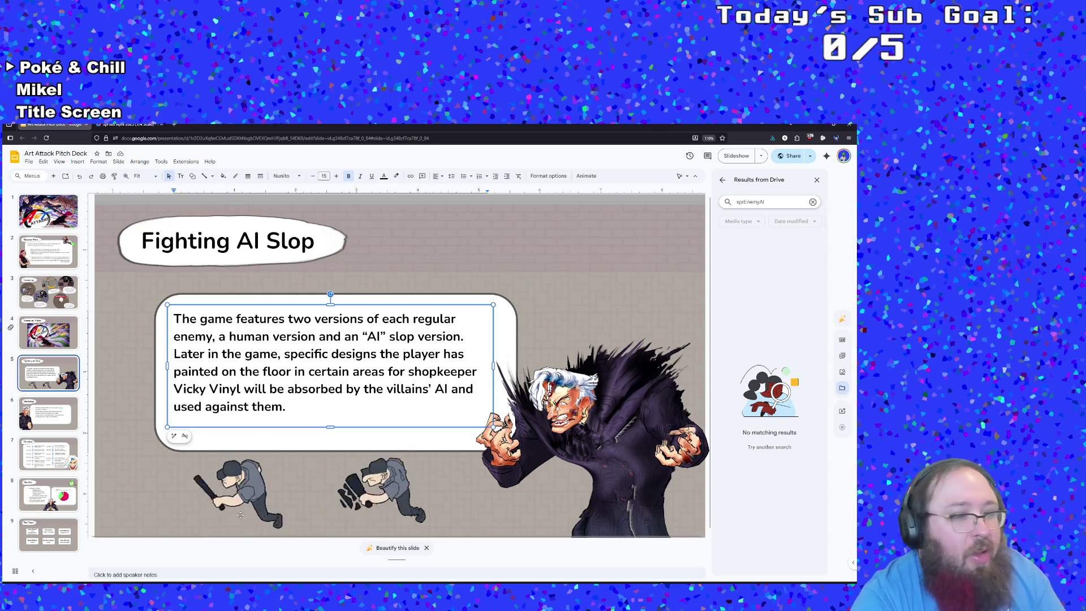
{"action": "left_click", "coordinate": [207, 389]}
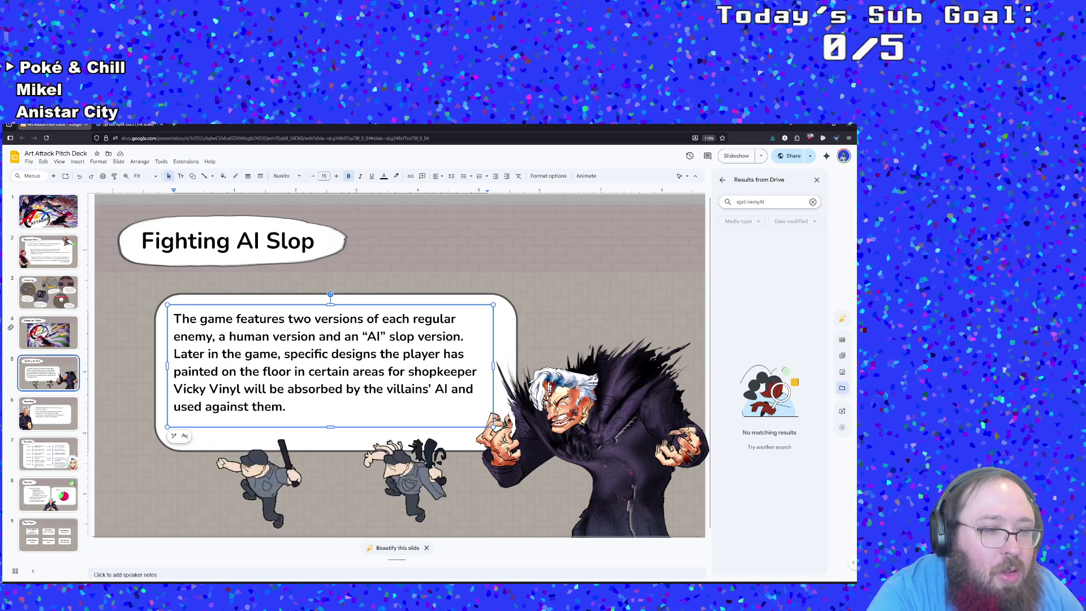
{"action": "mouse_move", "coordinate": [78, 591]}
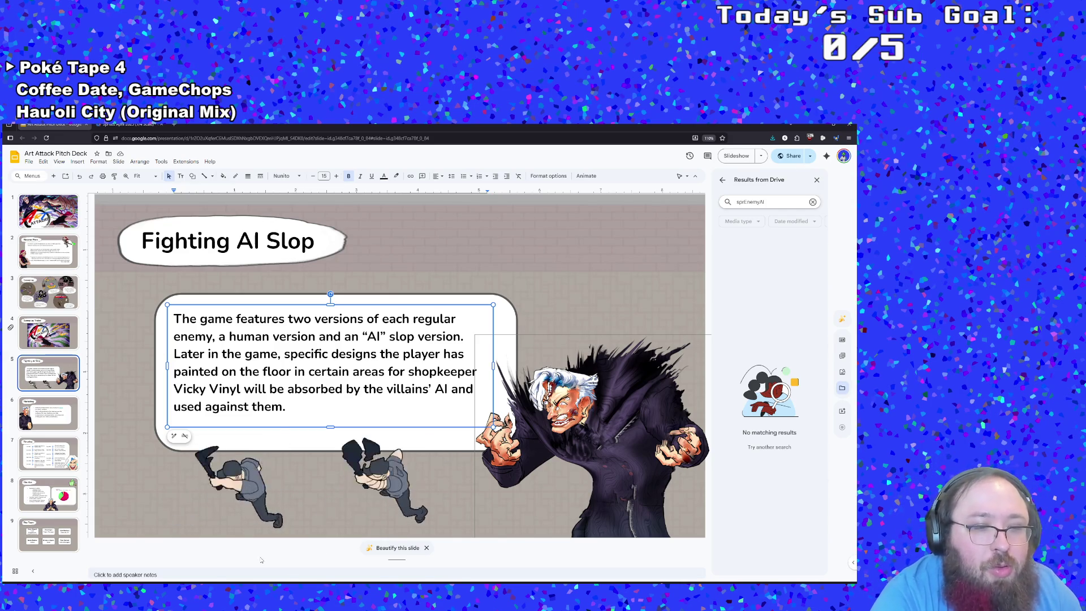
{"action": "key", "text": "alt+Tab"}
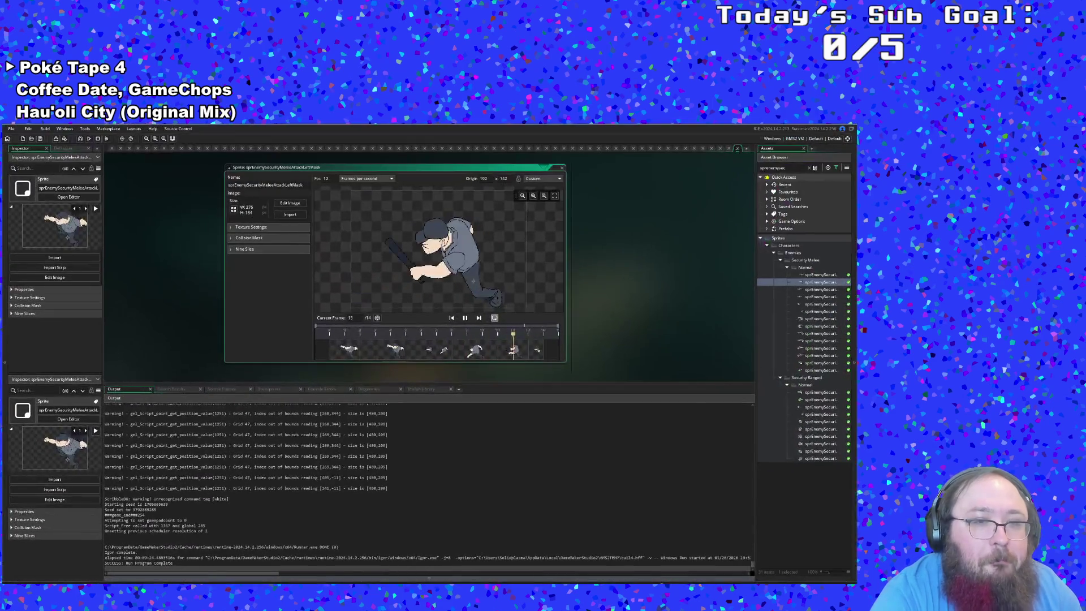
- Back in GameMaker's sprite editor, bring up the asset, options and preferences search with Ctrl+T
{"action": "left_click", "coordinate": [561, 179]}
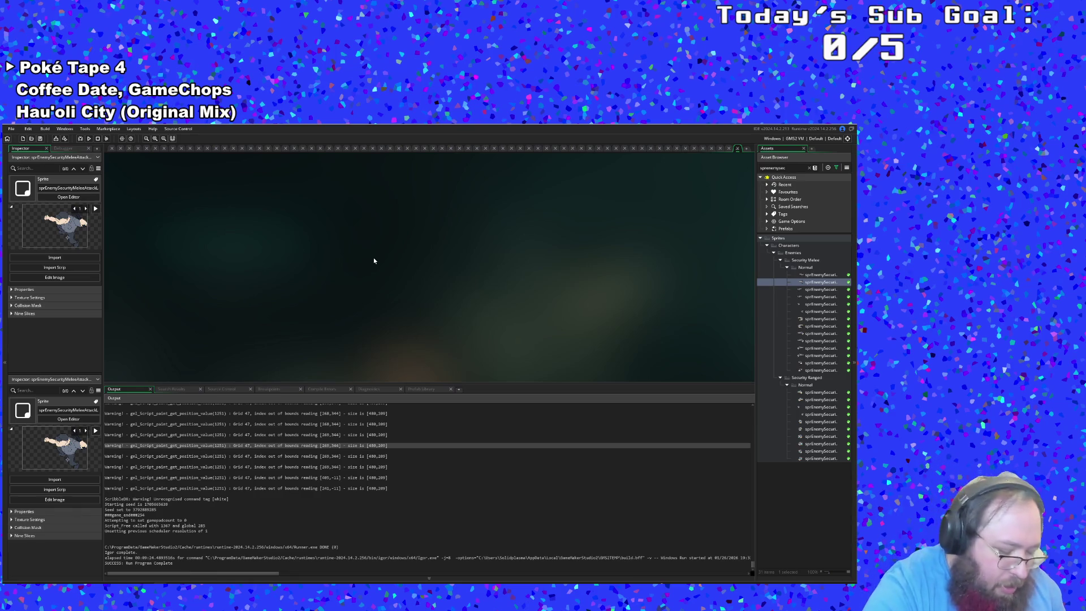
{"action": "key", "text": "ctrl+t"}
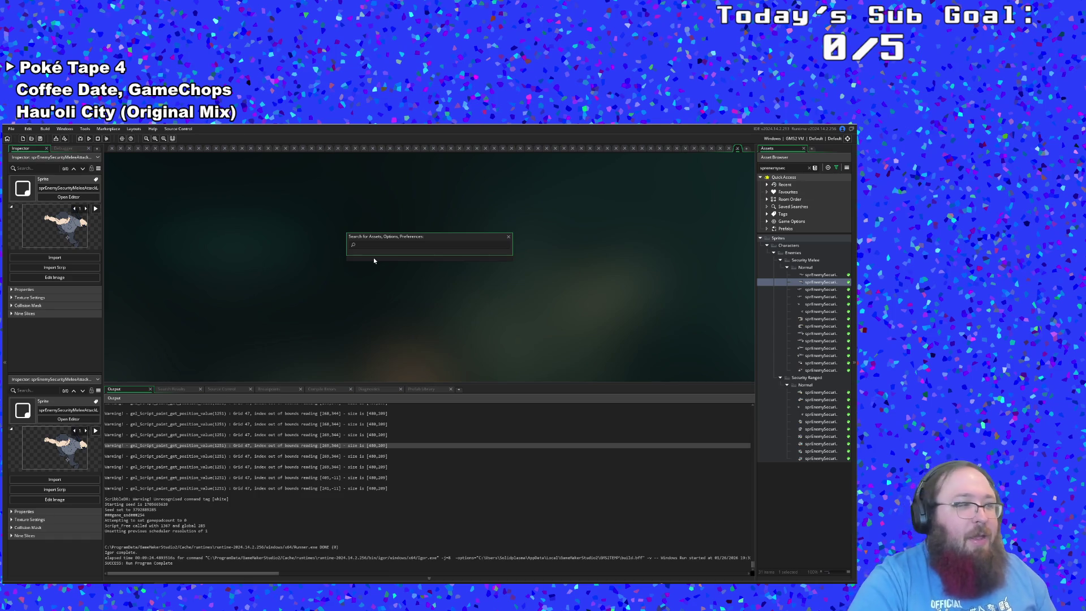
- Search the project for Lavender and add 'during combat' after 'stand in it' on scrPaint line 80
{"action": "left_click", "coordinate": [363, 308]}
{"action": "key", "text": "ctrl+shift+f"}
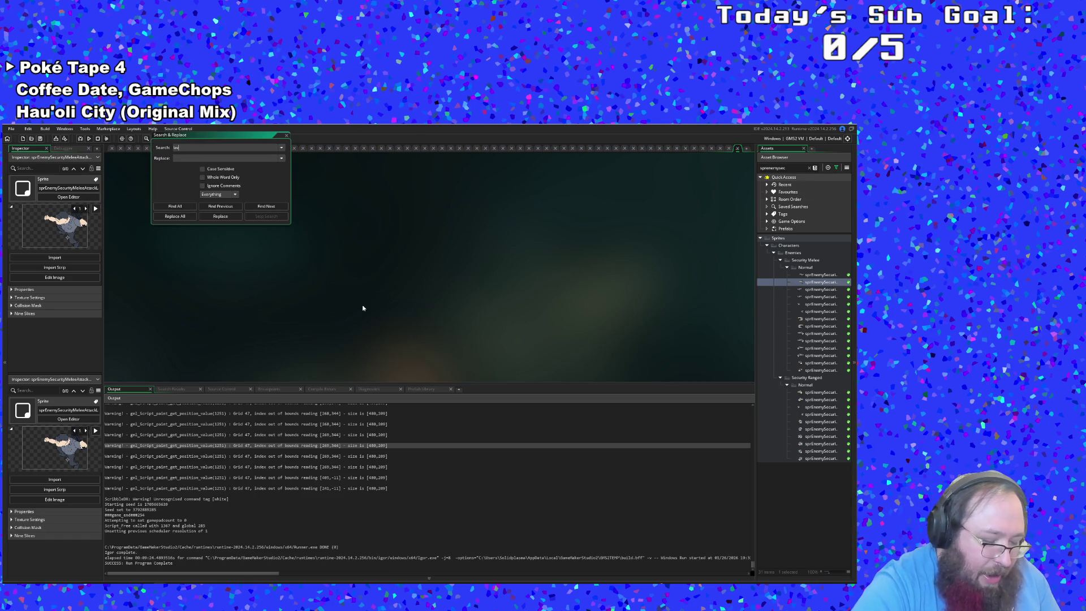
{"action": "key", "text": "Return"}
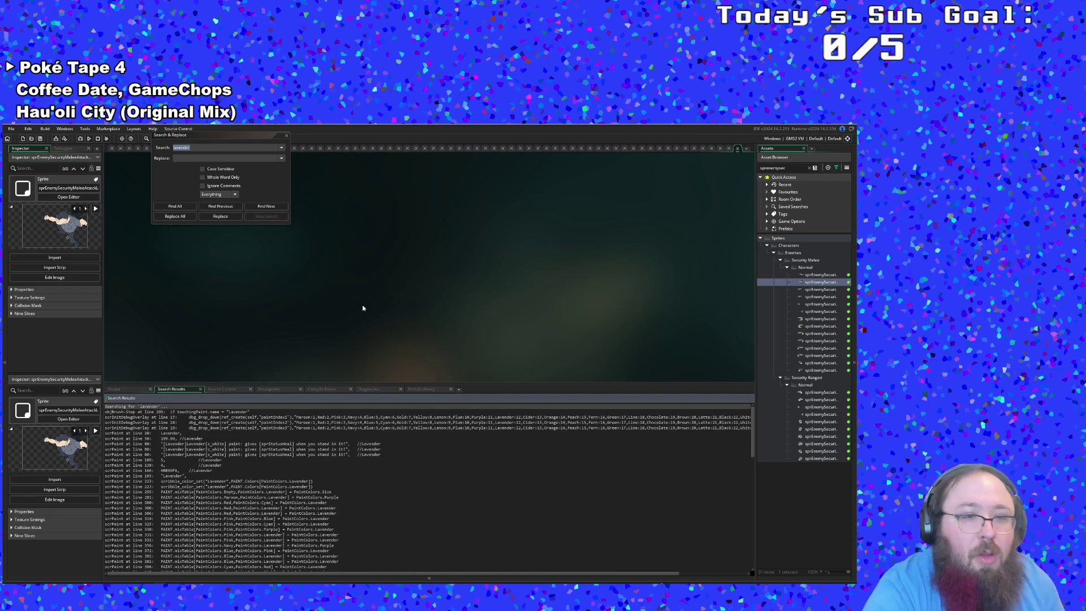
{"action": "double_click", "coordinate": [327, 444]}
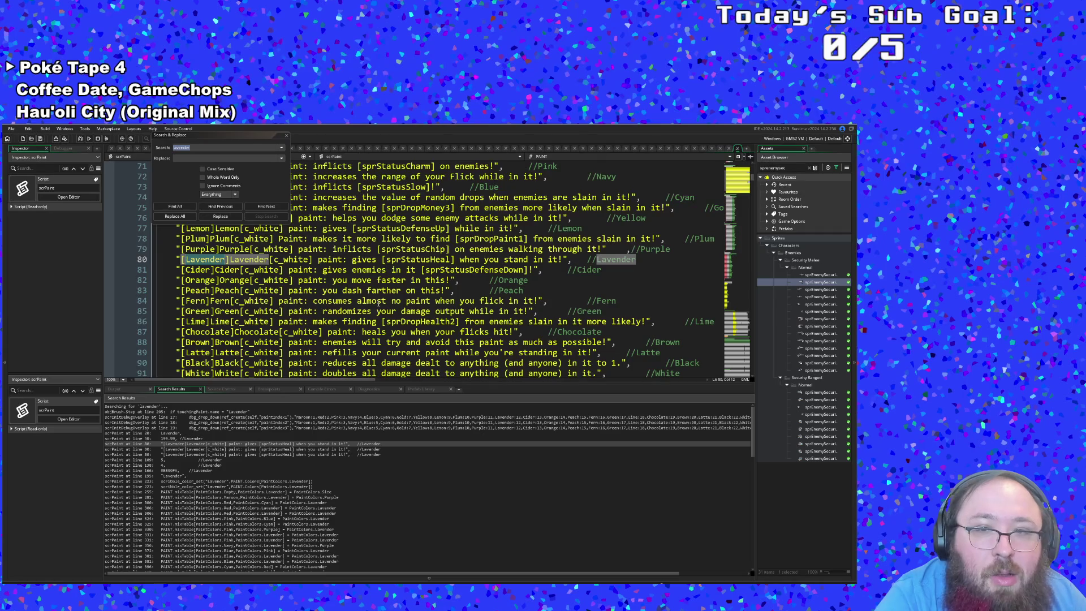
{"action": "left_click", "coordinate": [286, 136]}
{"action": "left_click", "coordinate": [434, 259]}
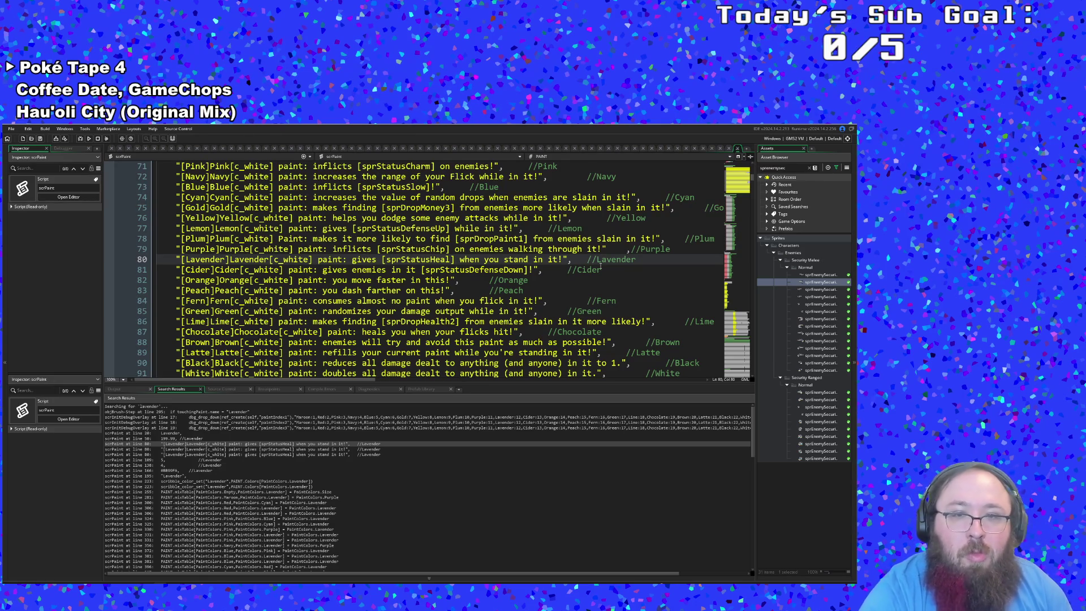
{"action": "type", "text": "during combat"}
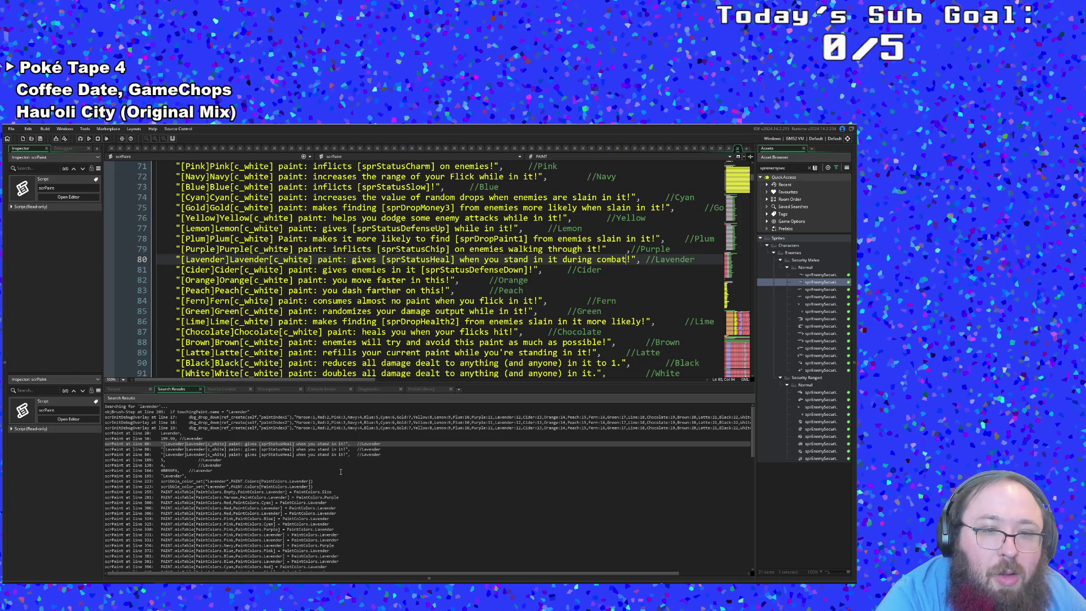
- Open the Lavender check in objBrush's Step event from the search results
{"action": "left_click", "coordinate": [226, 449]}
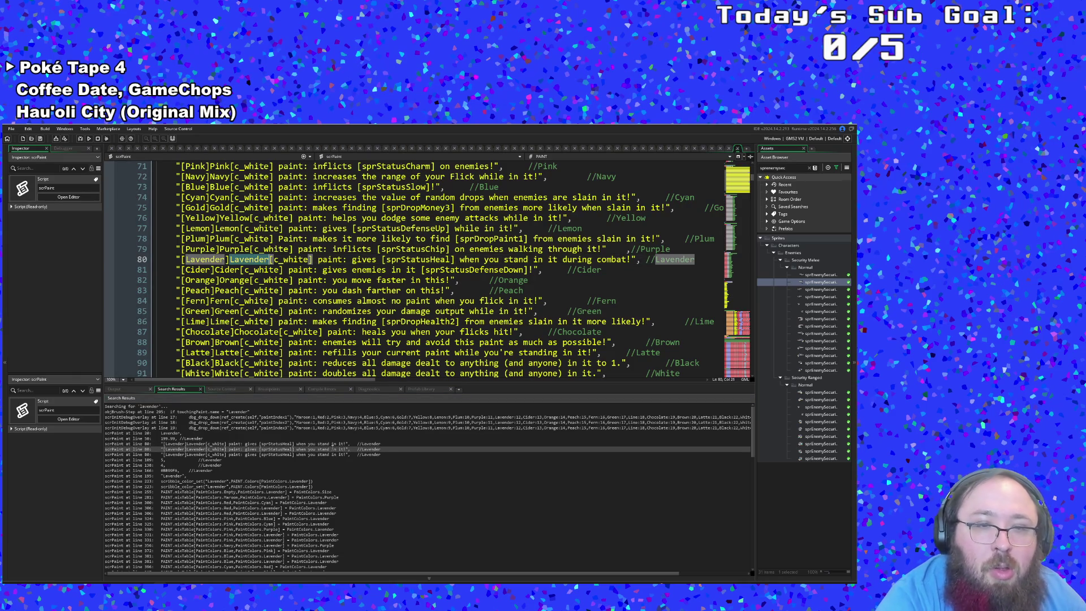
{"action": "left_click", "coordinate": [371, 331]}
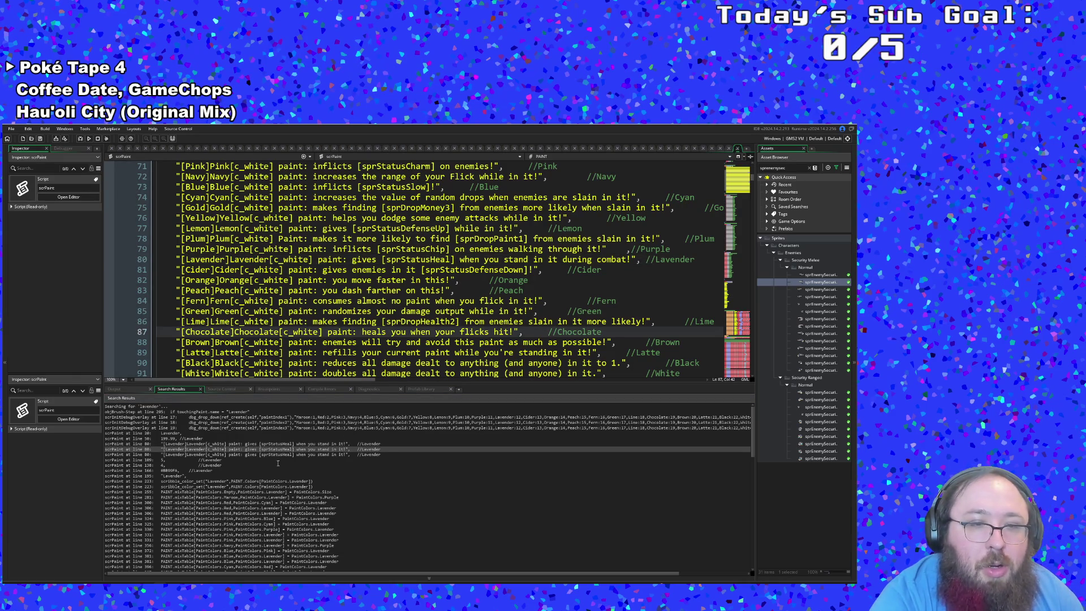
{"action": "left_click", "coordinate": [240, 411]}
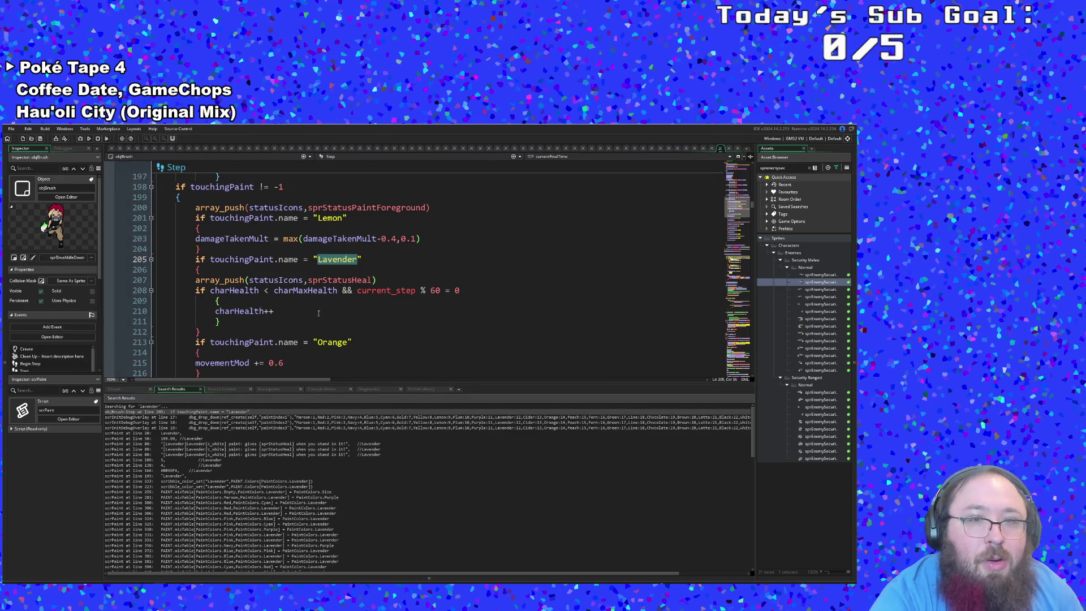
- Append '&& instance_exists(objEnemy)' to the Lavender heal condition on line 205
{"action": "left_click", "coordinate": [344, 281]}
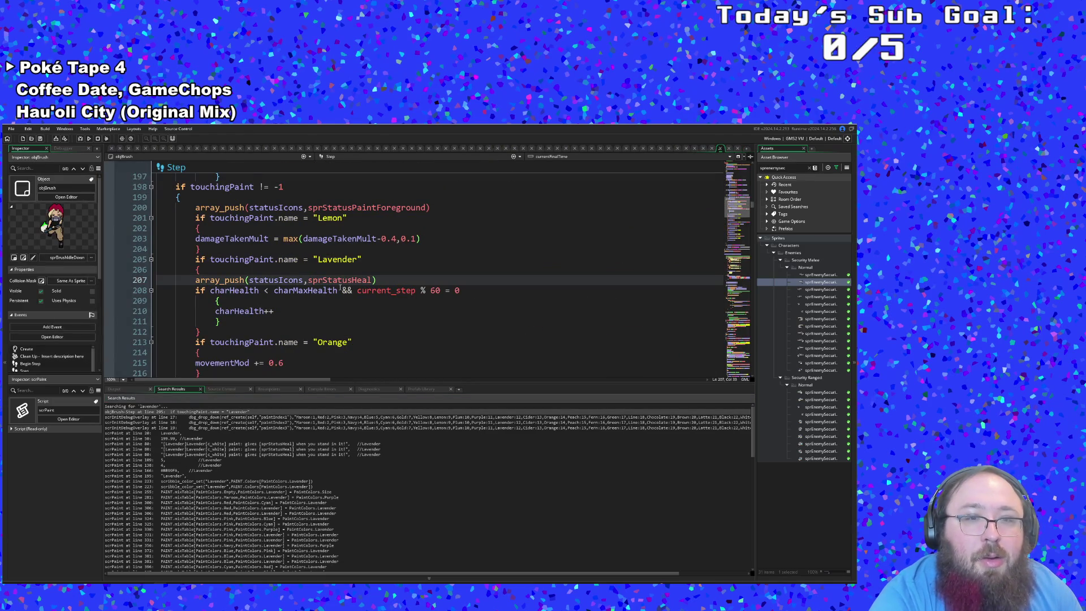
{"action": "double_click", "coordinate": [338, 290]}
{"action": "left_click", "coordinate": [364, 260]}
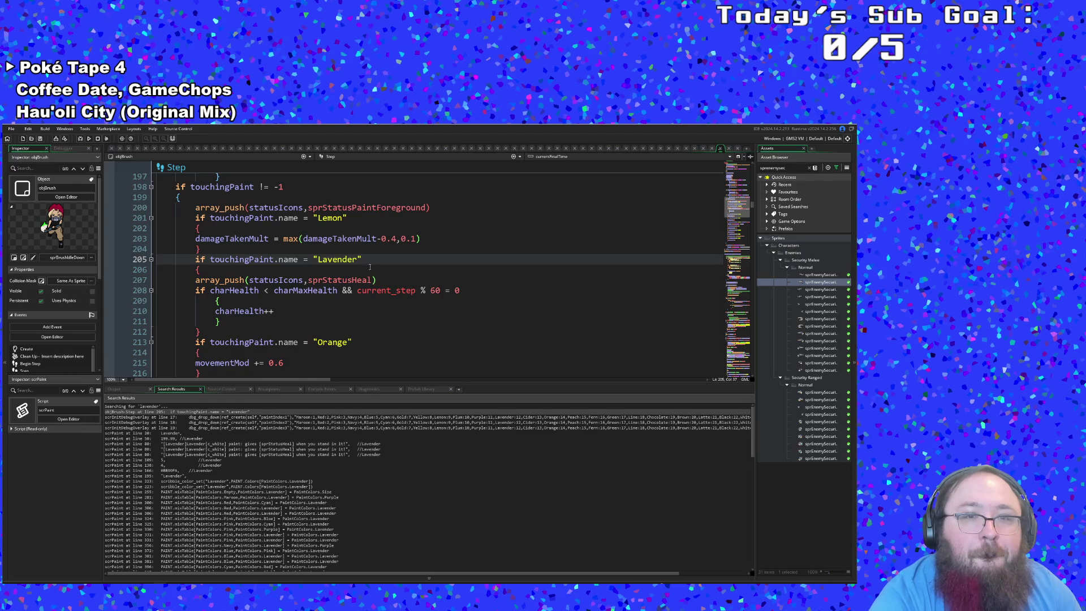
{"action": "scroll", "coordinate": [369, 266], "scroll_direction": "up", "scroll_amount": 2}
{"action": "scroll", "coordinate": [371, 268], "scroll_direction": "down", "scroll_amount": 2}
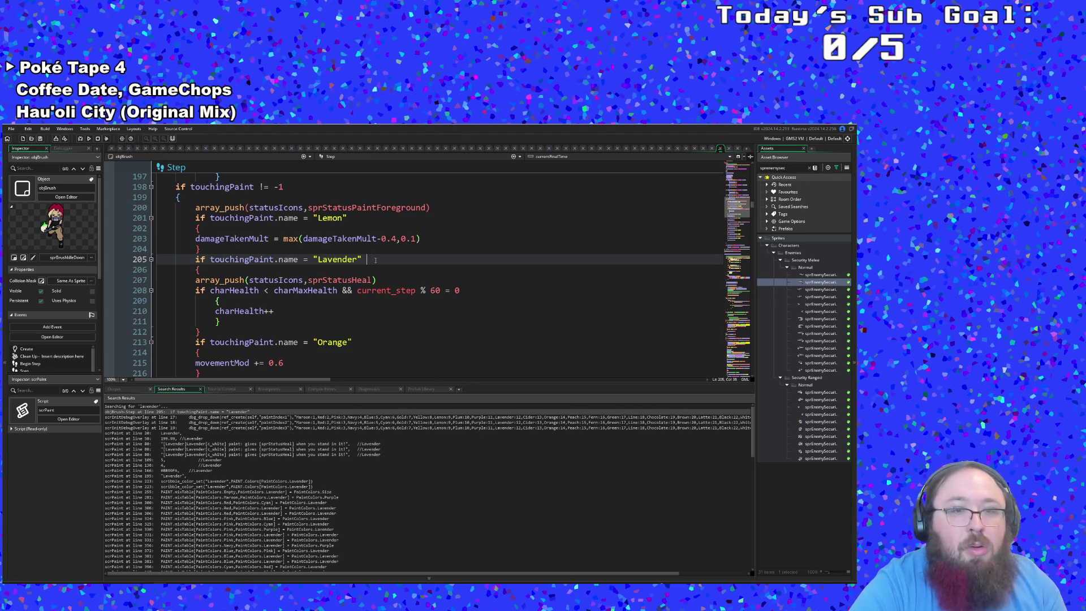
{"action": "type", "text": "&&"}
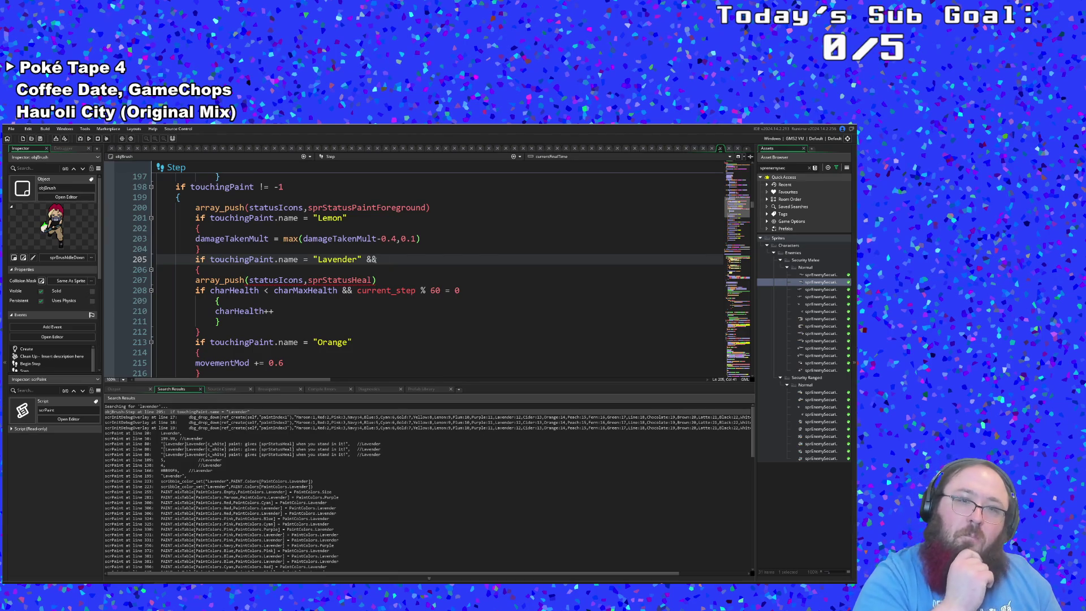
{"action": "type", "text": " in"}
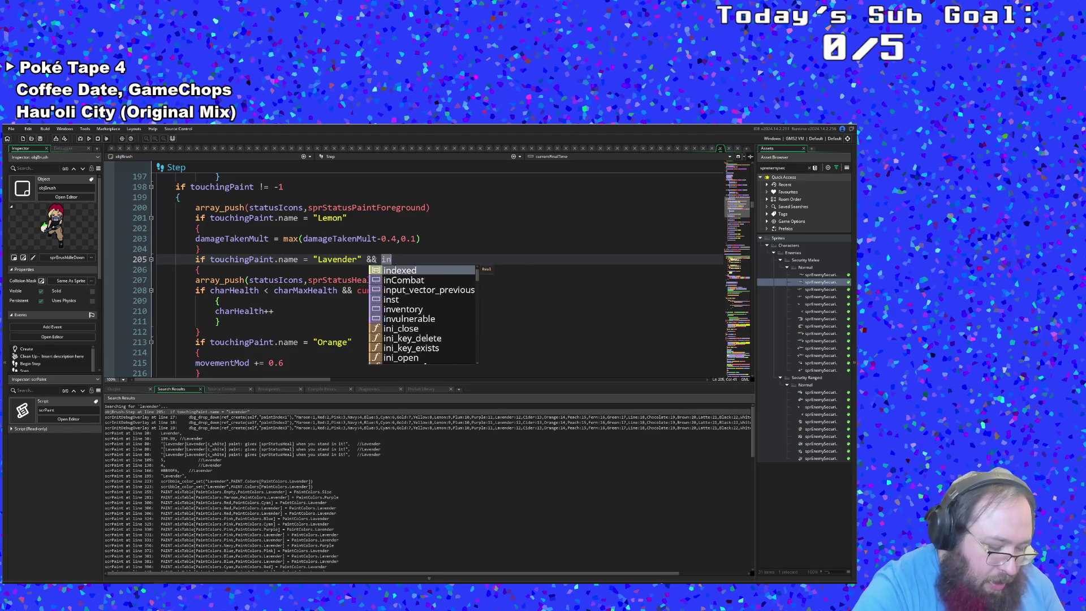
{"action": "type", "text": "stance_Exis"}
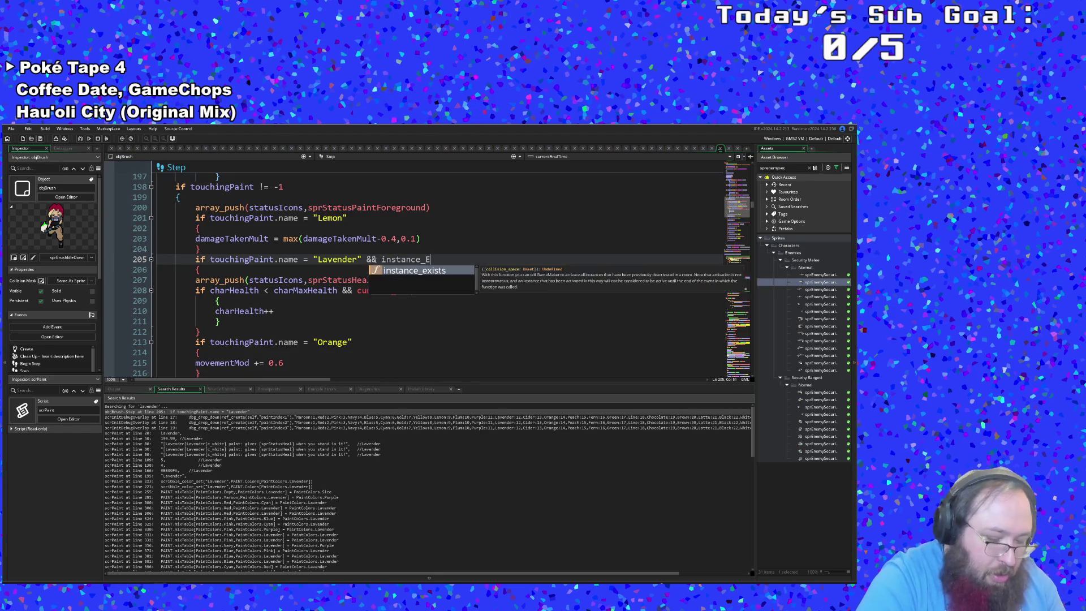
{"action": "key", "text": "Return"}
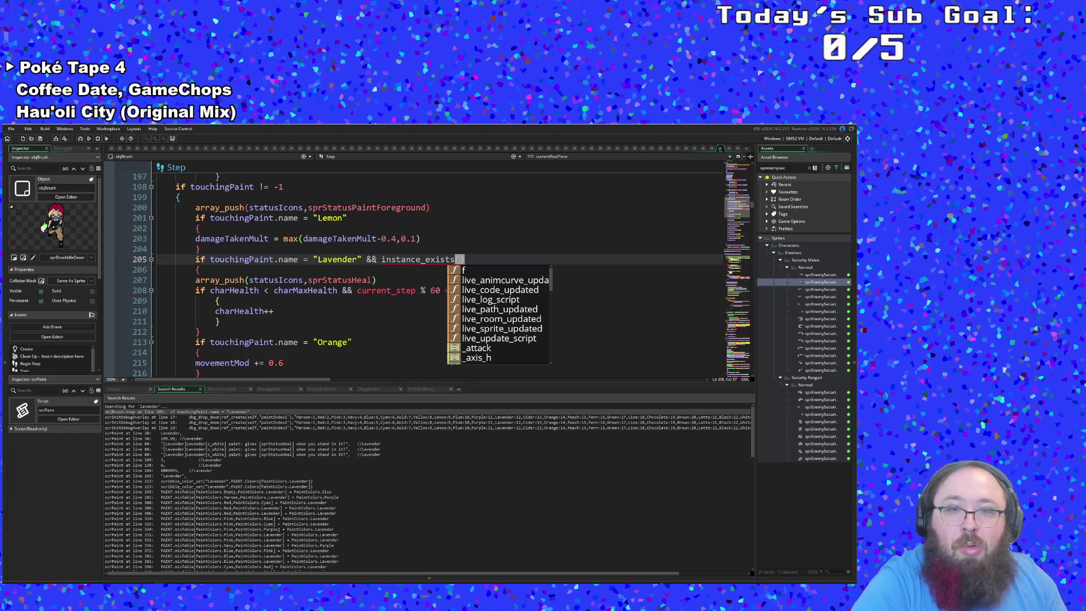
{"action": "type", "text": "objEnemy"}
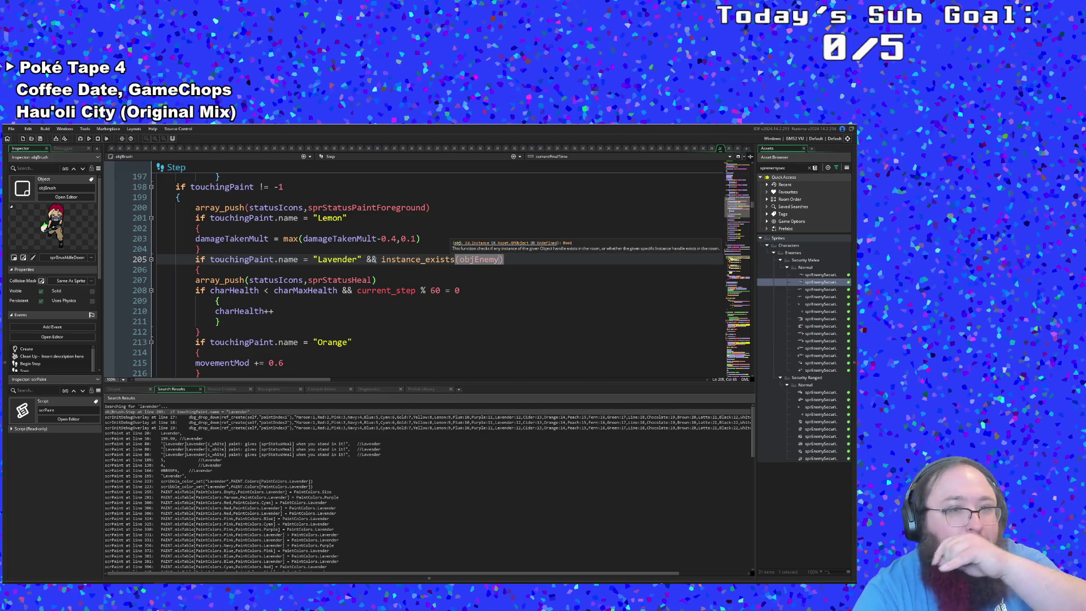
- Search the whole project for Maroon
{"action": "double_click", "coordinate": [392, 290]}
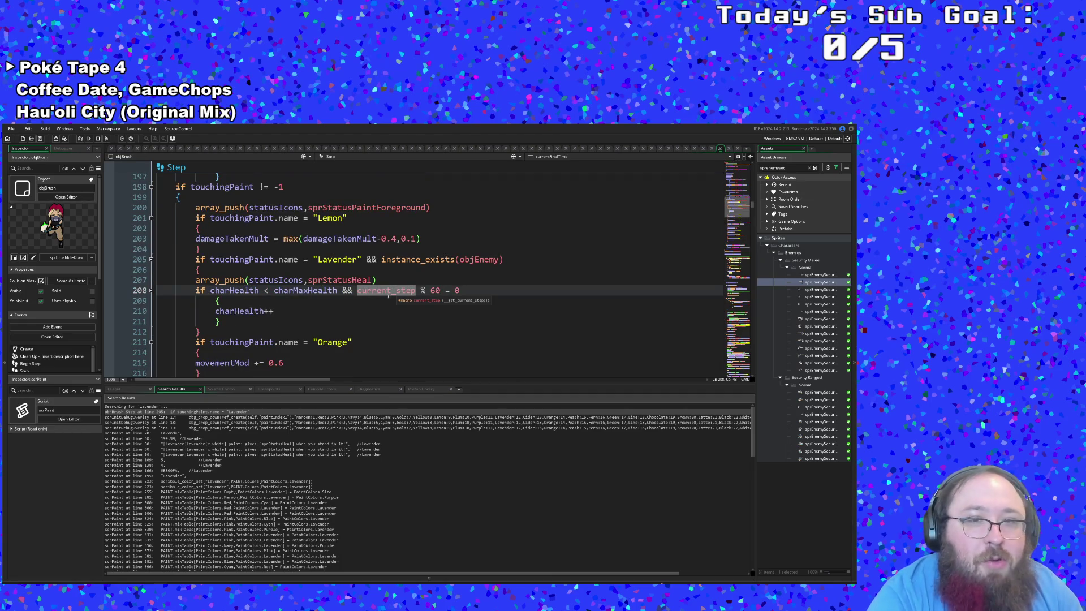
{"action": "left_click", "coordinate": [348, 307]}
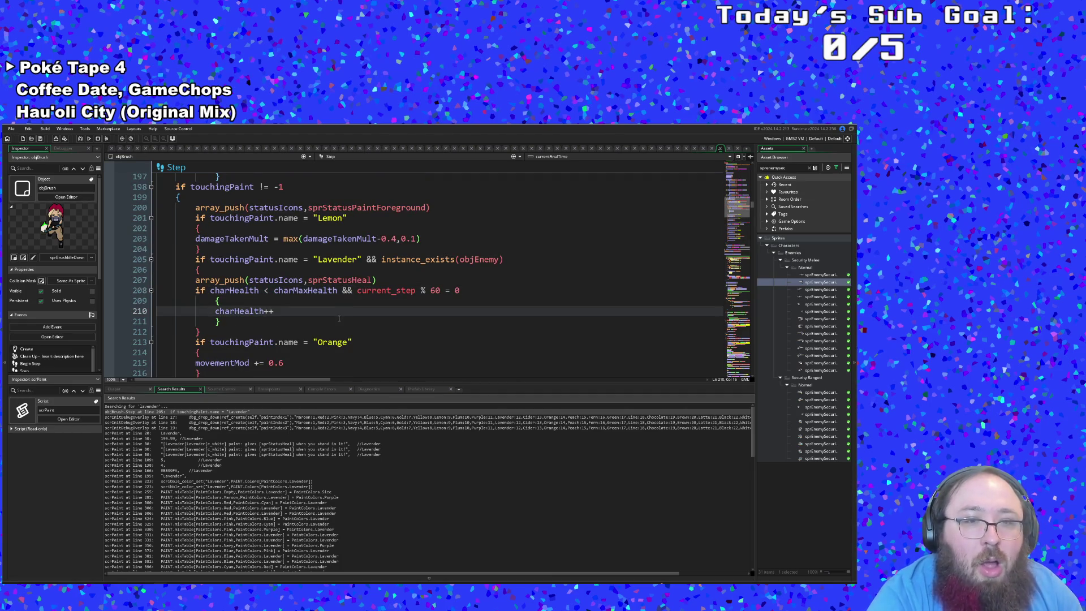
{"action": "left_click", "coordinate": [334, 306]}
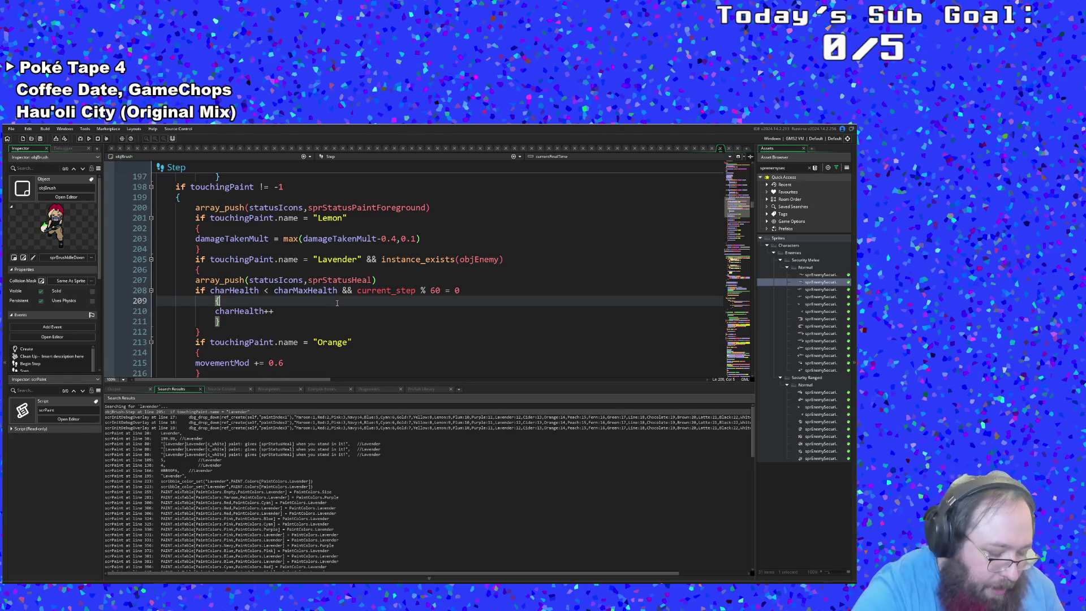
{"action": "key", "text": "ctrl+f"}
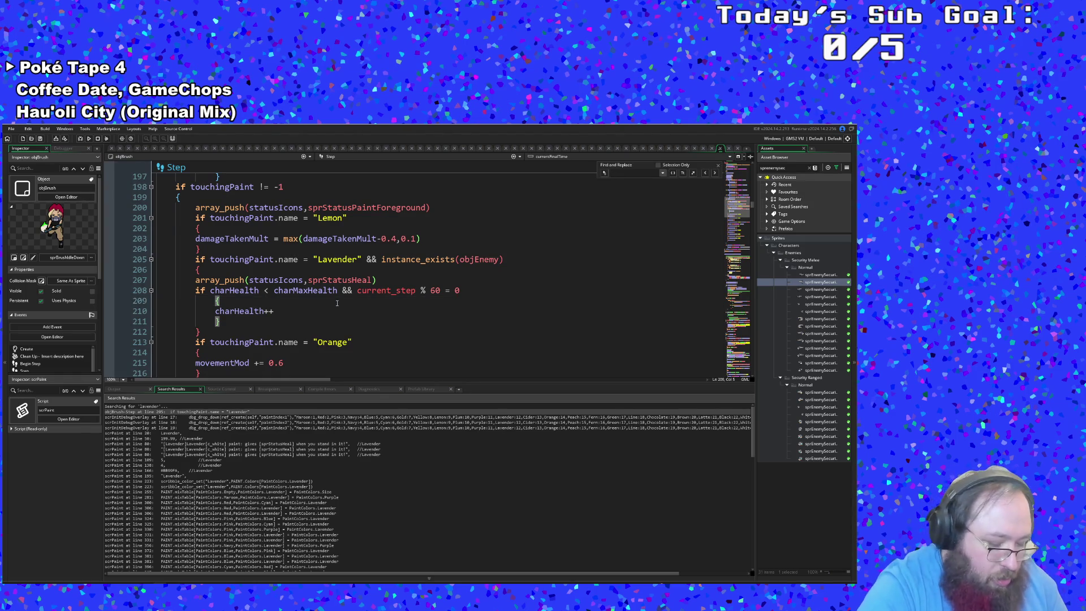
{"action": "key", "text": "ctrl+shift+f"}
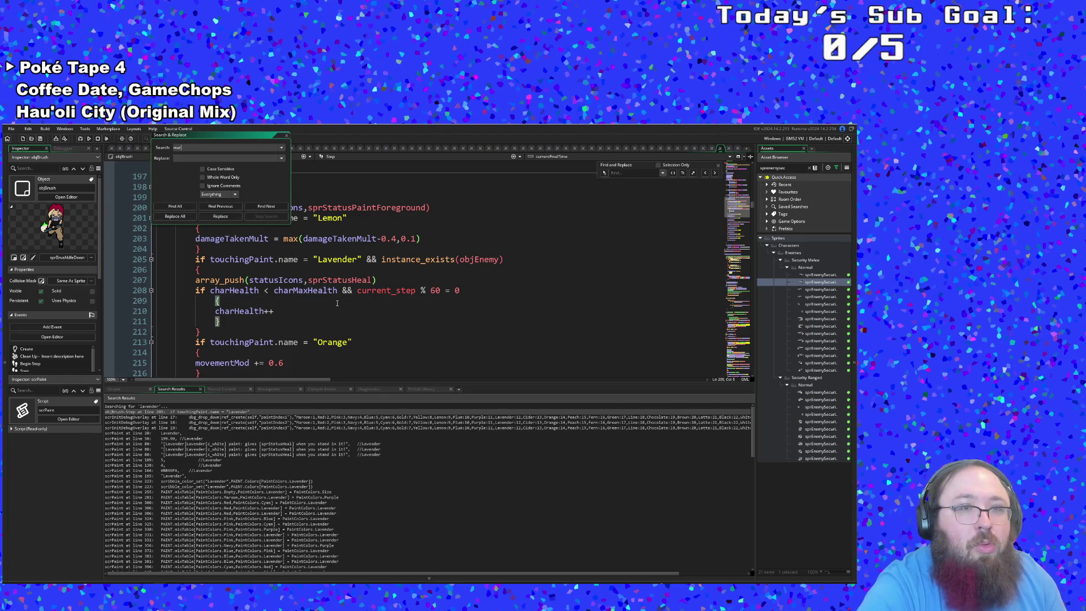
{"action": "type", "text": "maroon"}
{"action": "key", "text": "Return"}
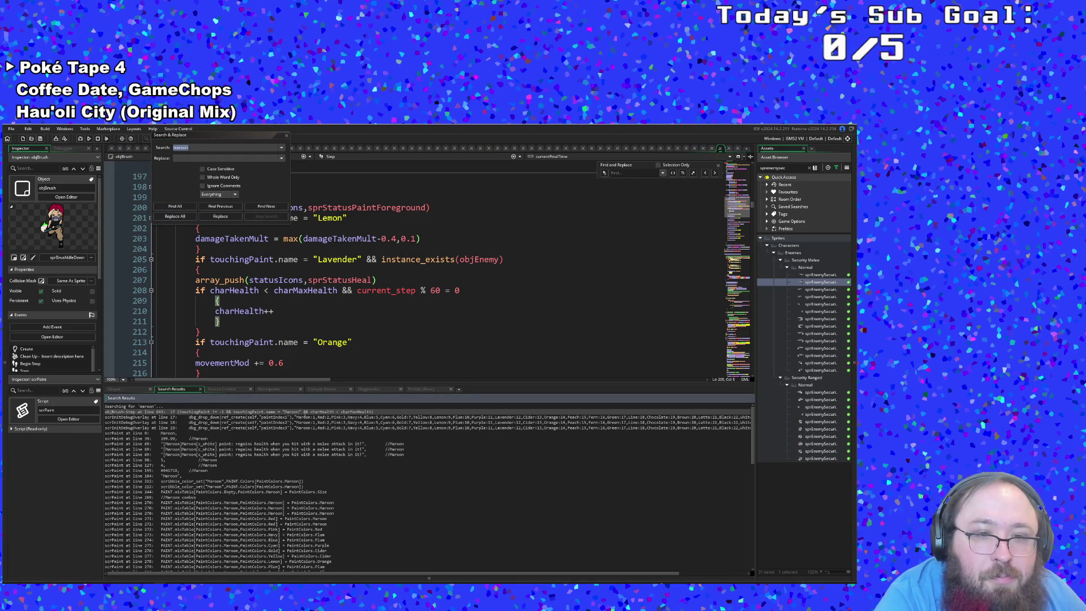
- Open the Maroon match and change the line 645 heal multiplier from 0.25 to 0.8
{"action": "double_click", "coordinate": [304, 412]}
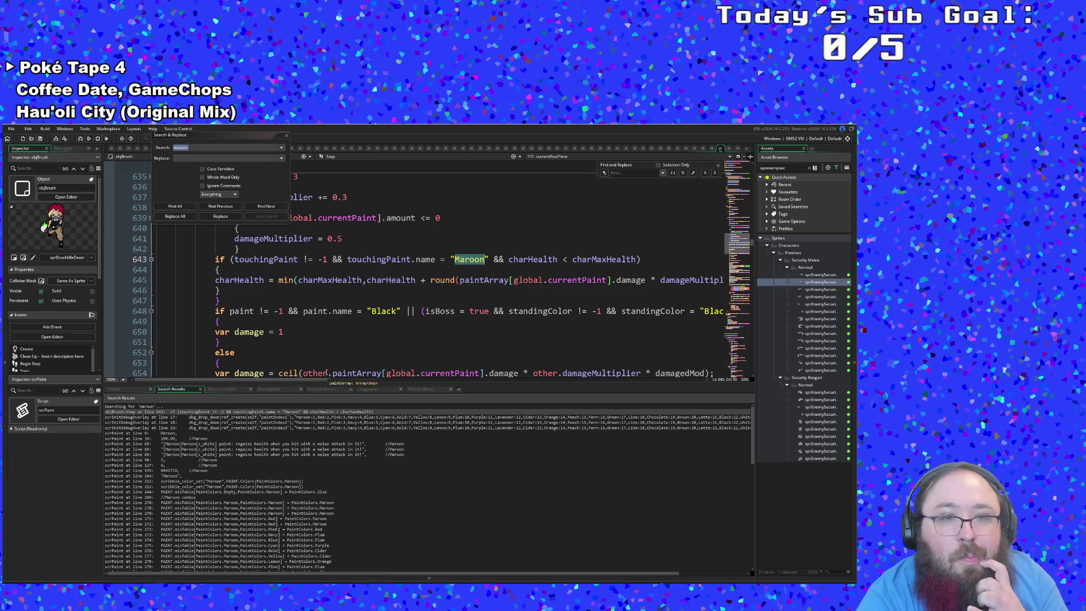
{"action": "left_click", "coordinate": [287, 135]}
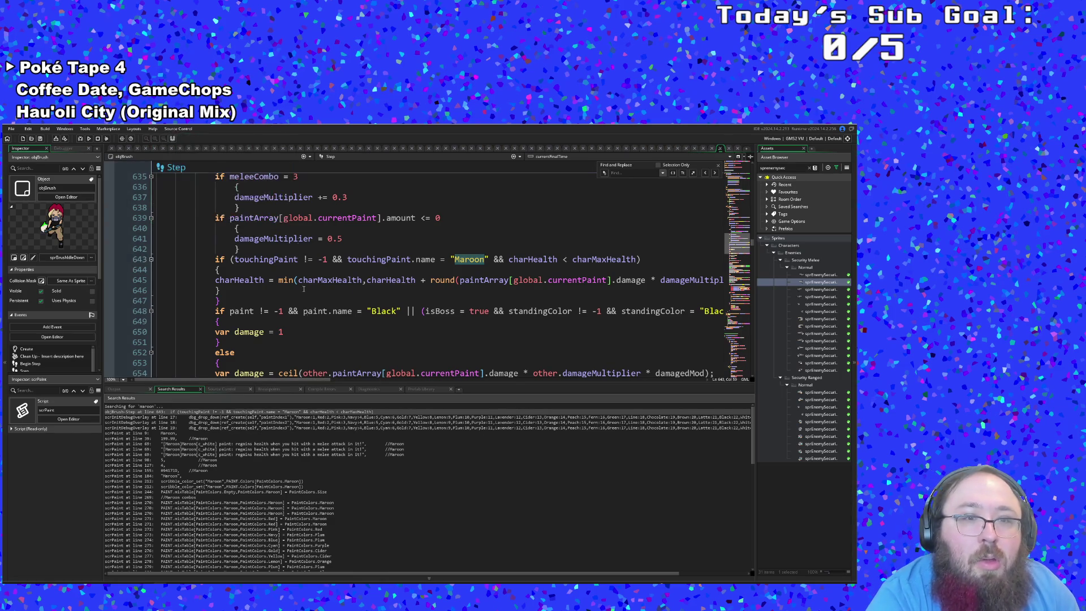
{"action": "left_click_drag", "start_coordinate": [308, 380], "coordinate": [374, 386]}
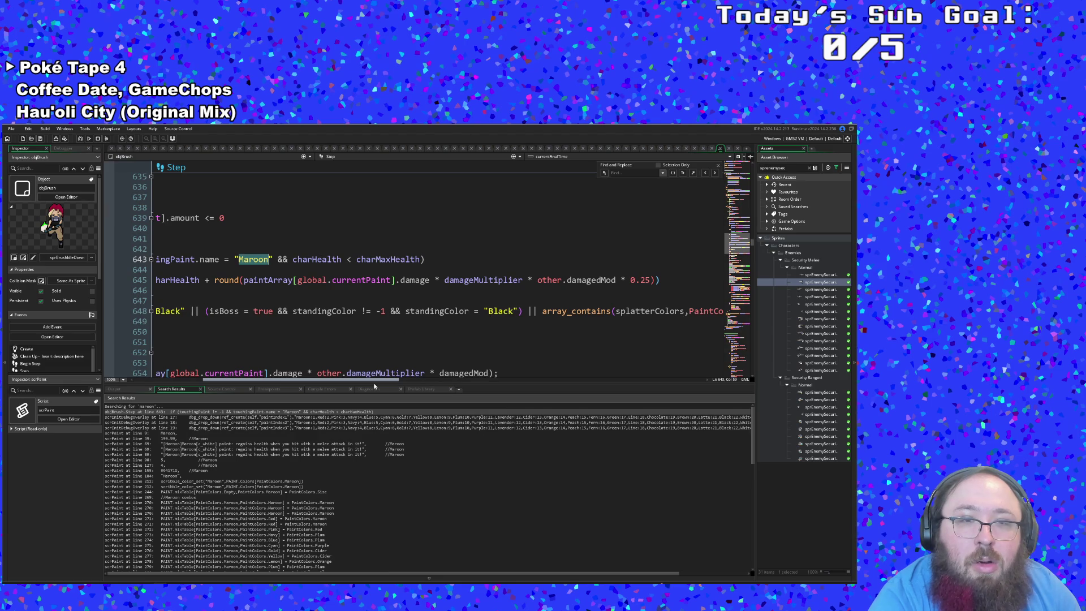
{"action": "left_click_drag", "start_coordinate": [375, 386], "coordinate": [422, 392]}
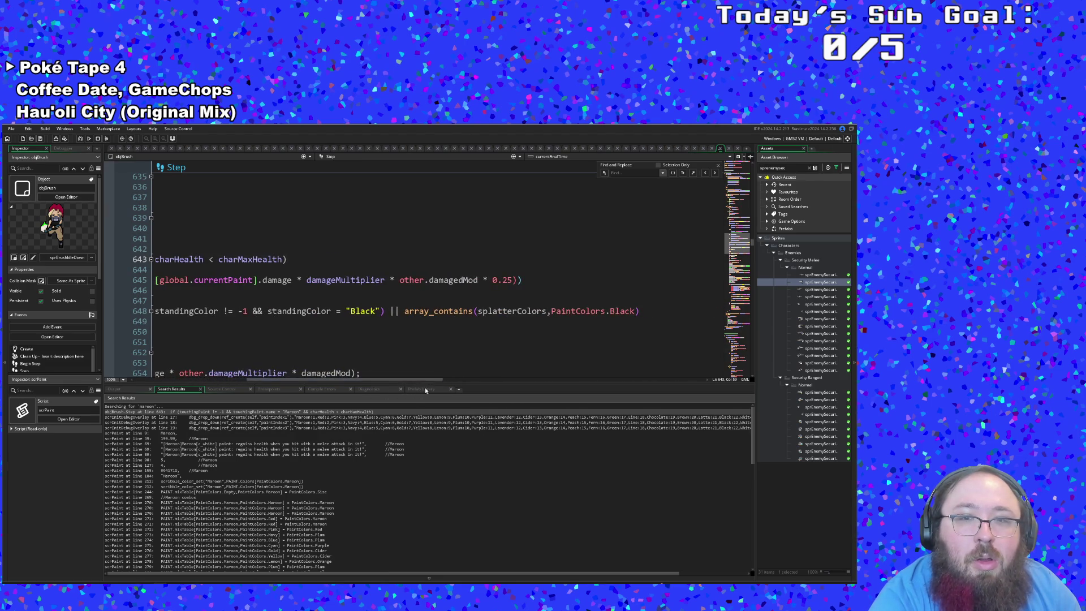
{"action": "left_click", "coordinate": [513, 279]}
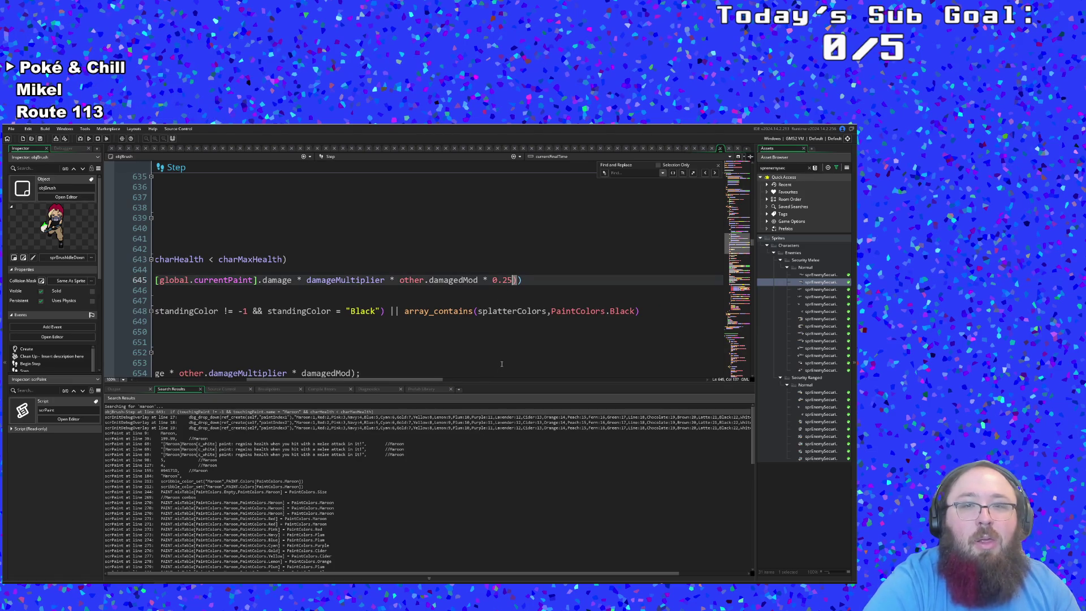
{"action": "key", "text": "BackSpace"}
{"action": "key", "text": "BackSpace"}
{"action": "key", "text": "BackSpace"}
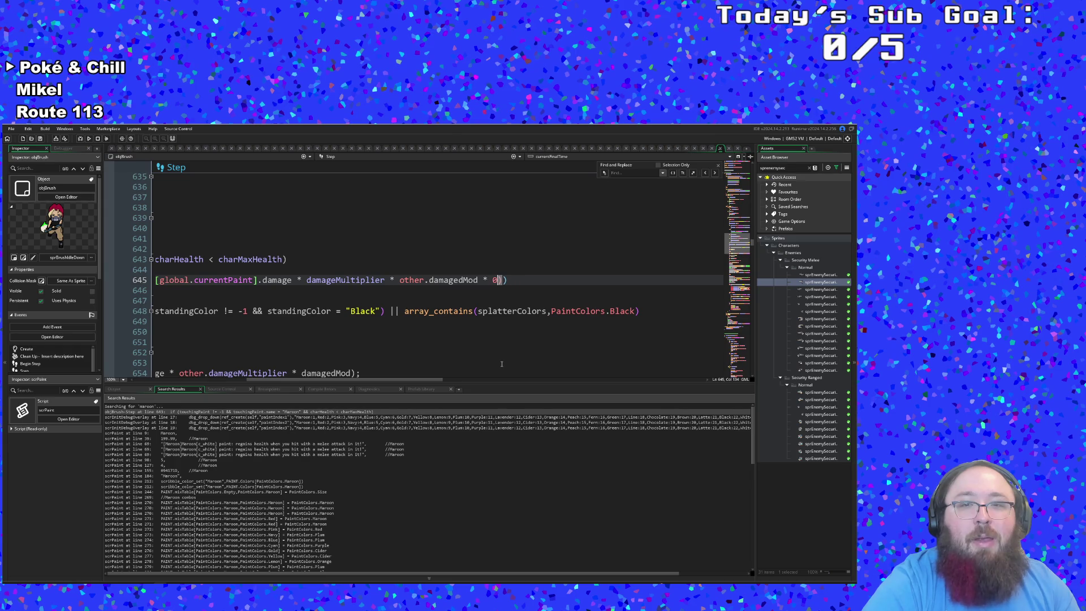
{"action": "type", "text": ".8"}
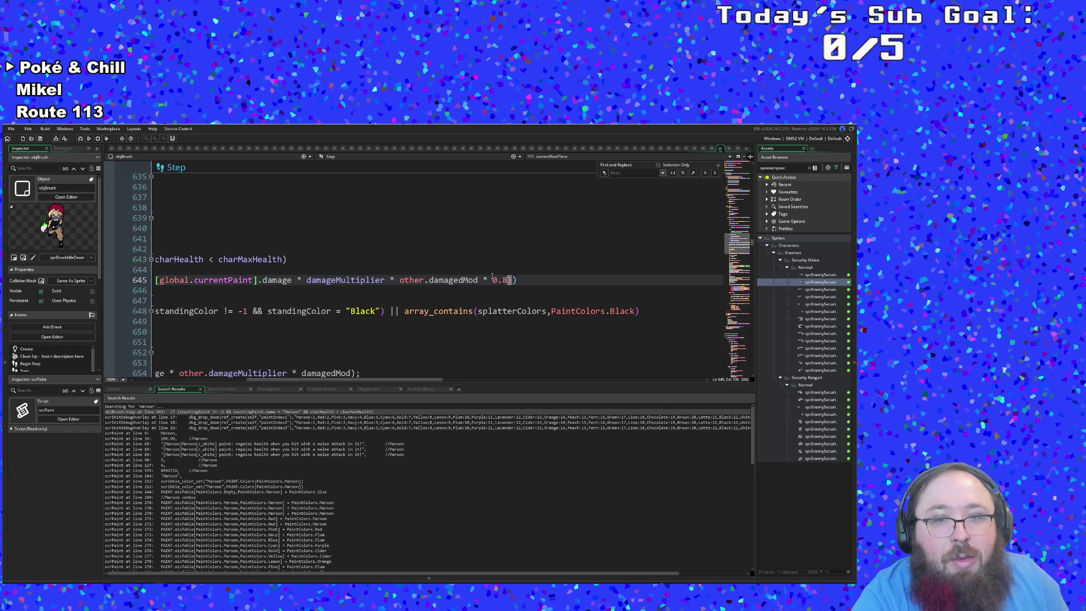
{"action": "left_click_drag", "start_coordinate": [429, 380], "coordinate": [332, 379]}
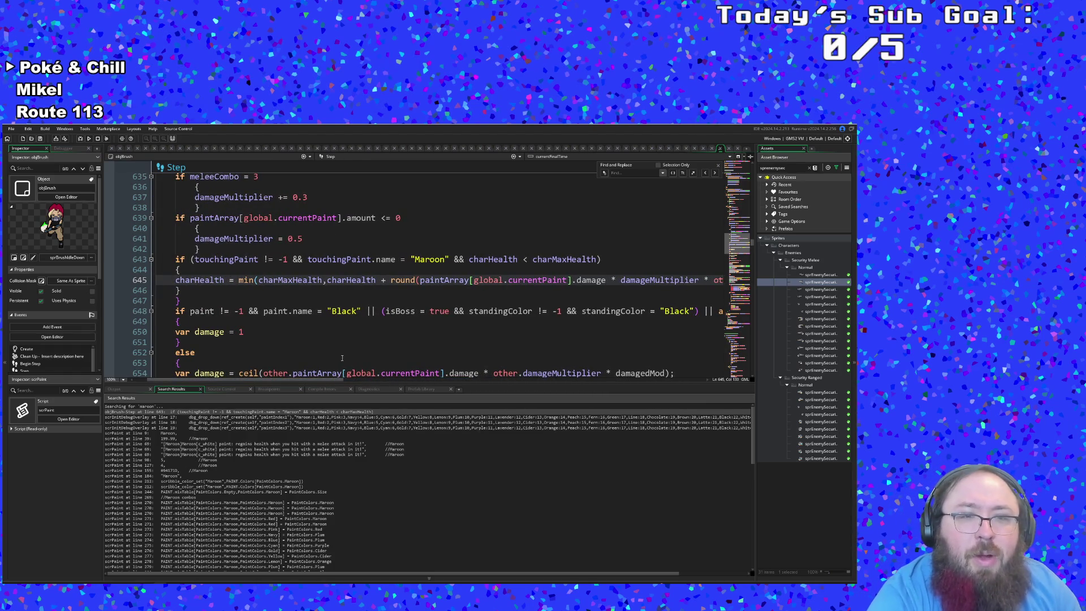
- Review where charHealth and charMaxHealth are used in objBrush's Step event
{"action": "left_click", "coordinate": [350, 280]}
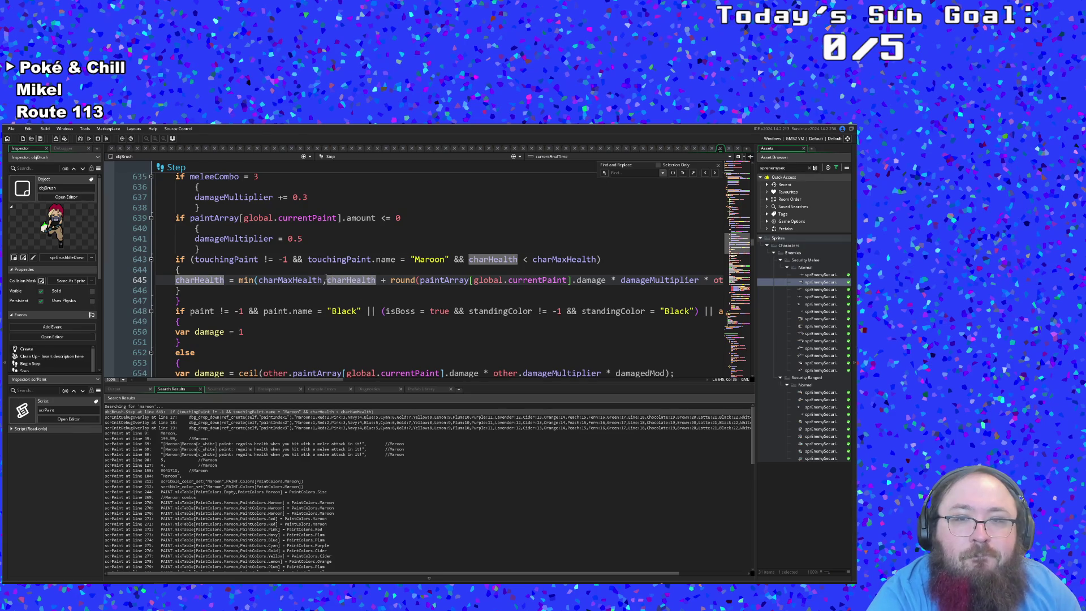
{"action": "left_click", "coordinate": [322, 280]}
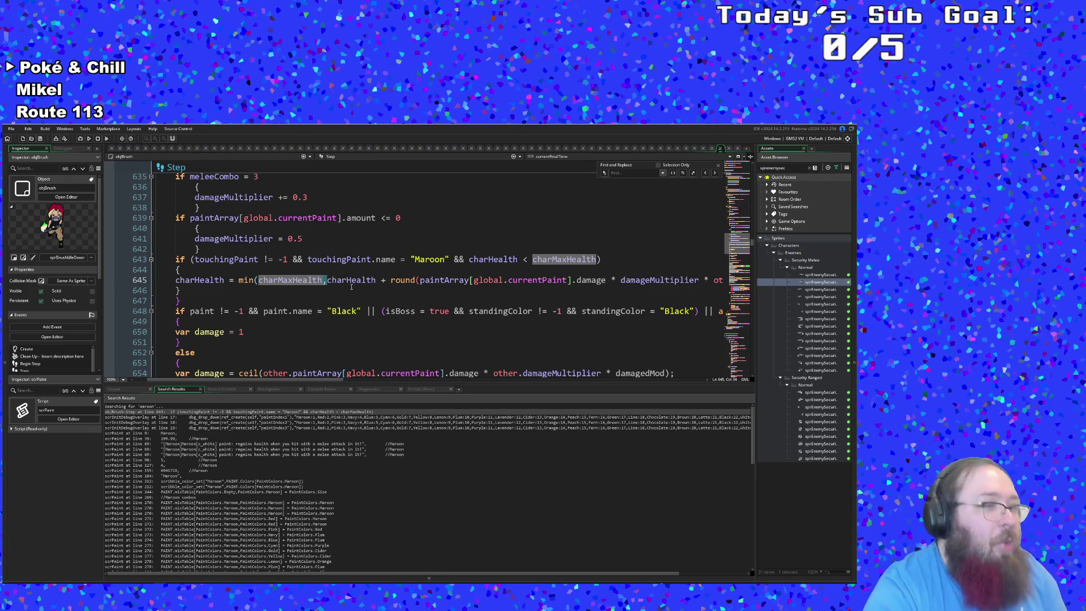
{"action": "scroll", "coordinate": [359, 278], "scroll_direction": "down", "scroll_amount": 2}
{"action": "scroll", "coordinate": [362, 275], "scroll_direction": "up", "scroll_amount": 2}
{"action": "left_click", "coordinate": [364, 272]}
{"action": "scroll", "coordinate": [364, 272], "scroll_direction": "down", "scroll_amount": 6}
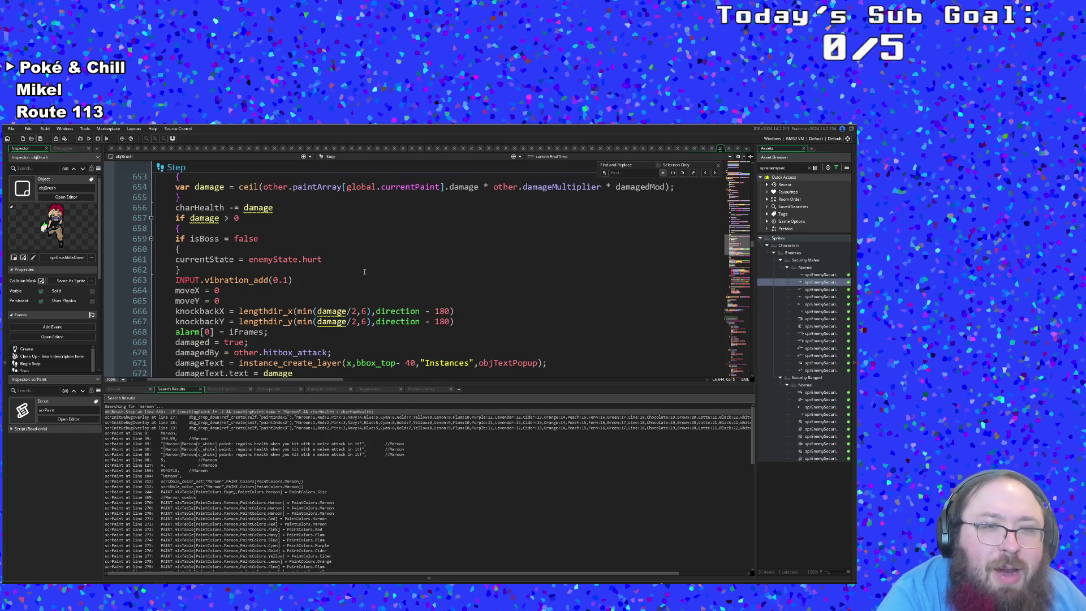
{"action": "scroll", "coordinate": [362, 274], "scroll_direction": "up", "scroll_amount": 4}
{"action": "scroll", "coordinate": [281, 353], "scroll_direction": "up", "scroll_amount": 4}
{"action": "scroll", "coordinate": [283, 352], "scroll_direction": "down", "scroll_amount": 6}
{"action": "left_click", "coordinate": [286, 349]}
{"action": "scroll", "coordinate": [285, 349], "scroll_direction": "down", "scroll_amount": 4}
{"action": "left_click", "coordinate": [285, 349]}
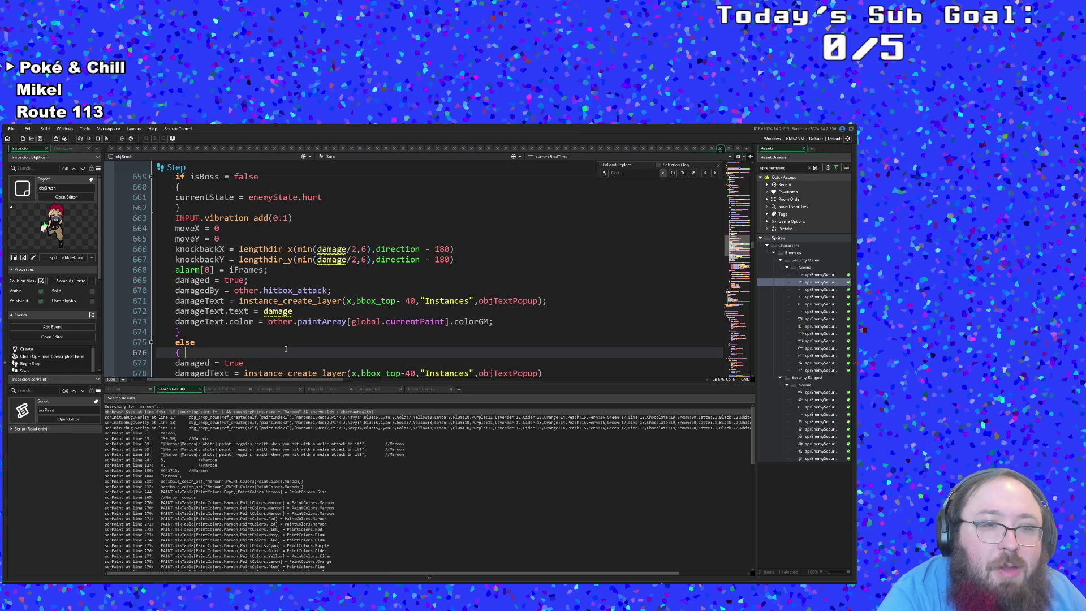
- Save the project and run the game to reach the Art Attack title screen
{"action": "left_click", "coordinate": [11, 129]}
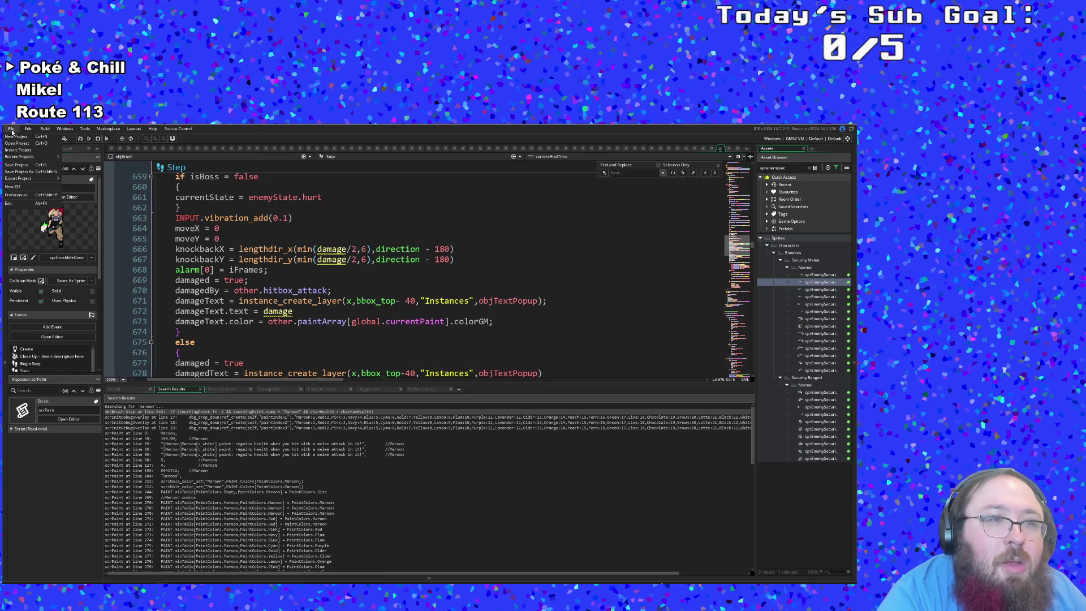
{"action": "left_click", "coordinate": [21, 165]}
{"action": "left_click", "coordinate": [256, 270]}
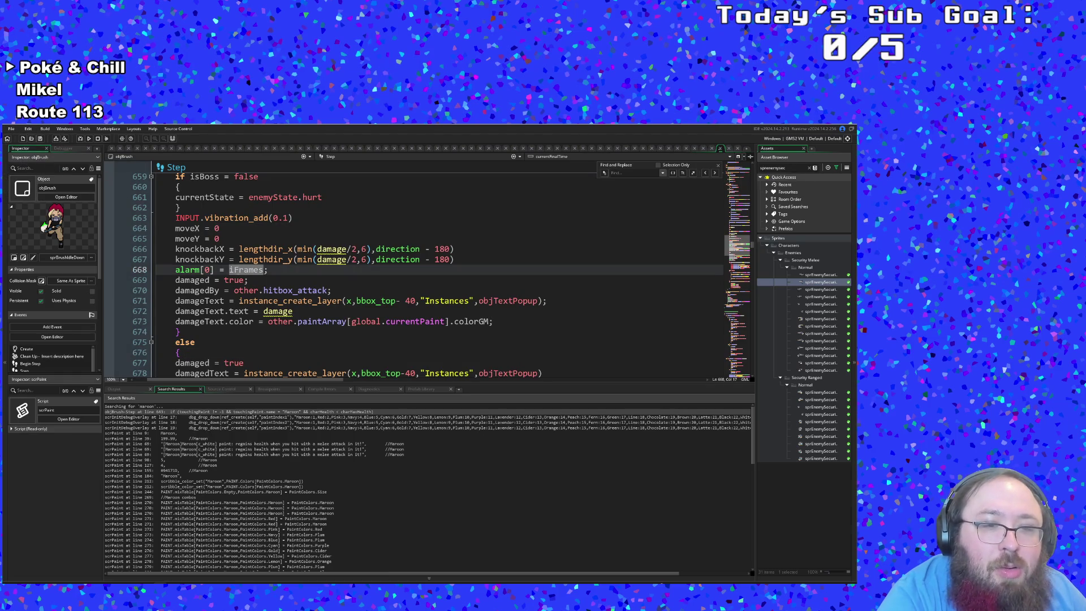
{"action": "left_click", "coordinate": [89, 139]}
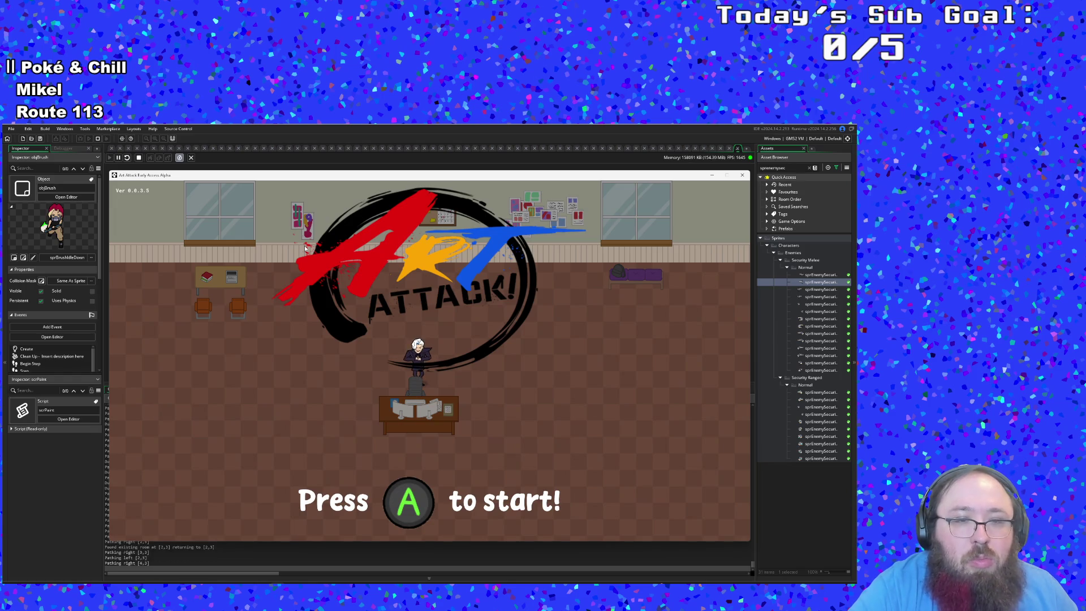
- Skip the intro and set the debug menu's Color 1 to Lavender and Color 2 to Maroon
{"action": "key", "text": "Return"}
{"action": "key", "text": "Return"}
{"action": "key", "text": "Return"}
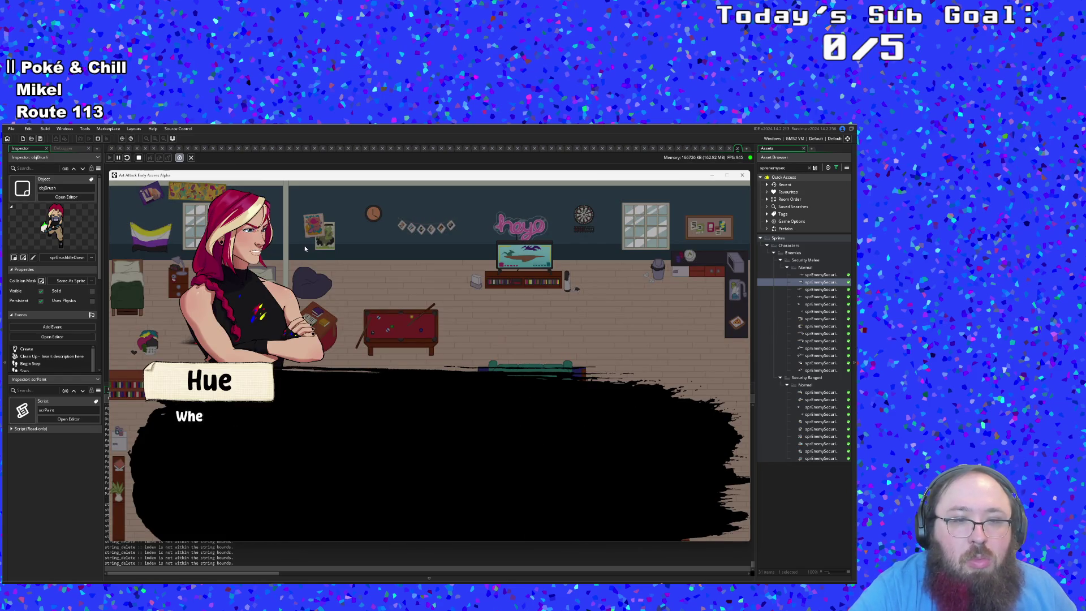
{"action": "key", "text": "F1"}
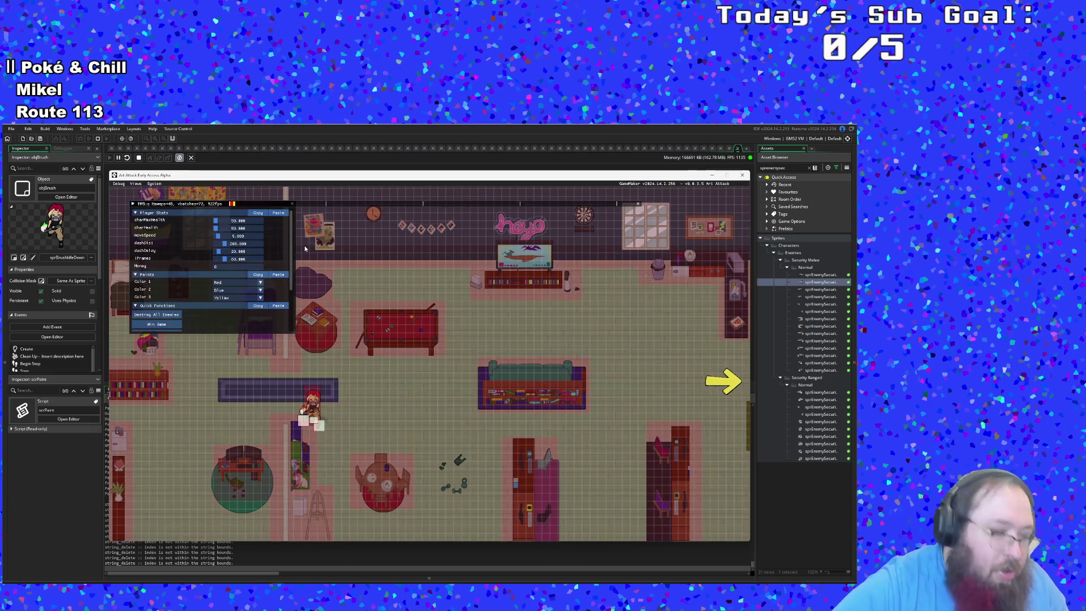
{"action": "scroll", "coordinate": [212, 247], "scroll_direction": "down", "scroll_amount": 2}
{"action": "left_click", "coordinate": [232, 238]}
{"action": "left_click", "coordinate": [232, 261]}
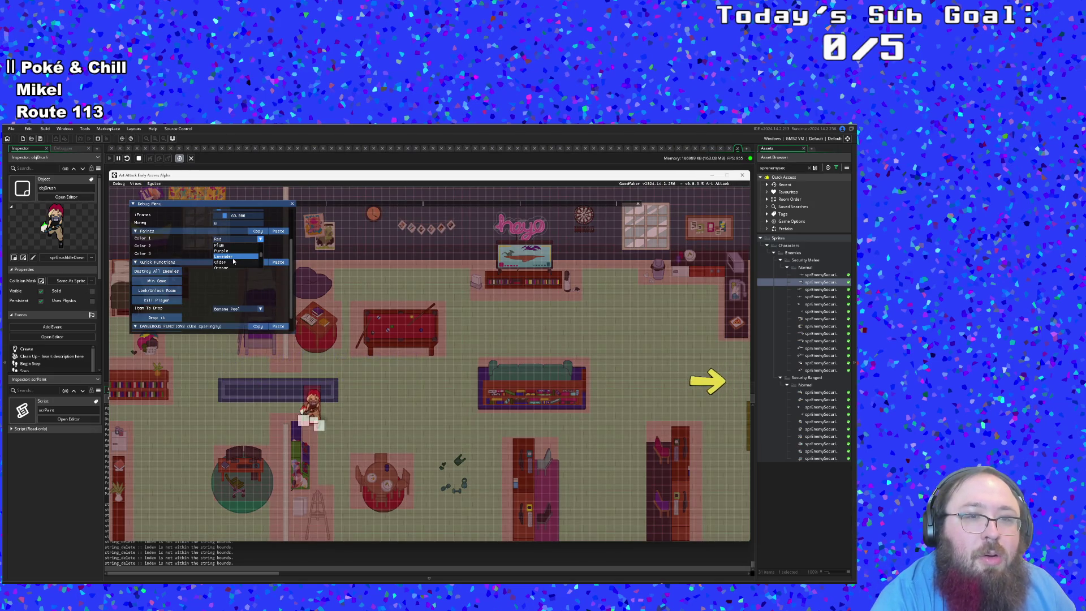
{"action": "left_click", "coordinate": [236, 247]}
{"action": "left_click", "coordinate": [240, 260]}
- Close the debug menu and walk right through the library to the guard room
{"action": "key", "text": "F1"}
{"action": "key", "text": "d"}
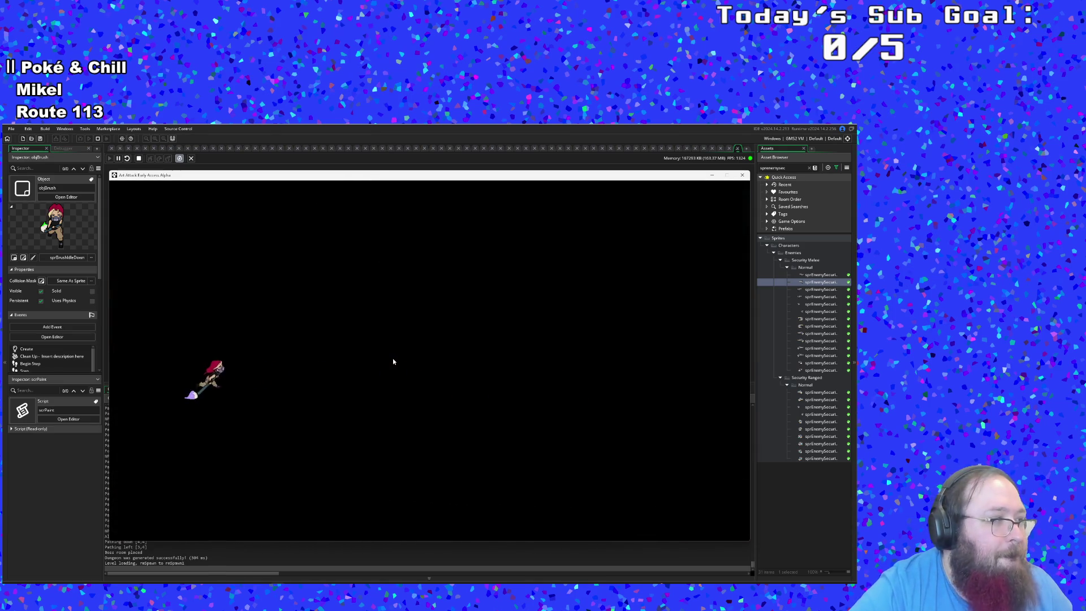
{"action": "key", "text": "d"}
{"action": "key", "text": "d"}
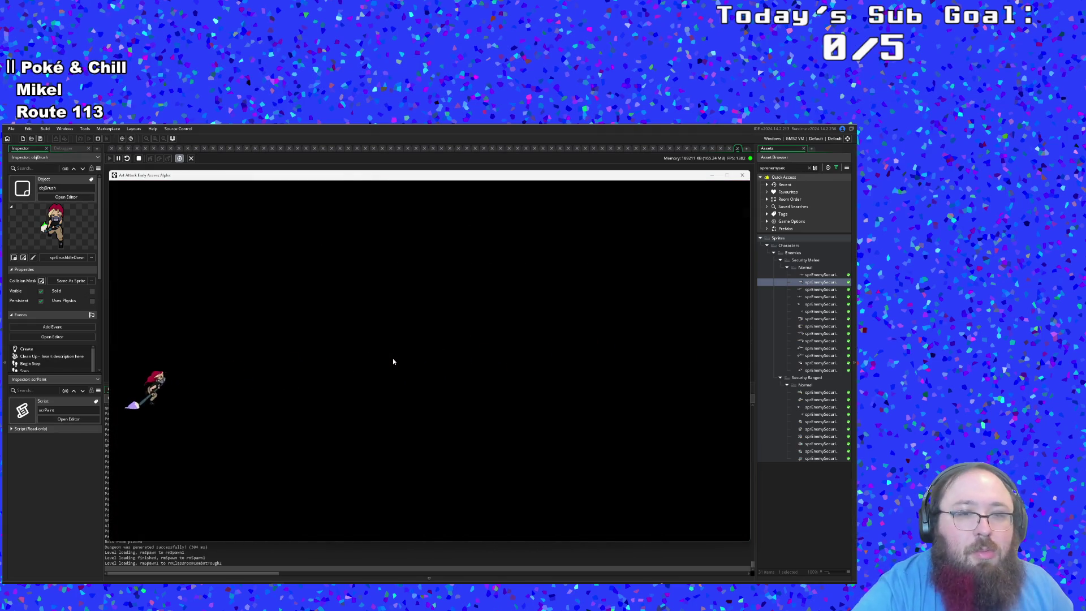
- Enter the guard room and attack enemies with red and purple paint
{"action": "key", "text": "d"}
{"action": "key", "text": "a"}
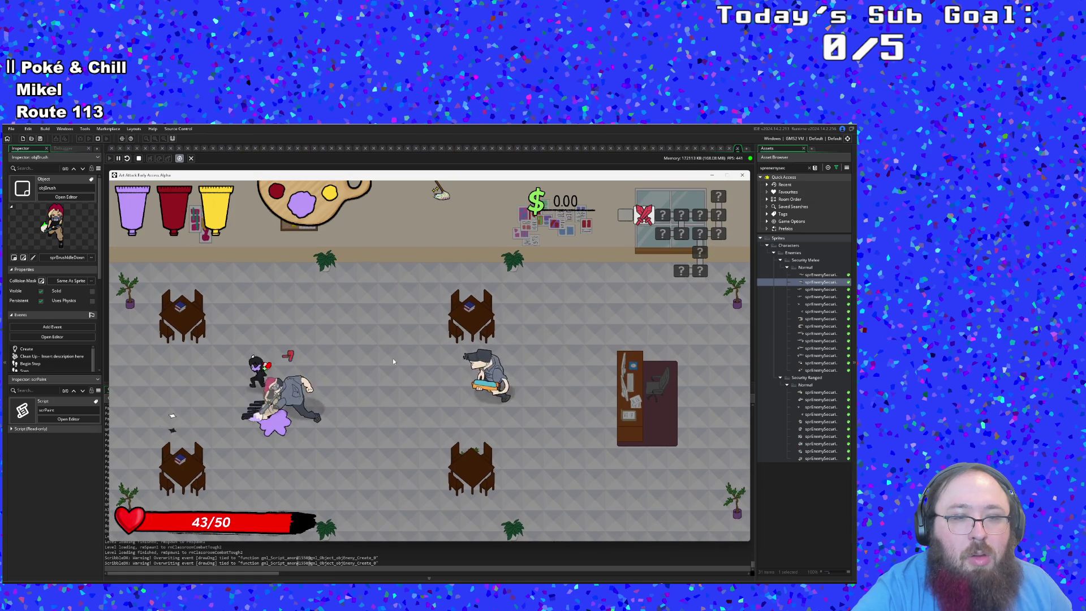
{"action": "key", "text": "a"}
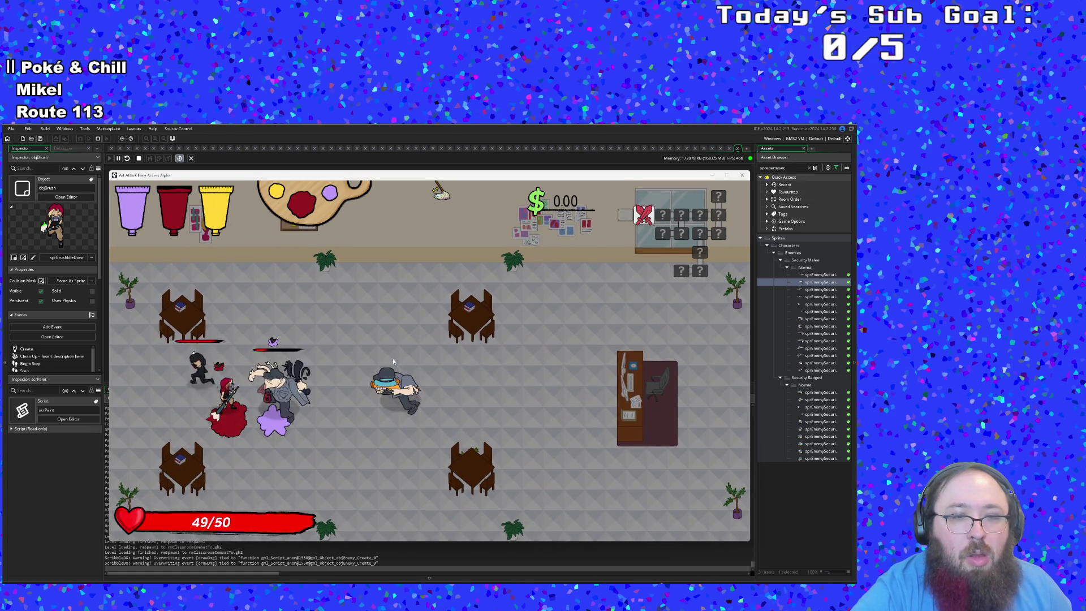
{"action": "key", "text": "w"}
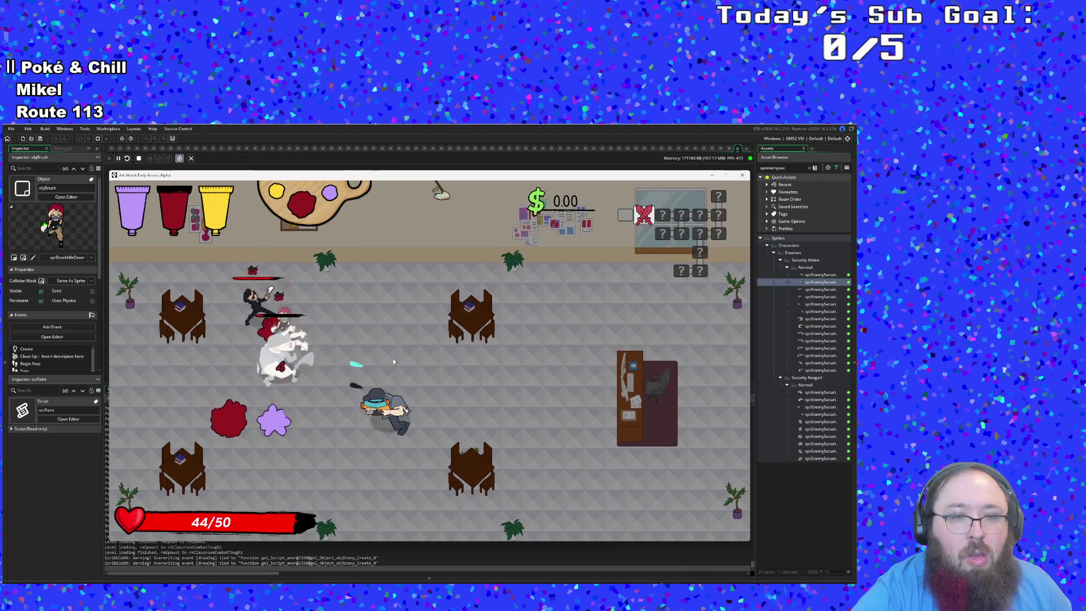
{"action": "left_click", "coordinate": [394, 361]}
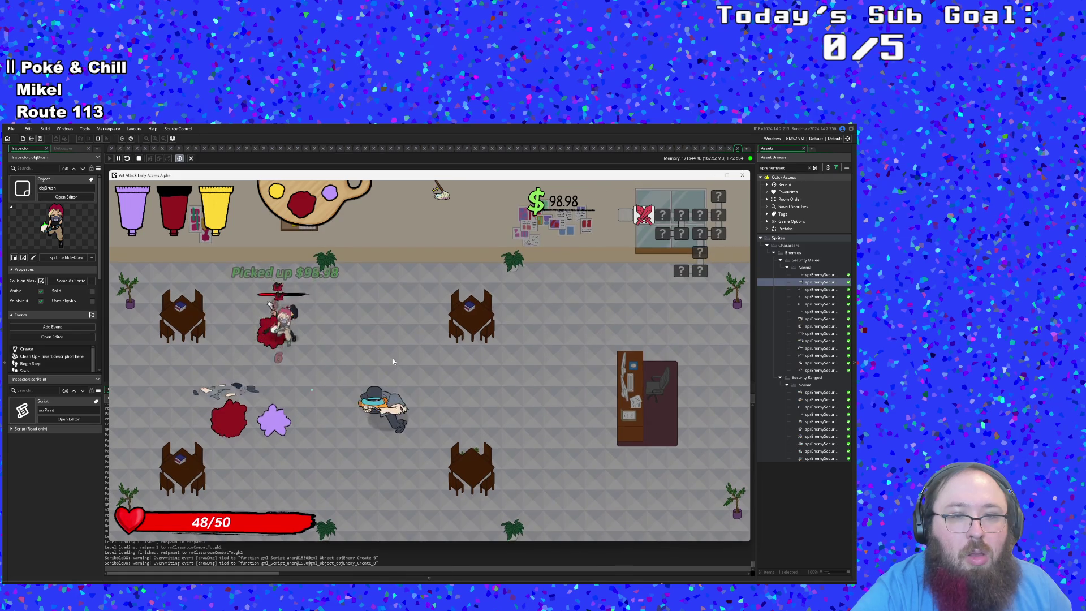
{"action": "scroll", "coordinate": [393, 361], "scroll_direction": "down", "scroll_amount": 1}
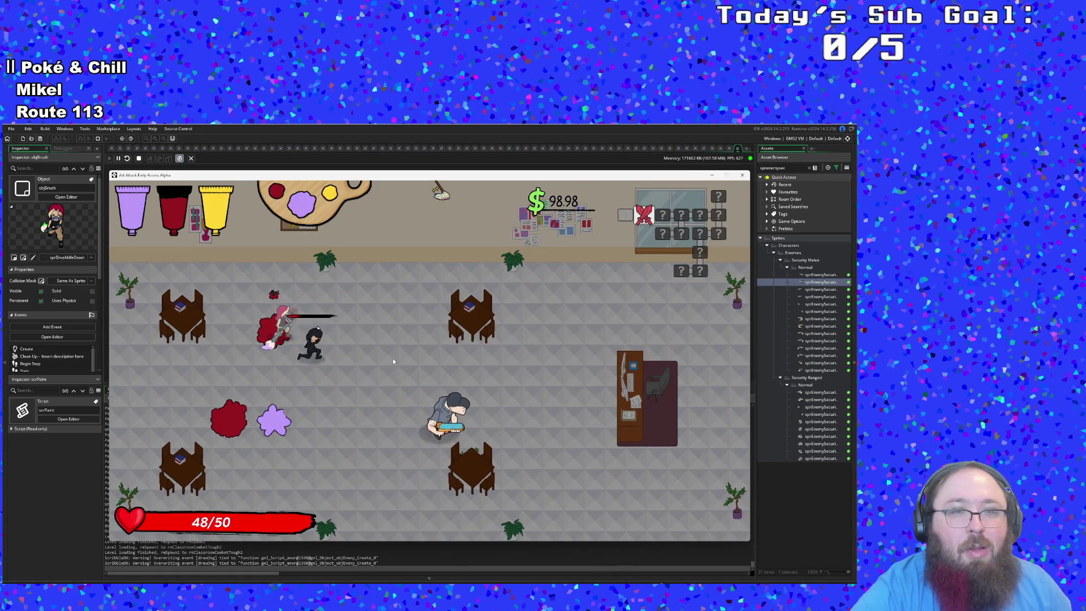
{"action": "key", "text": "a"}
{"action": "left_click", "coordinate": [393, 361]}
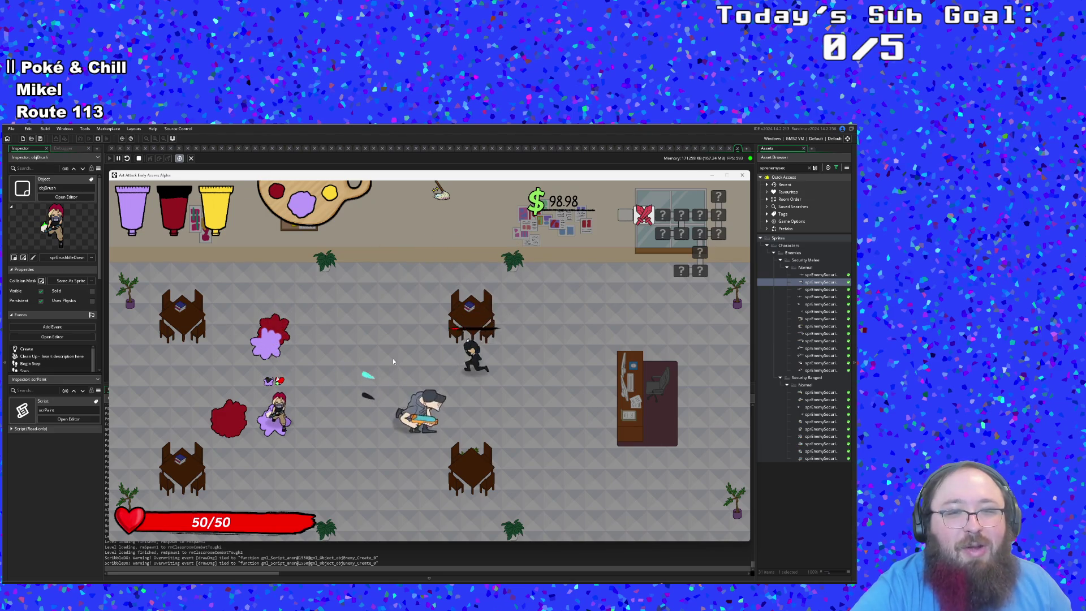
- Dash and fight the remaining guards with red paint, then quit the game with Escape
{"action": "key", "text": "d"}
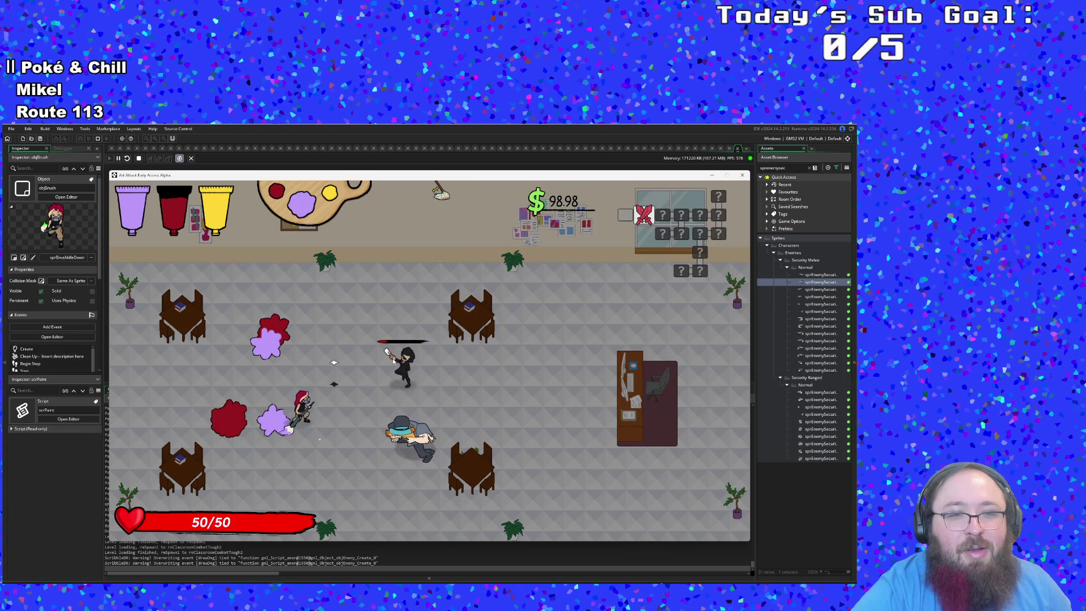
{"action": "key", "text": "space"}
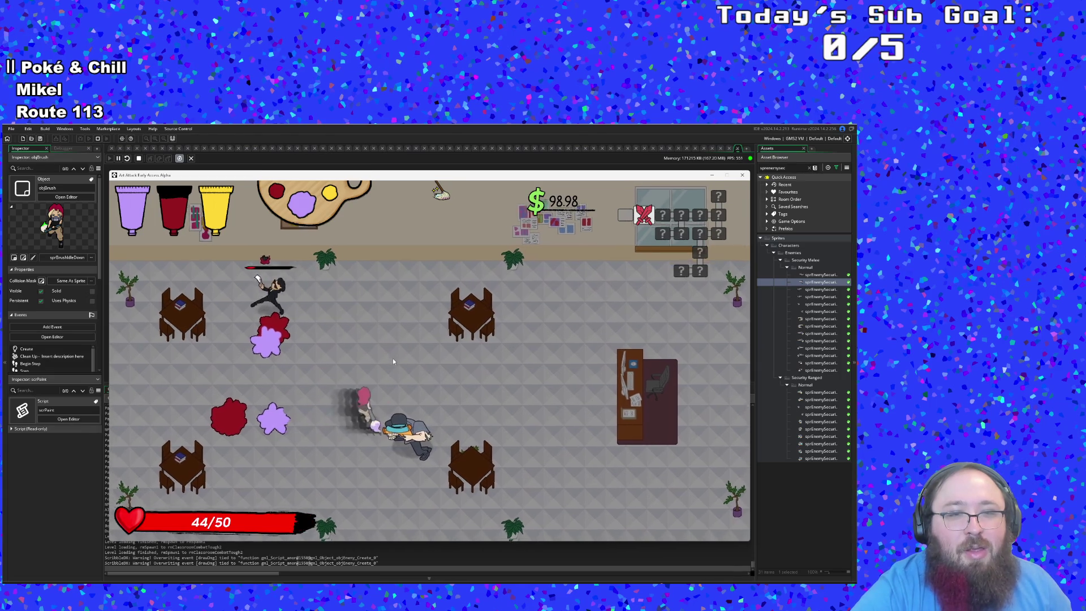
{"action": "key", "text": "w"}
{"action": "key", "text": "a"}
{"action": "key", "text": "s"}
{"action": "key", "text": "space"}
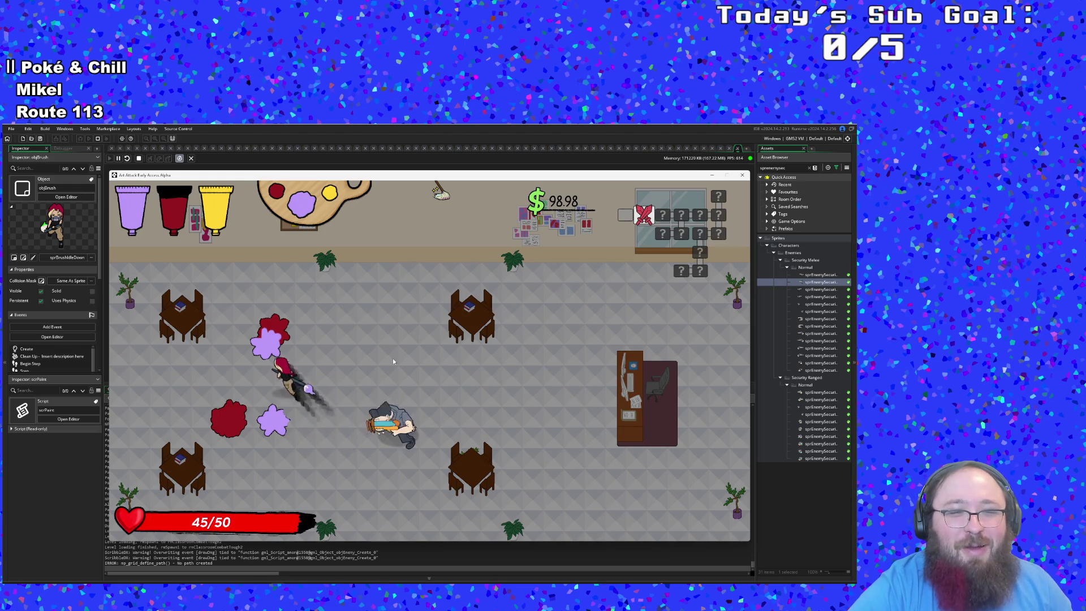
{"action": "key", "text": "s"}
{"action": "key", "text": "d"}
{"action": "key", "text": "w"}
{"action": "key", "text": "s"}
{"action": "key", "text": "w"}
{"action": "key", "text": "d"}
{"action": "key", "text": "d"}
{"action": "key", "text": "a"}
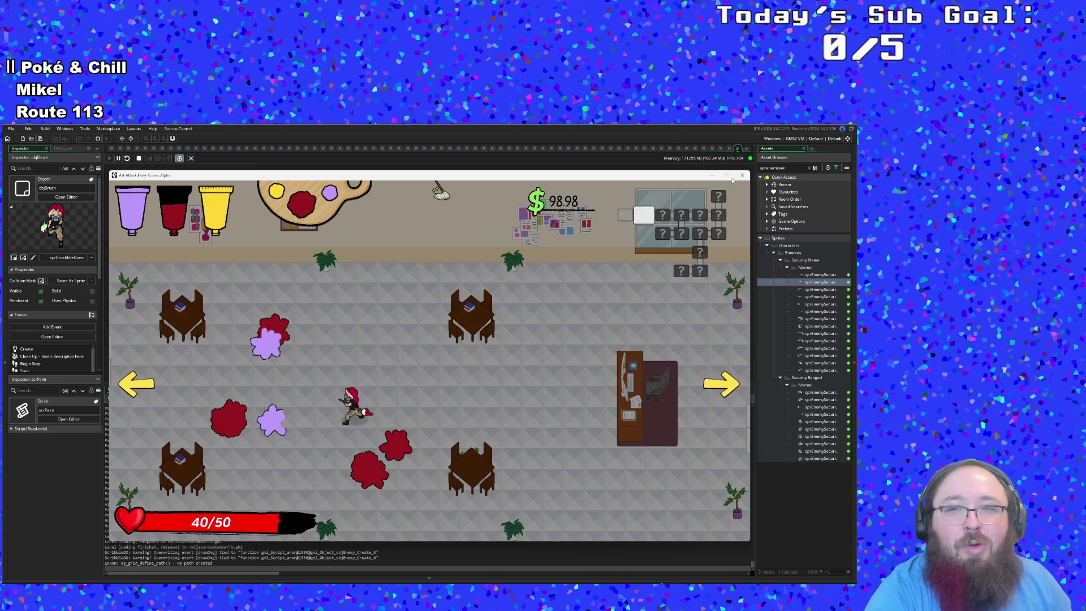
{"action": "key", "text": "Escape"}
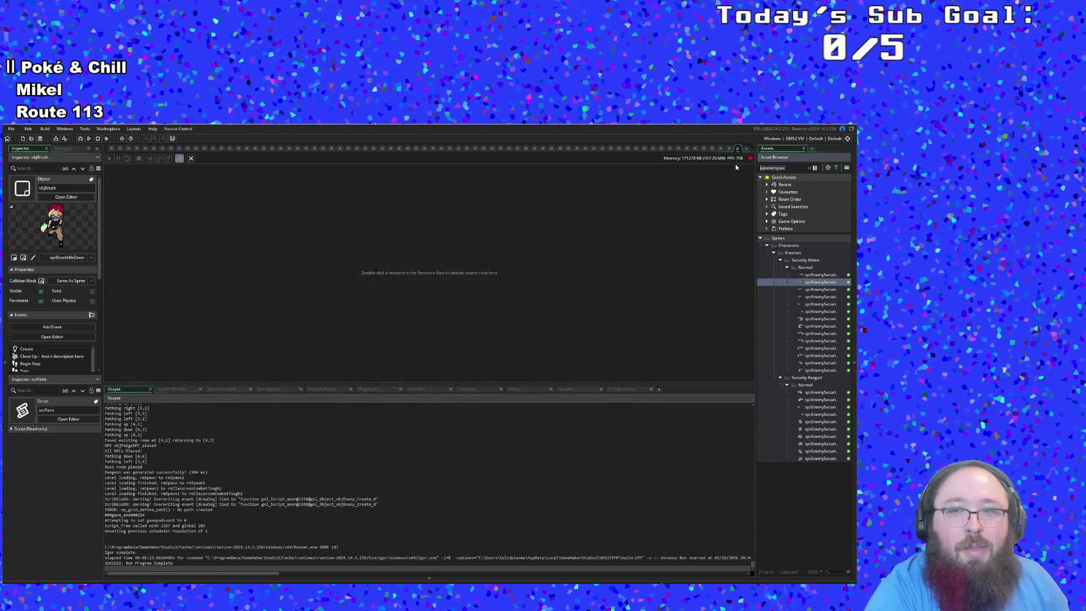
- Open objWaterProjectile from a 'water' asset search and change its Create speed from 3 to 4.5
{"action": "key", "text": "ctrl+a"}
{"action": "type", "text": "watee"}
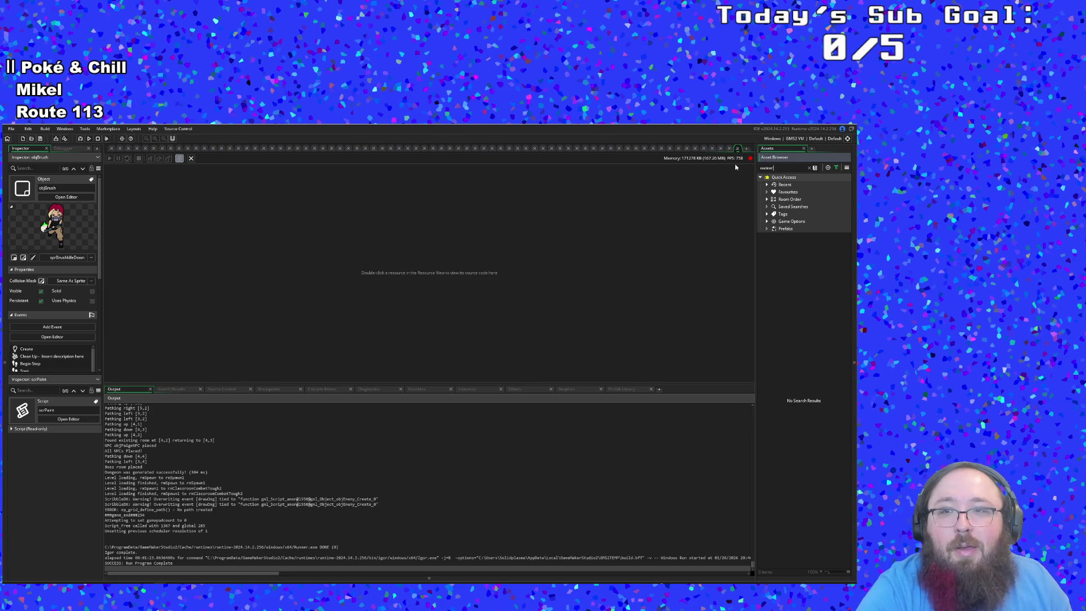
{"action": "key", "text": "BackSpace"}
{"action": "type", "text": "r"}
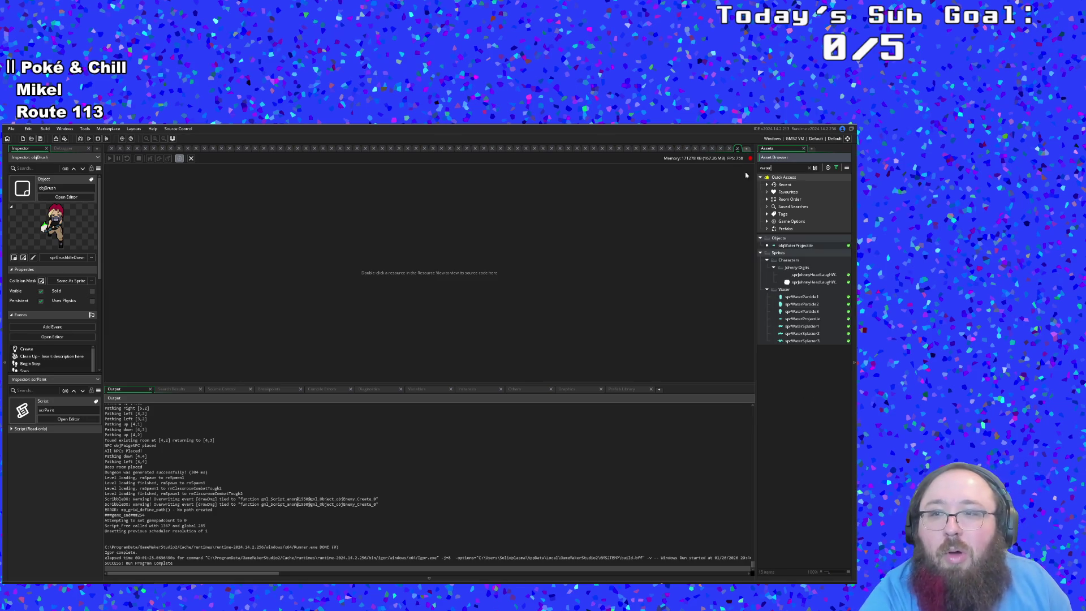
{"action": "double_click", "coordinate": [796, 247]}
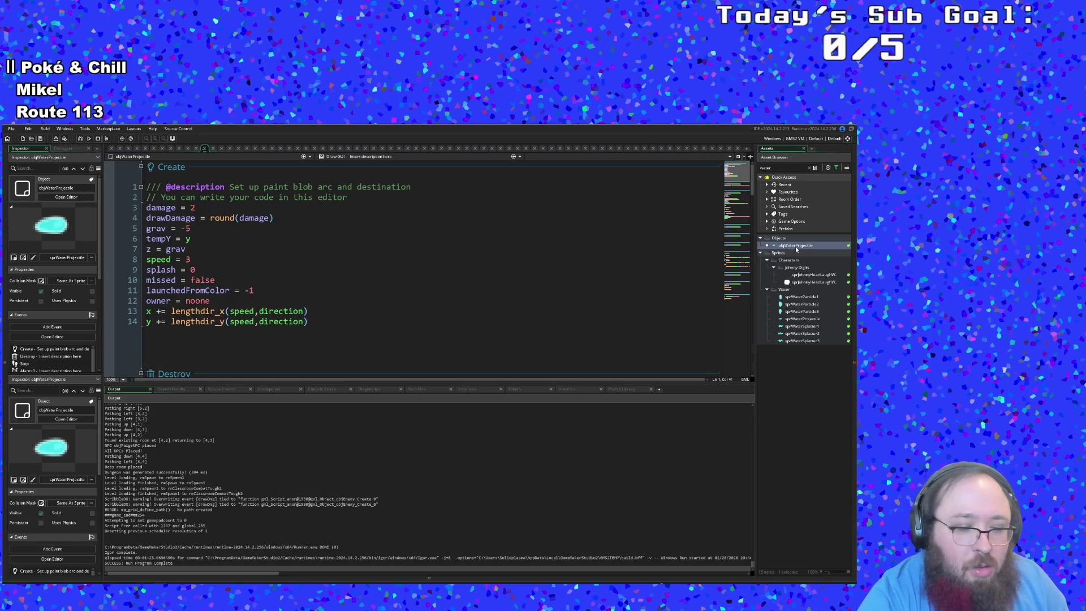
{"action": "left_click", "coordinate": [510, 297]}
{"action": "left_click", "coordinate": [226, 247]}
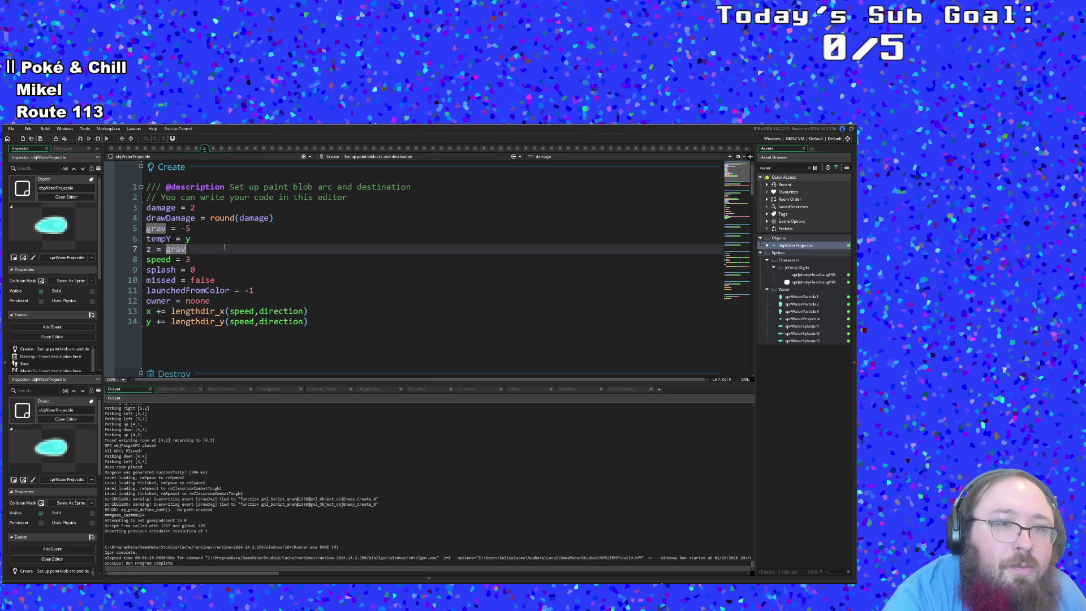
{"action": "left_click", "coordinate": [203, 260]}
{"action": "type", "text": "4.5"}
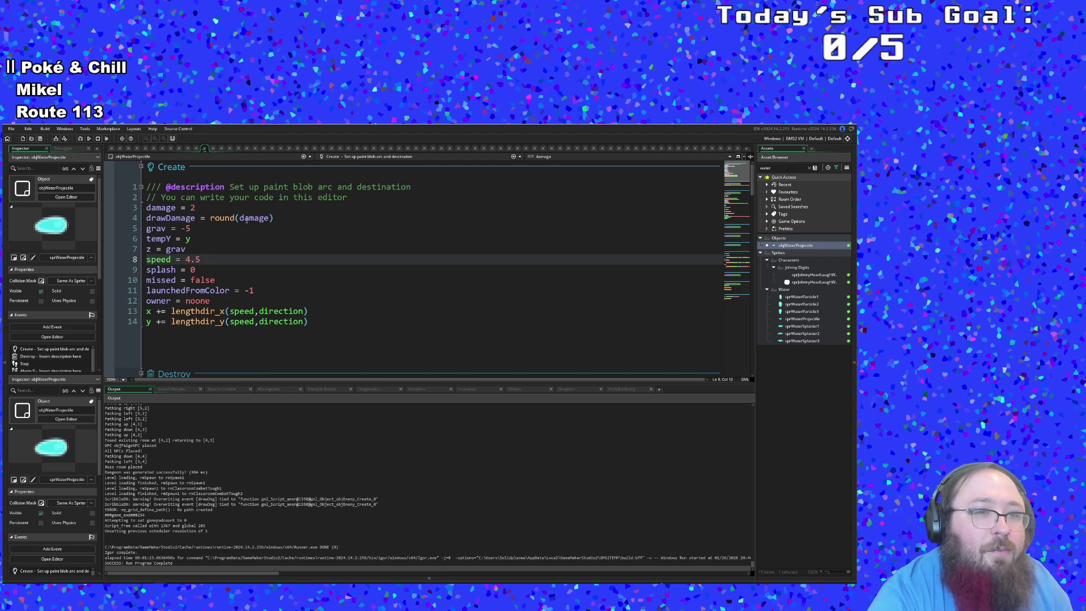
{"action": "type", "text": ".5"}
{"action": "left_click", "coordinate": [248, 218]}
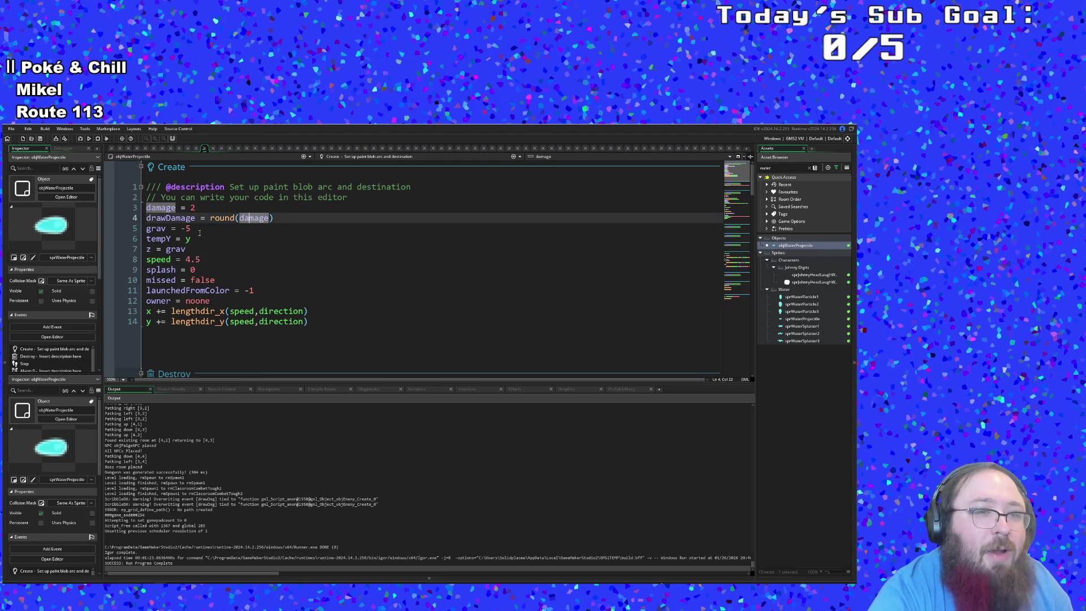
{"action": "left_click", "coordinate": [15, 130]}
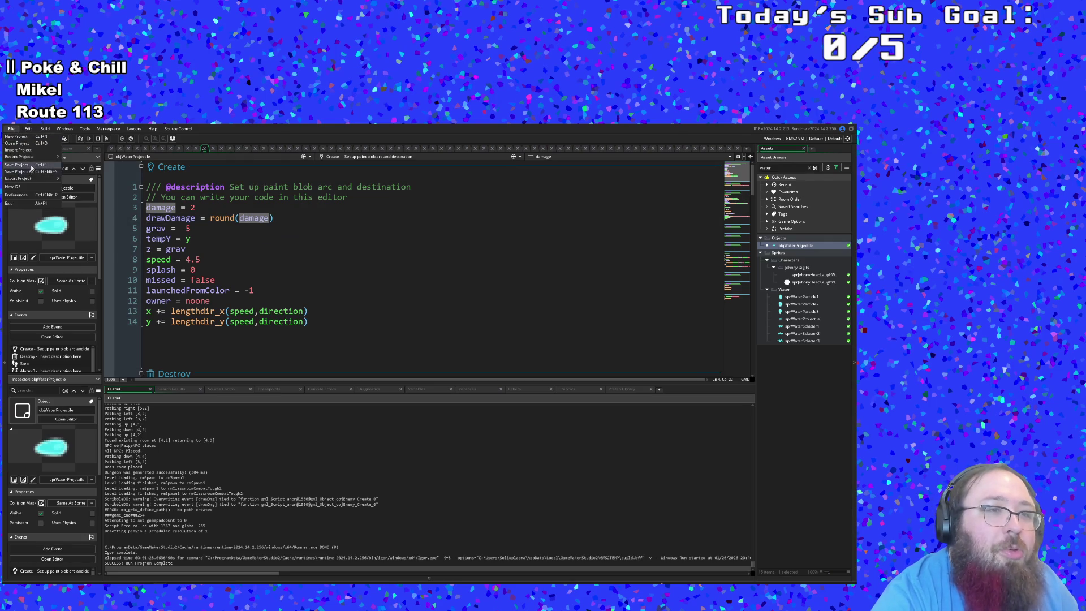
- Save the project, run the game, and walk from the title screen into the next level
{"action": "left_click", "coordinate": [31, 166]}
{"action": "left_click", "coordinate": [80, 139]}
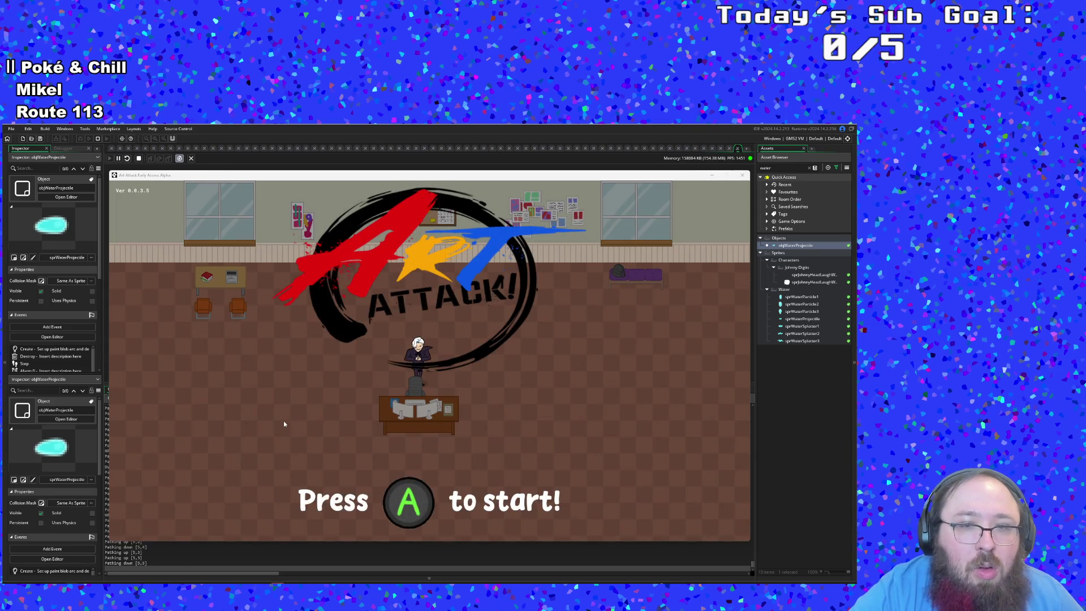
{"action": "key", "text": "Return"}
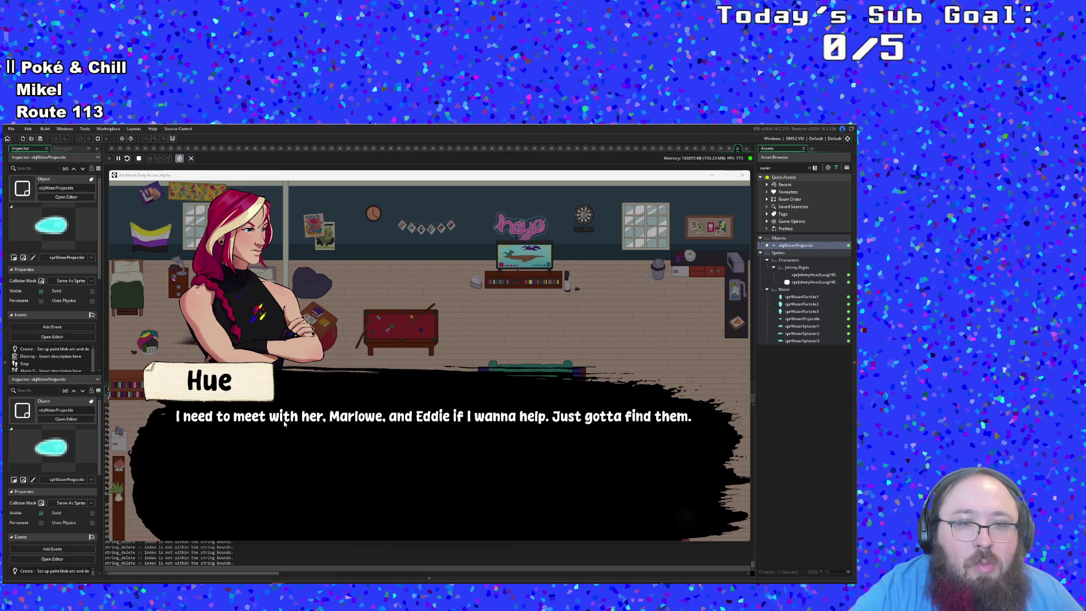
{"action": "key", "text": "Return"}
{"action": "key", "text": "d"}
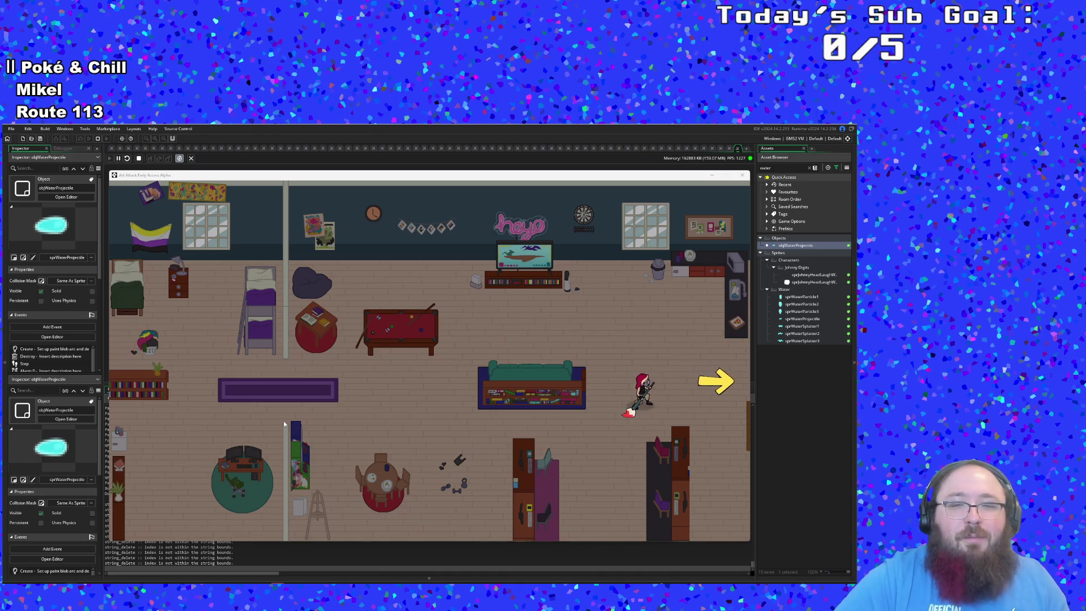
{"action": "key", "text": "d"}
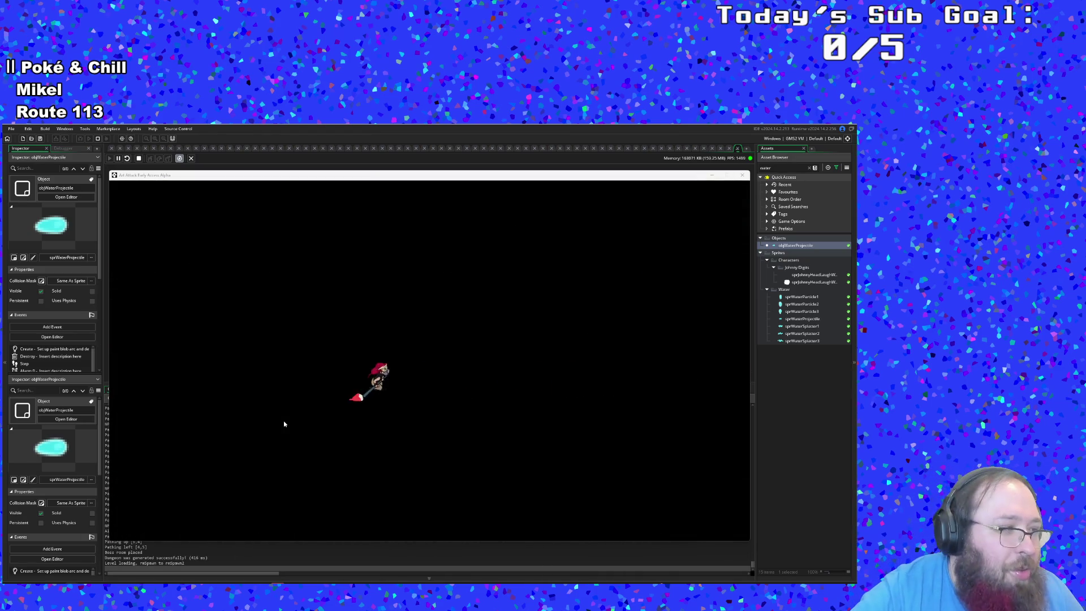
{"action": "key", "text": "d"}
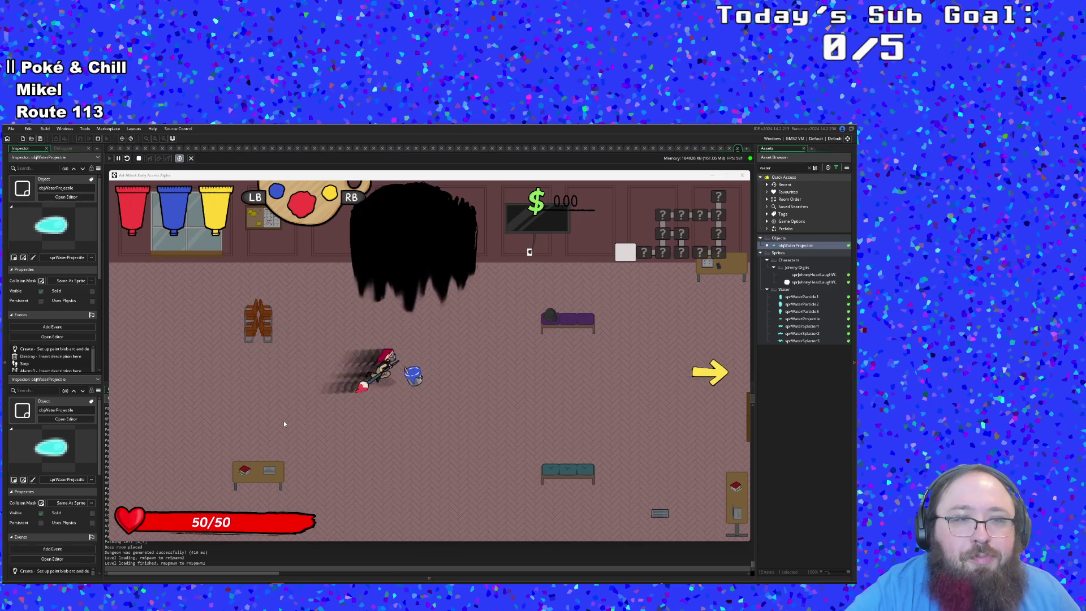
- Mix purple paint and fire the faster water shots at enemies until game over, then quit
{"action": "key", "text": "e"}
{"action": "key", "text": "d"}
{"action": "key", "text": "d"}
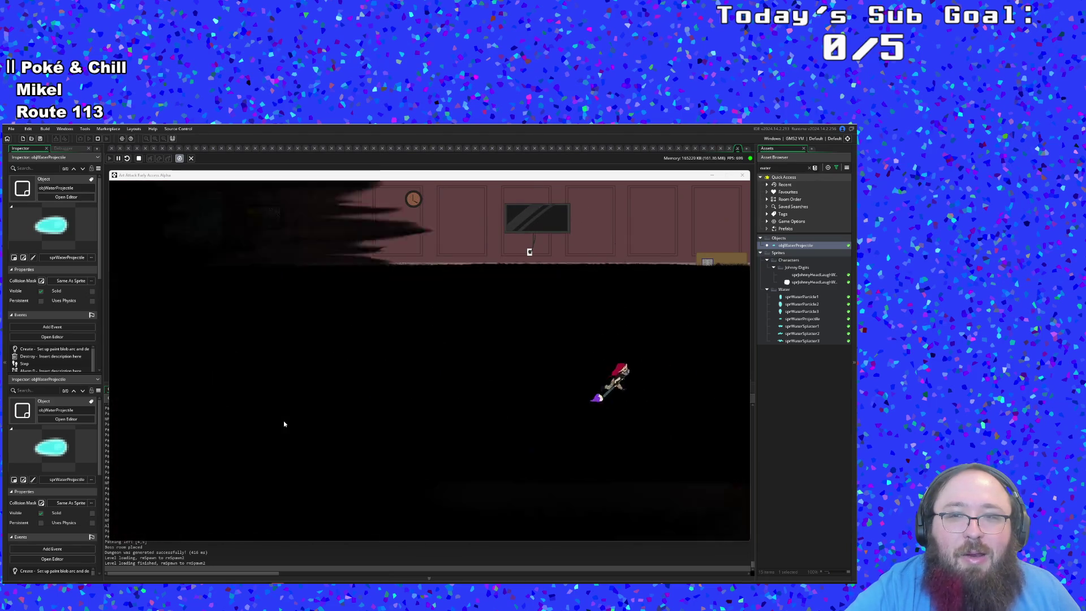
{"action": "key", "text": "a"}
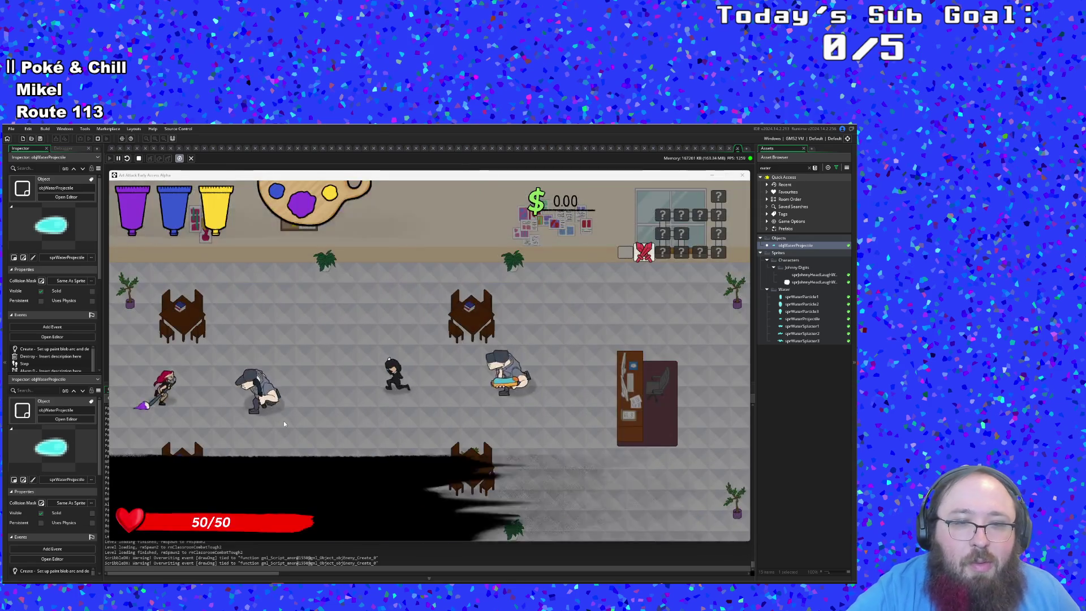
{"action": "left_click", "coordinate": [284, 420]}
{"action": "left_click", "coordinate": [284, 419]}
{"action": "key", "text": "a"}
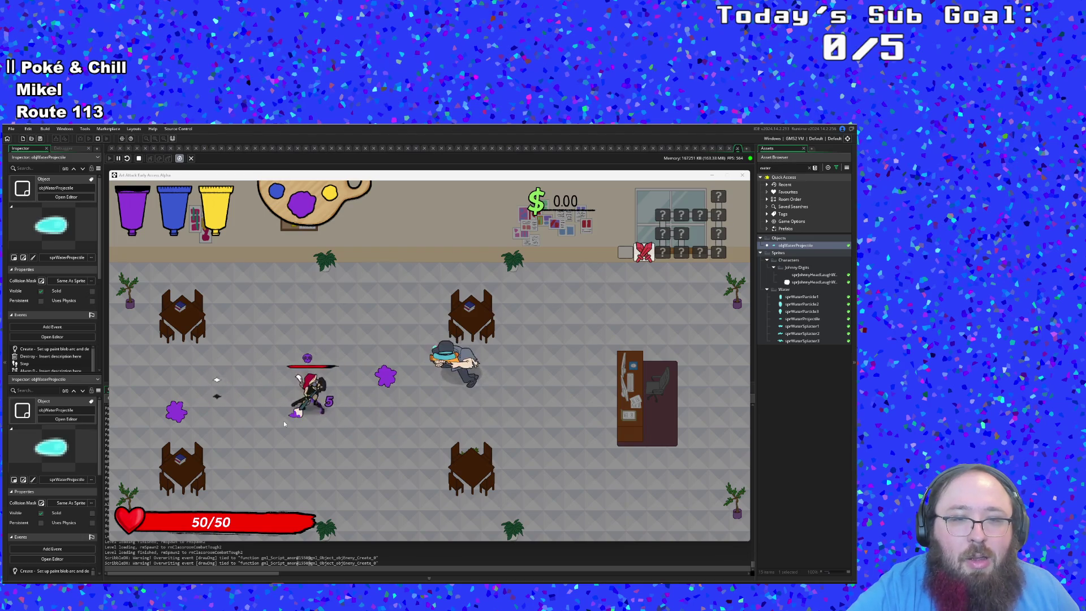
{"action": "left_click", "coordinate": [284, 420]}
{"action": "key", "text": "d"}
{"action": "key", "text": "s"}
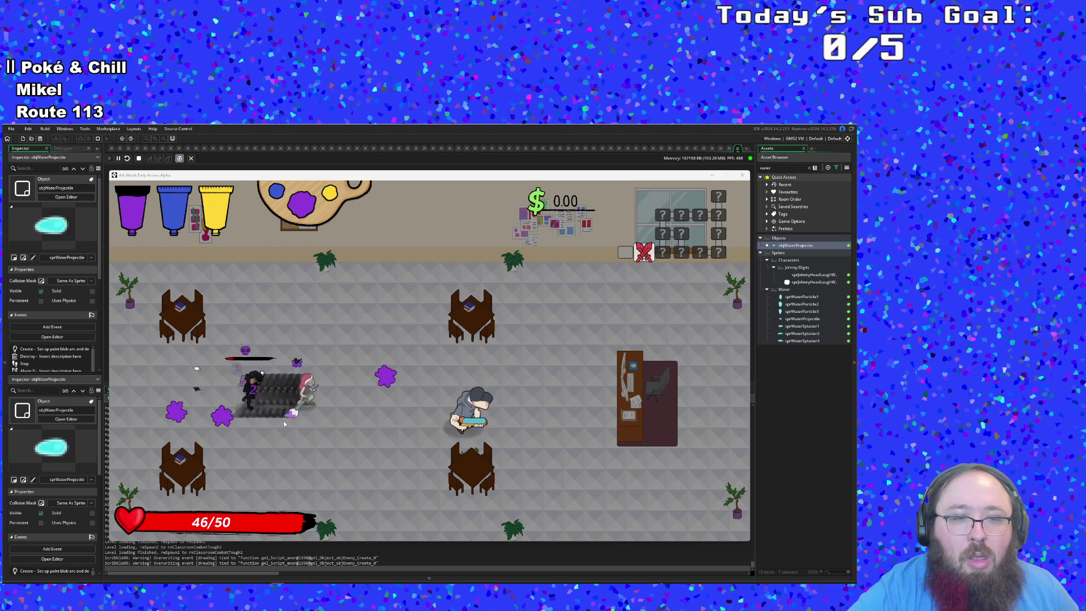
{"action": "left_click", "coordinate": [283, 419]}
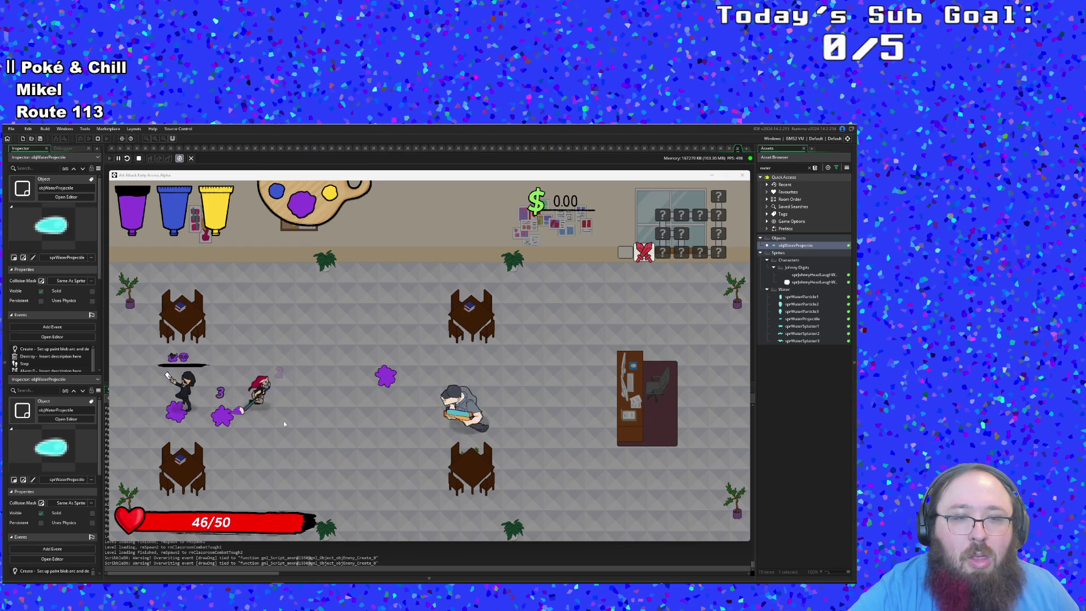
{"action": "left_click", "coordinate": [284, 420]}
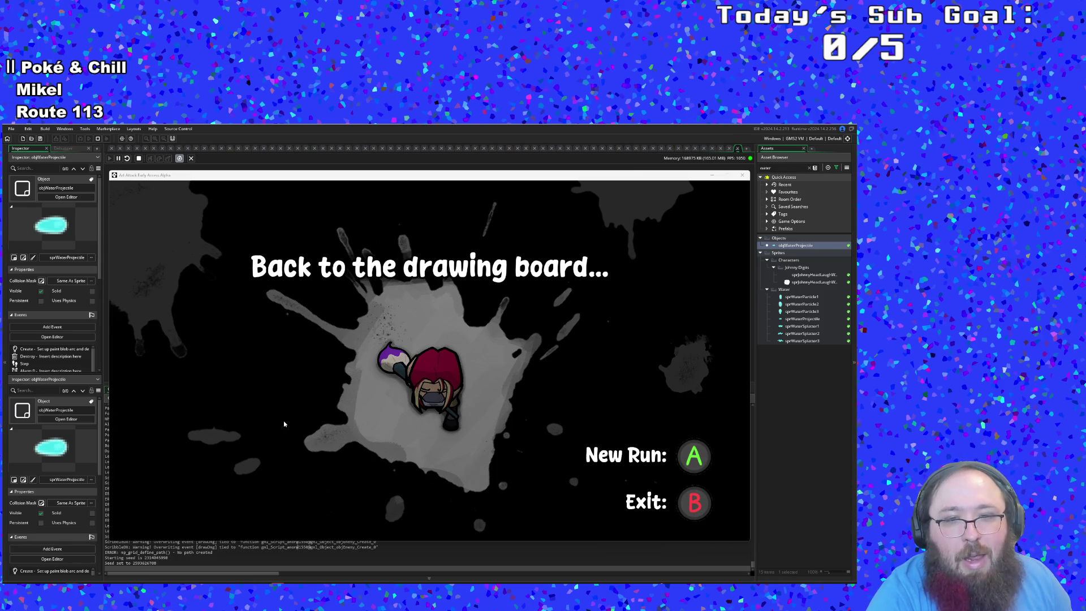
{"action": "key", "text": "Escape"}
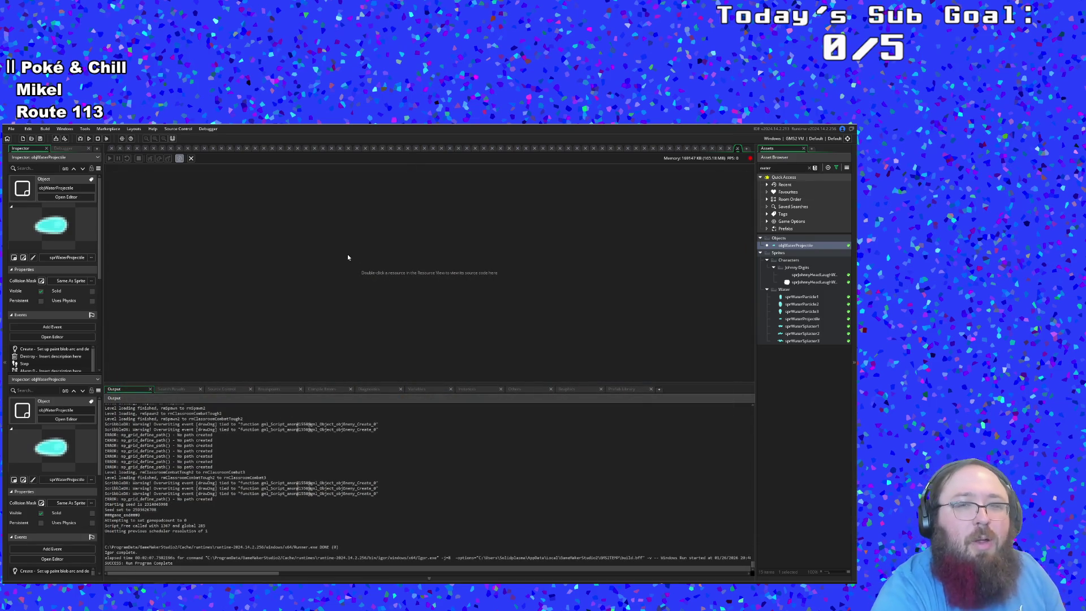
- Open objWaterProjectile's code and find the splash sprite line in the Step event
{"action": "double_click", "coordinate": [785, 245]}
{"action": "scroll", "coordinate": [407, 292], "scroll_direction": "down", "scroll_amount": 10}
{"action": "scroll", "coordinate": [407, 293], "scroll_direction": "down", "scroll_amount": 10}
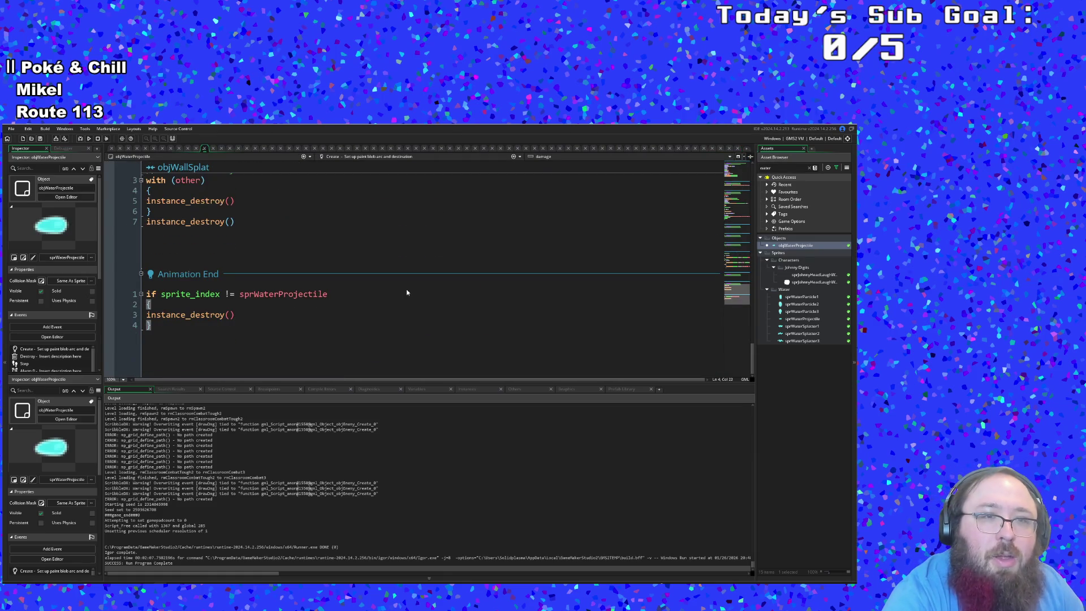
{"action": "left_click", "coordinate": [280, 307]}
{"action": "scroll", "coordinate": [281, 308], "scroll_direction": "up", "scroll_amount": 15}
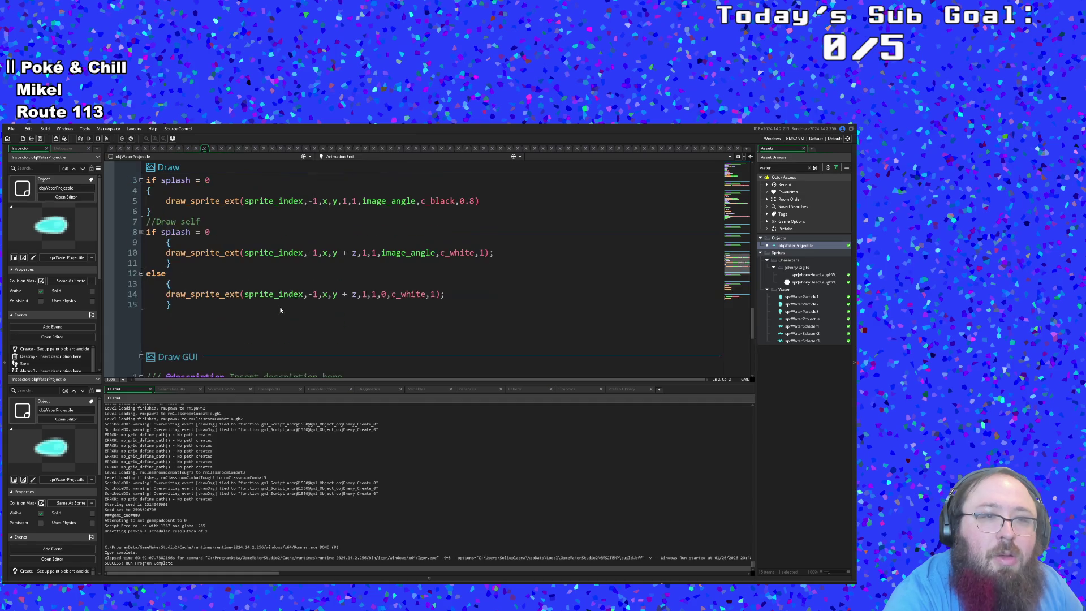
{"action": "scroll", "coordinate": [280, 309], "scroll_direction": "up", "scroll_amount": 5}
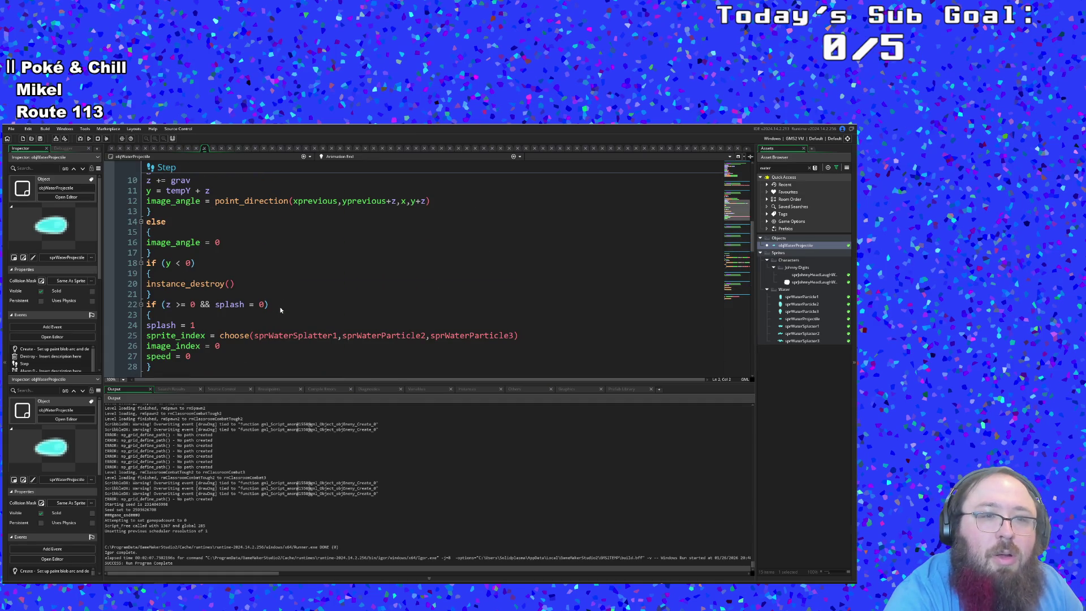
{"action": "left_click", "coordinate": [324, 336]}
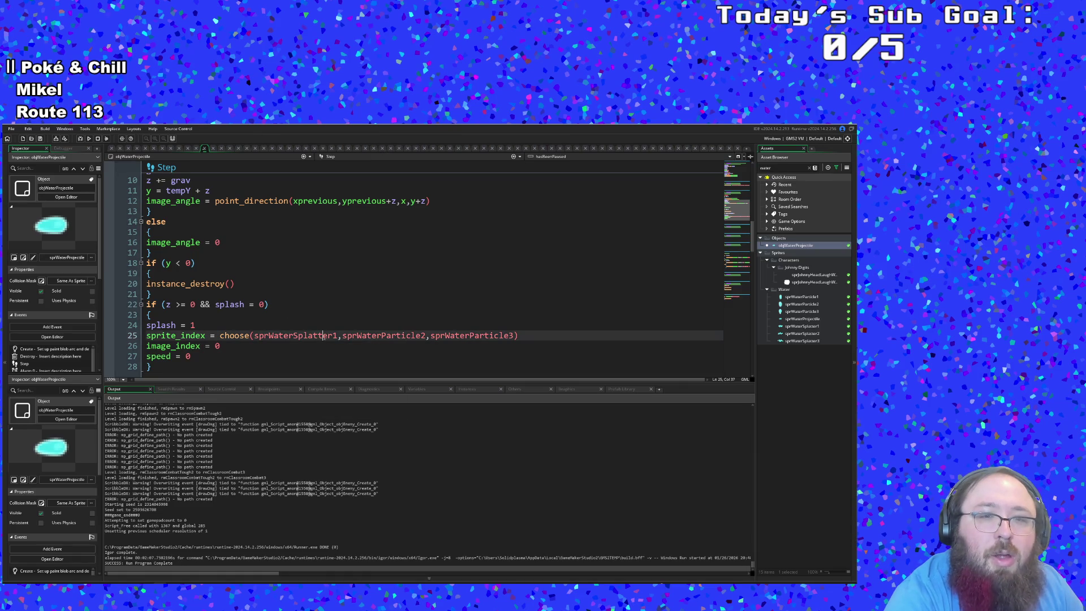
- Preview the sprWaterSplatter1 and sprWaterParticle2 sprite animations
{"action": "middle_click", "coordinate": [324, 336]}
{"action": "left_click", "coordinate": [465, 318]}
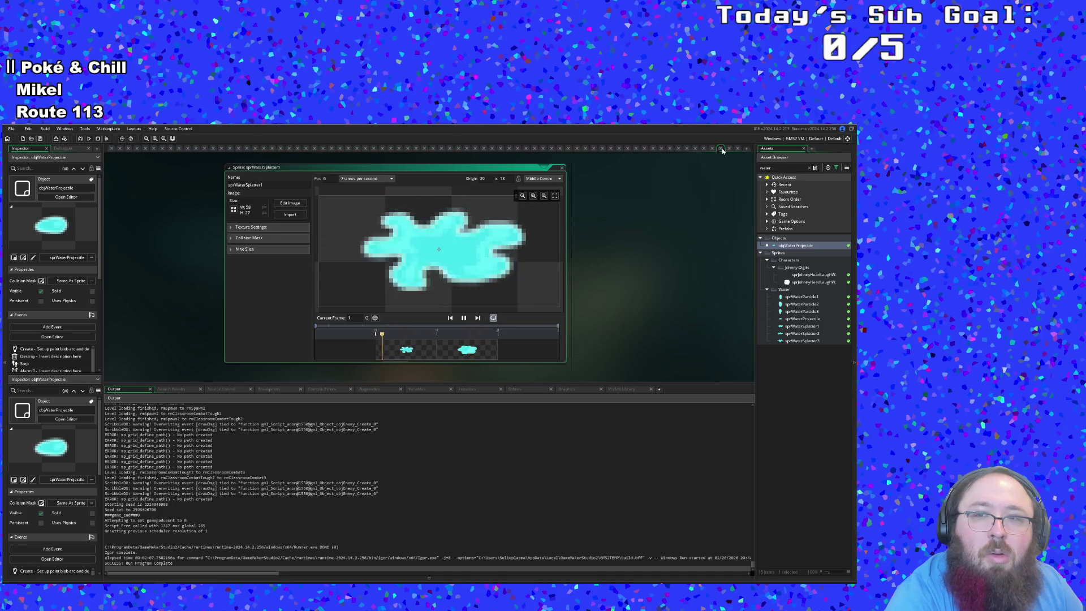
{"action": "left_click", "coordinate": [722, 148]}
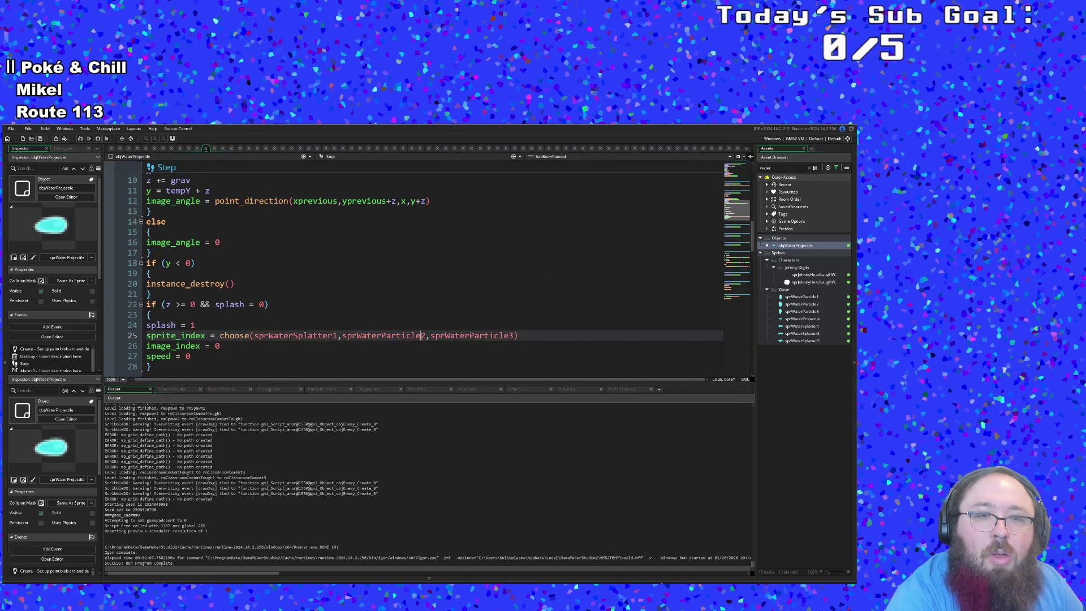
{"action": "middle_click", "coordinate": [423, 336]}
{"action": "left_click", "coordinate": [465, 320]}
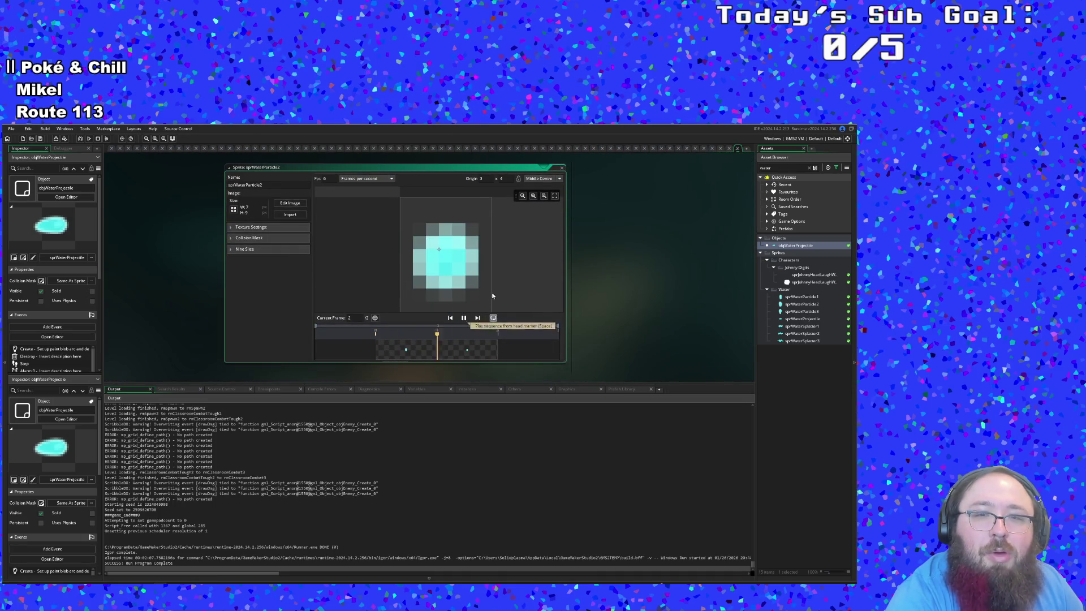
{"action": "left_click", "coordinate": [564, 167]}
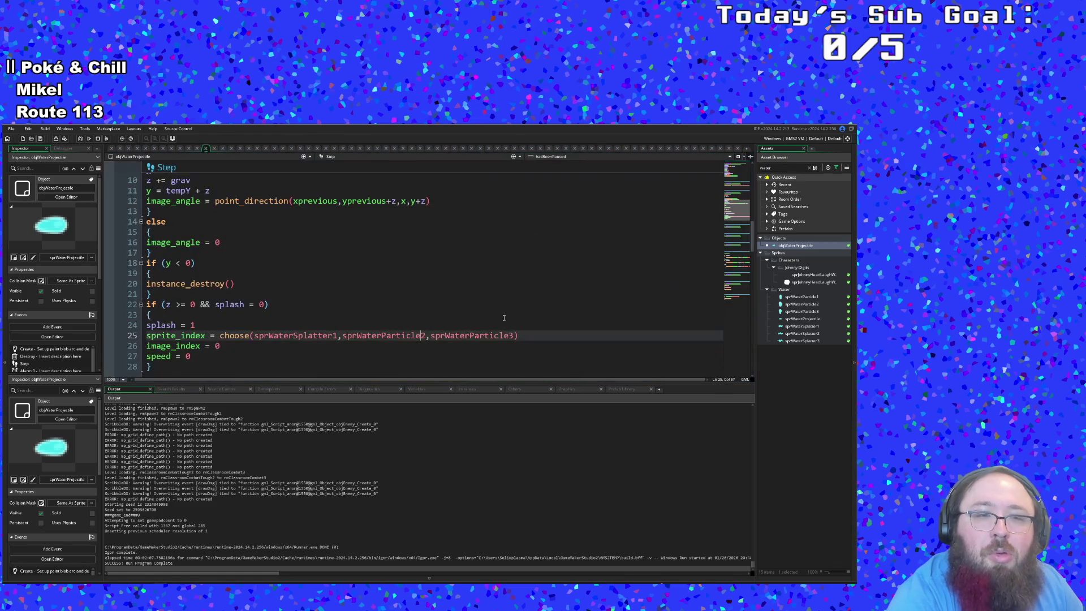
- Replace choose(...) on line 25 with just sprWaterSplatter1 and run the game
{"action": "left_click_drag", "start_coordinate": [254, 336], "coordinate": [220, 336]}
{"action": "key", "text": "Delete"}
{"action": "key", "text": "Delete"}
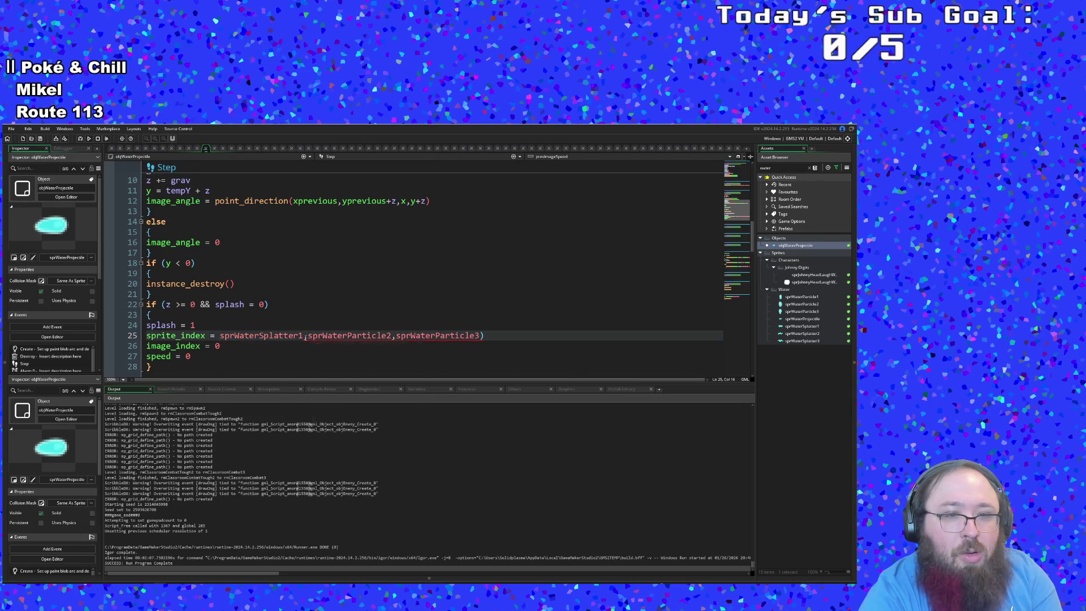
{"action": "left_click_drag", "start_coordinate": [304, 336], "coordinate": [495, 339]}
{"action": "key", "text": "Delete"}
{"action": "left_click", "coordinate": [418, 324]}
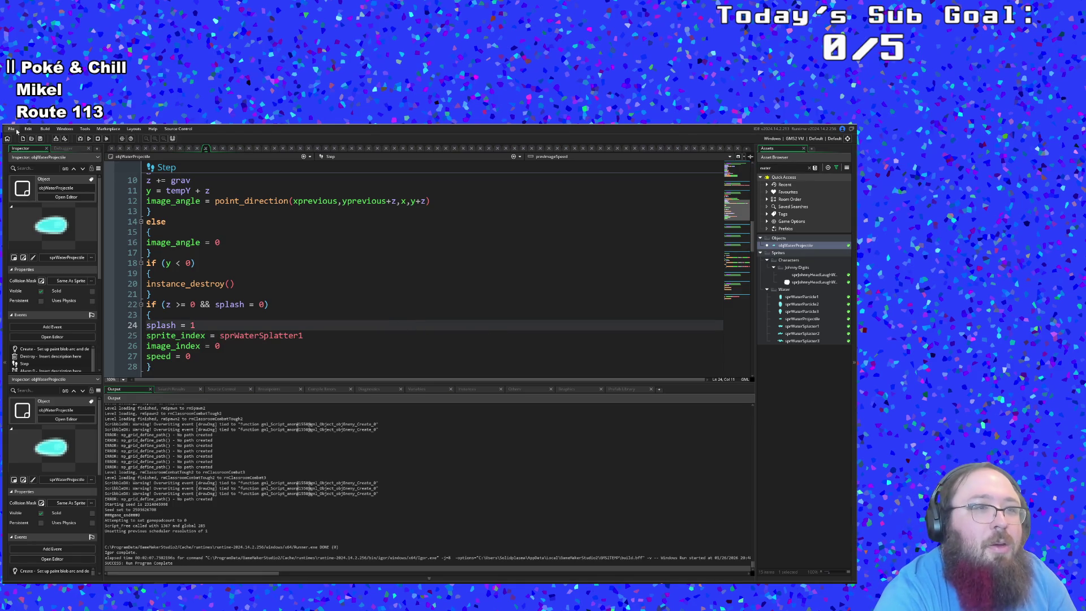
{"action": "left_click", "coordinate": [235, 240]}
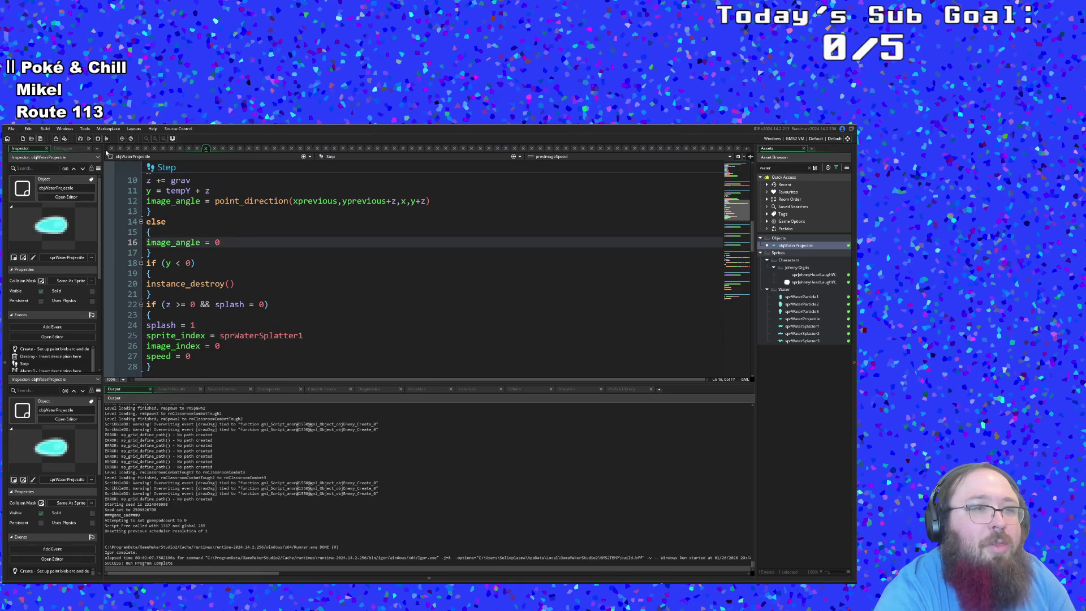
{"action": "left_click", "coordinate": [80, 140]}
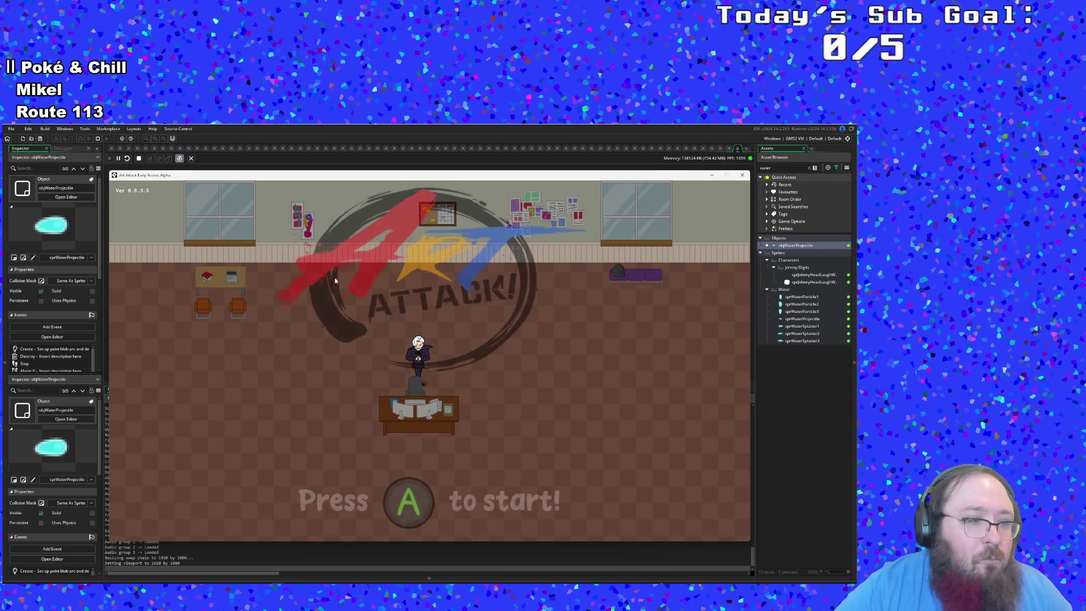
- Start from the Art Attack title screen, skip Hue's dialogue, and walk around the apartment
{"action": "key", "text": "Return"}
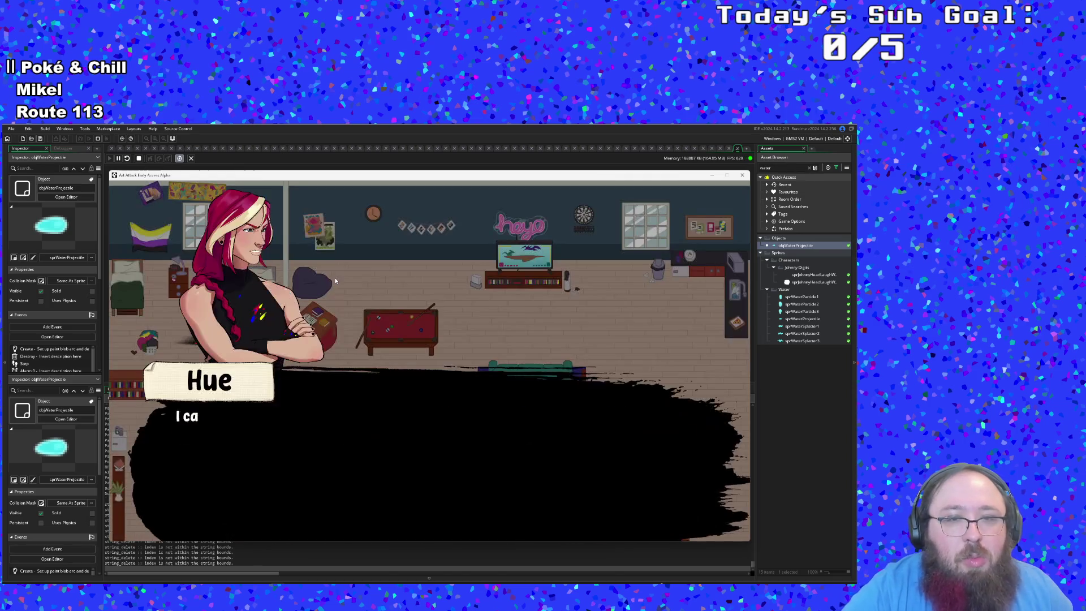
{"action": "key", "text": "Return"}
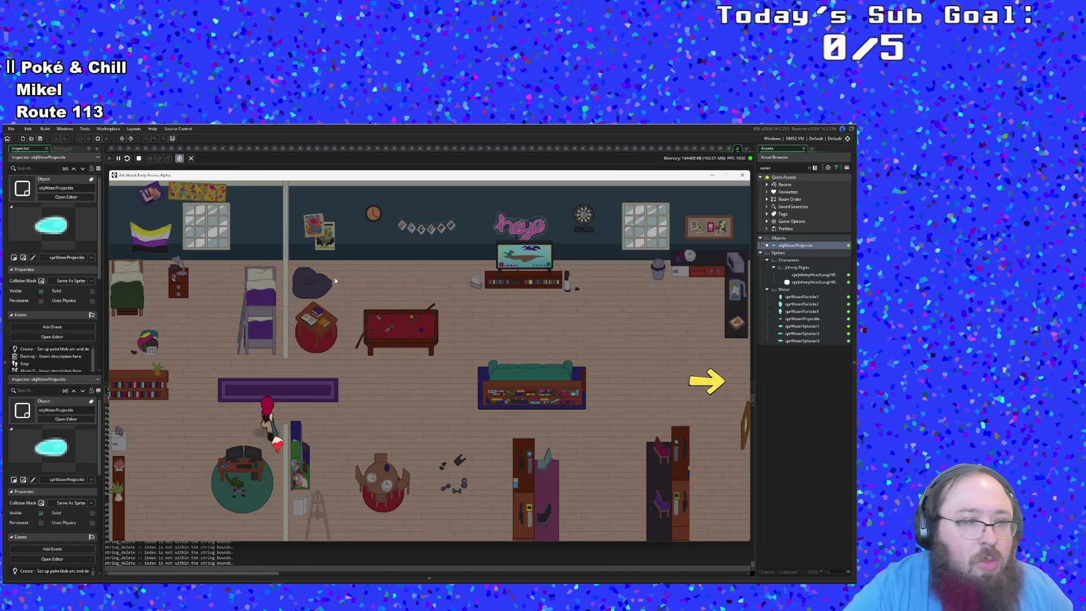
{"action": "key", "text": "Right"}
{"action": "key", "text": "Down"}
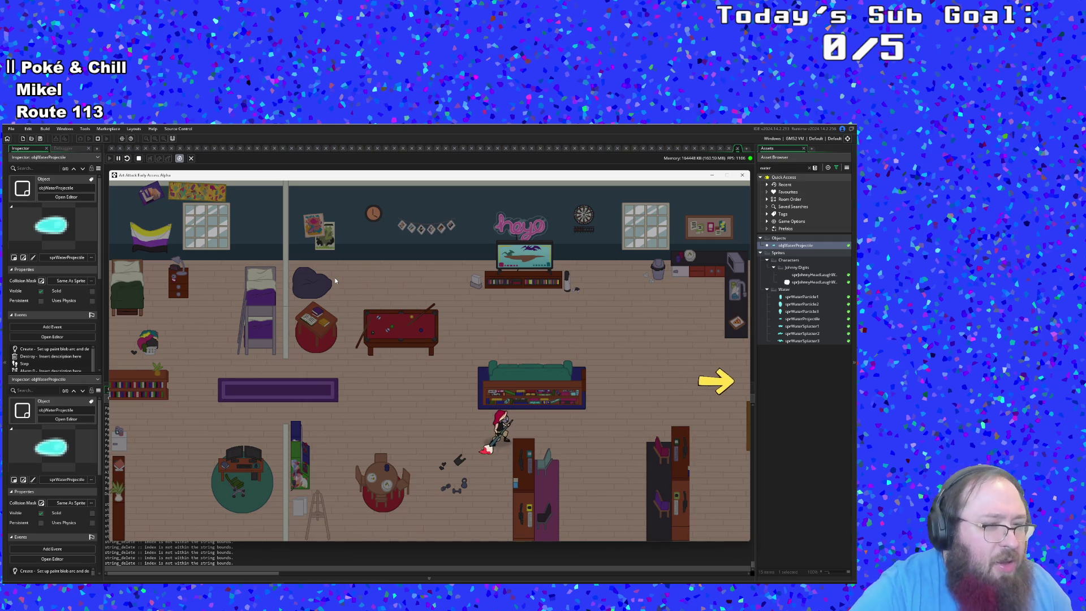
{"action": "key", "text": "Left"}
{"action": "key", "text": "Up"}
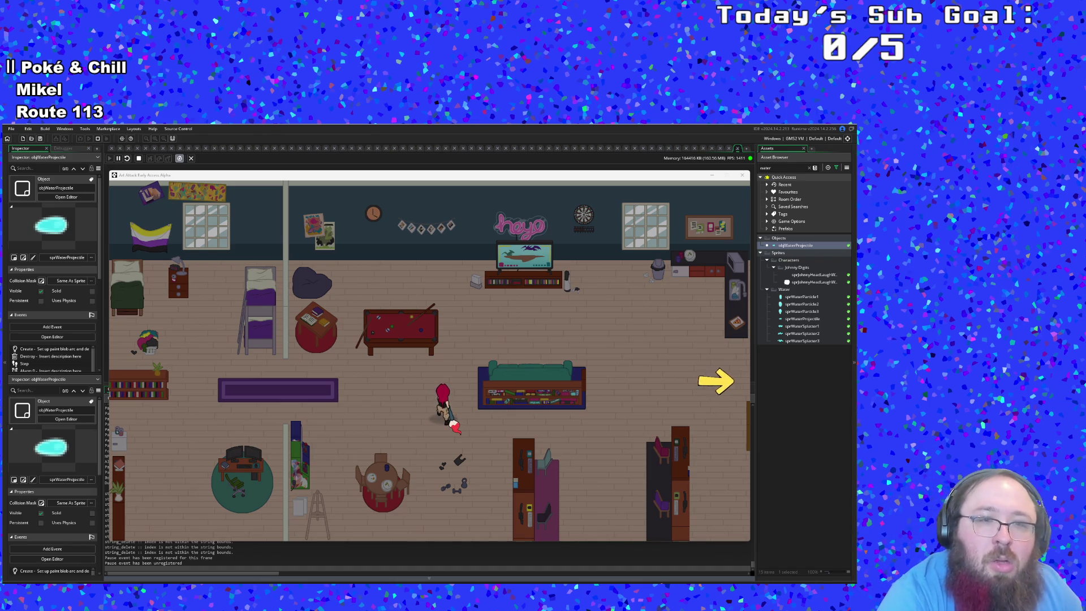
- Step onto the yellow paint bucket, mix Orange paint, and lay an orange trail
{"action": "key", "text": "d"}
{"action": "key", "text": "d"}
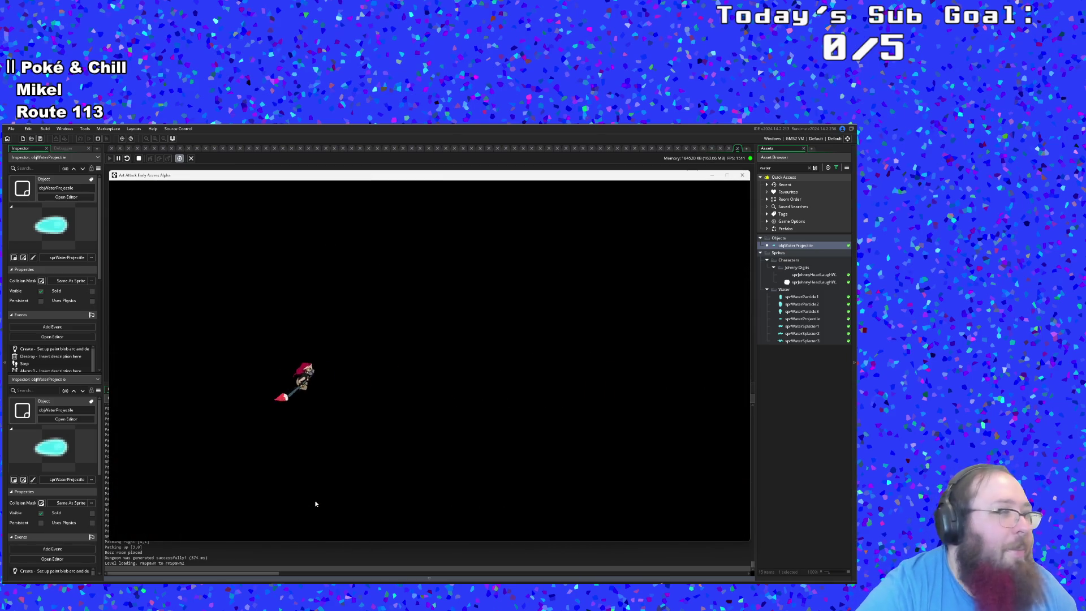
{"action": "key", "text": "d"}
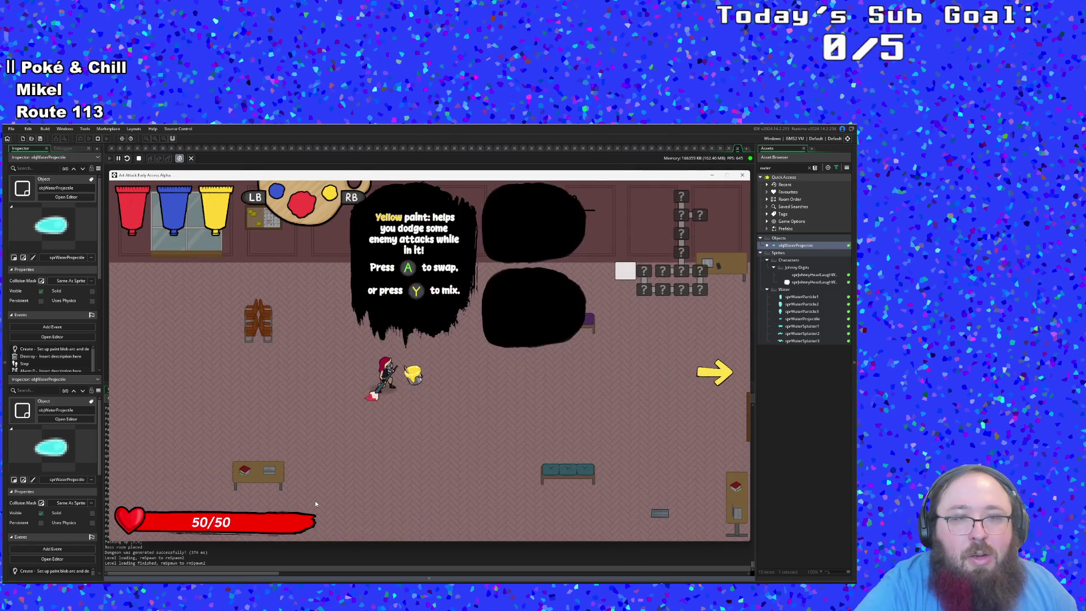
{"action": "key", "text": "d"}
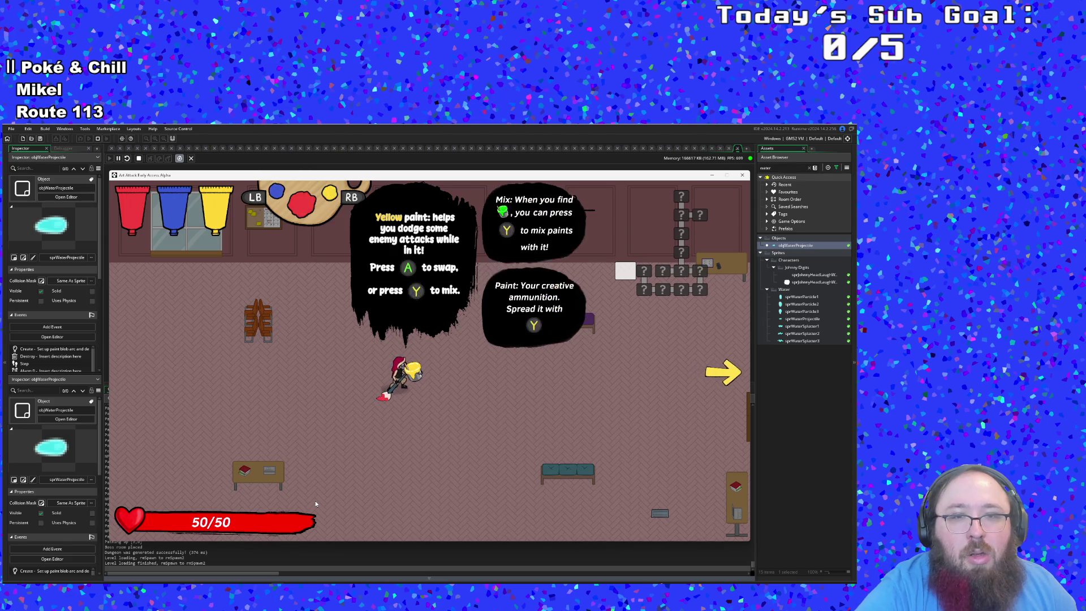
{"action": "key", "text": "e"}
{"action": "key", "text": "d"}
{"action": "key", "text": "d"}
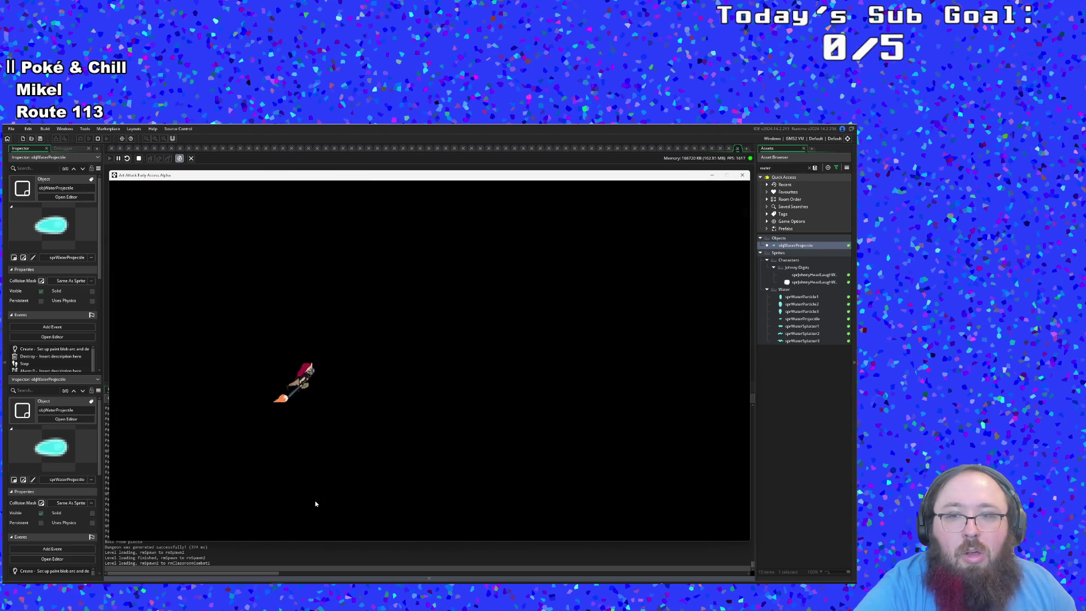
{"action": "key", "text": "d"}
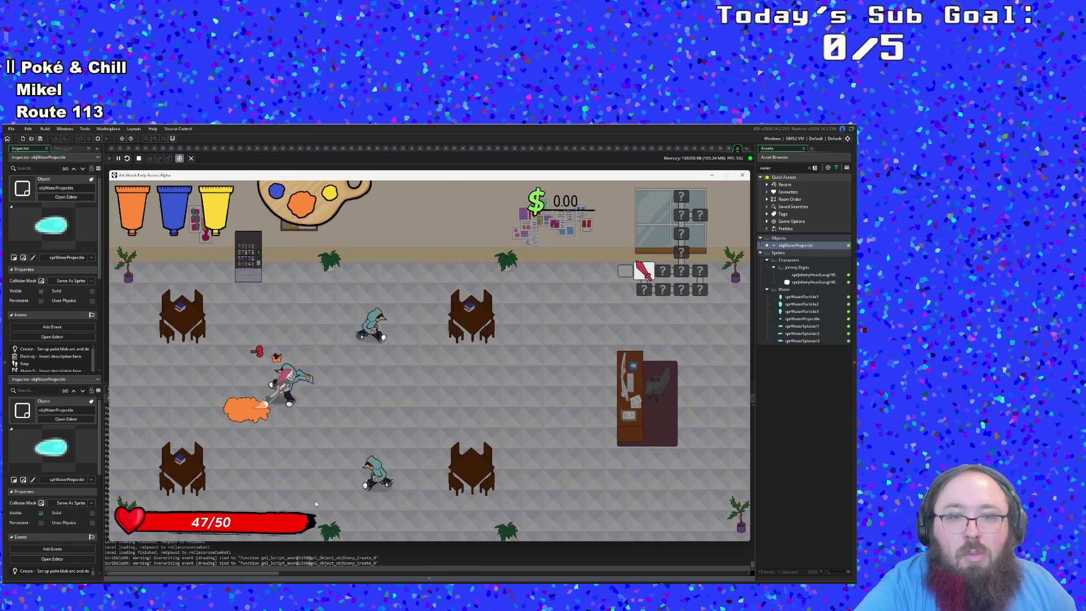
- Charge into an enemy, then head up-left out of the classroom
{"action": "key", "text": "a"}
{"action": "key", "text": "d"}
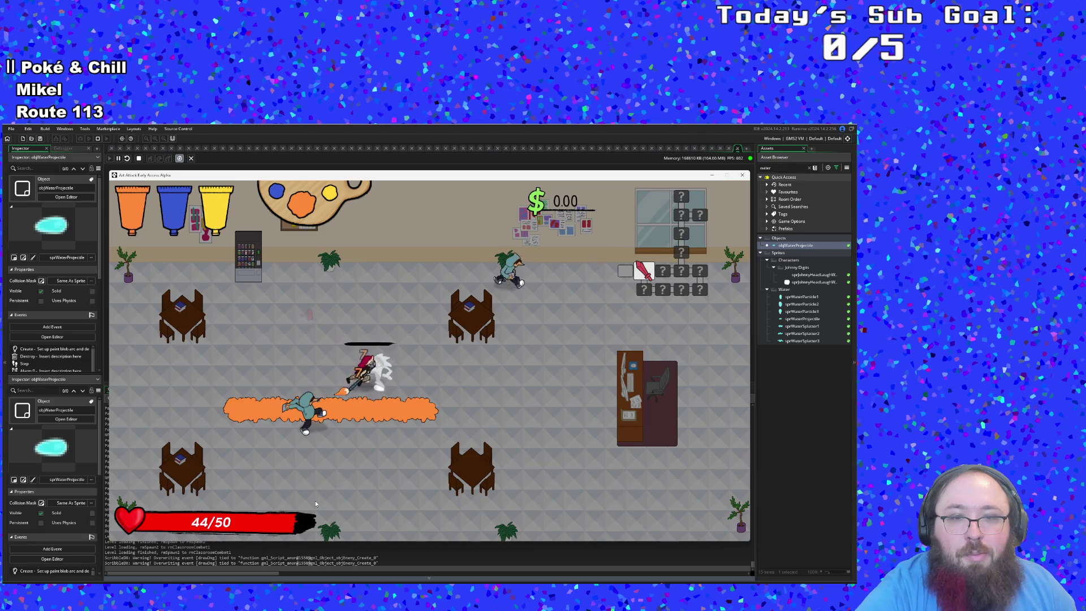
{"action": "key", "text": "d"}
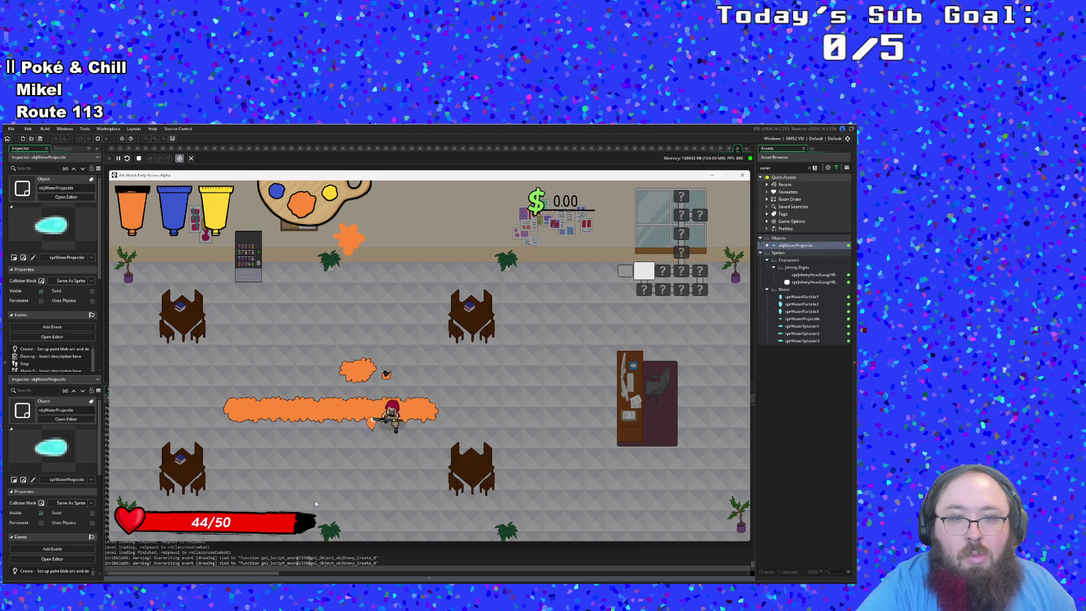
{"action": "key", "text": "w"}
{"action": "key", "text": "a"}
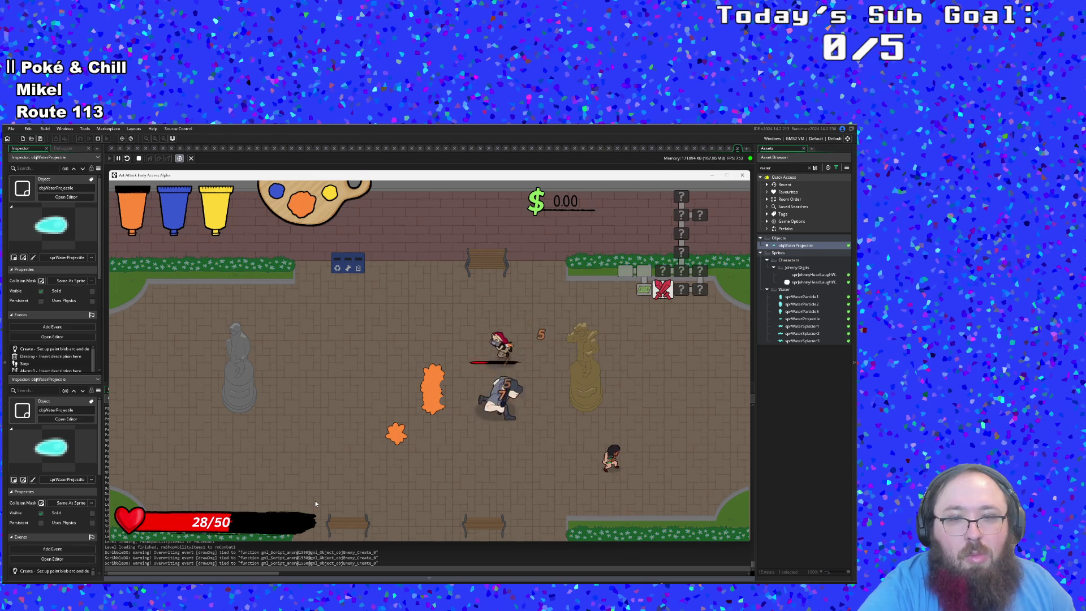
- Talk to the nearby character through the dialogue to get a paint refill
{"action": "scroll", "coordinate": [316, 503], "scroll_direction": "down", "scroll_amount": 1}
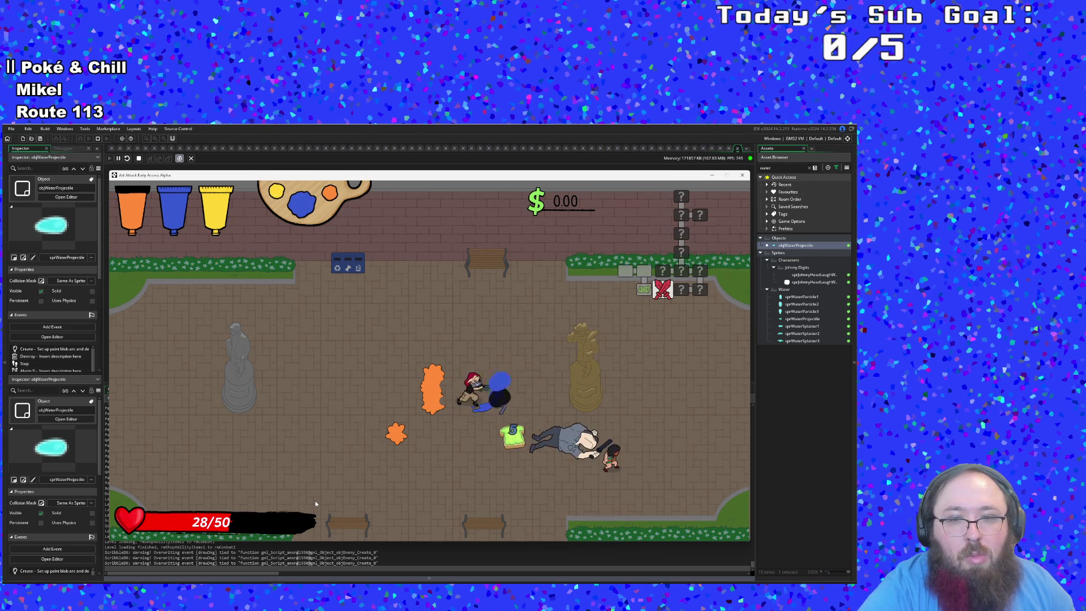
{"action": "key", "text": "space"}
{"action": "key", "text": "space"}
{"action": "key", "text": "space"}
{"action": "key", "text": "space"}
{"action": "key", "text": "space"}
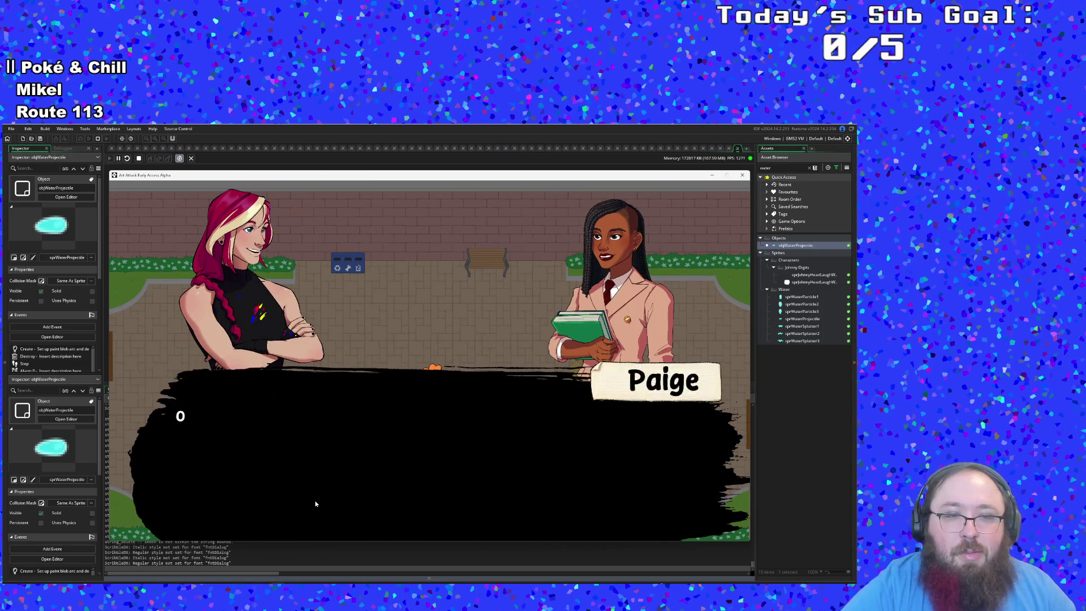
{"action": "key", "text": "space"}
{"action": "key", "text": "space"}
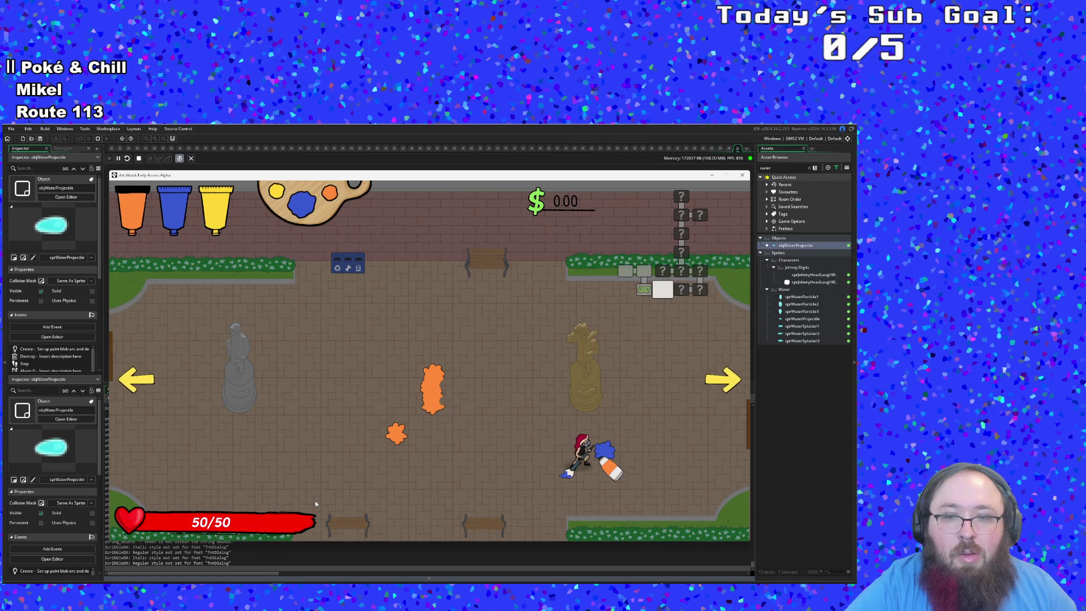
{"action": "key", "text": "a"}
{"action": "key", "text": "w"}
- Cross the new classroom, collect money, smash the vending machine, and exit right
{"action": "key", "text": "d"}
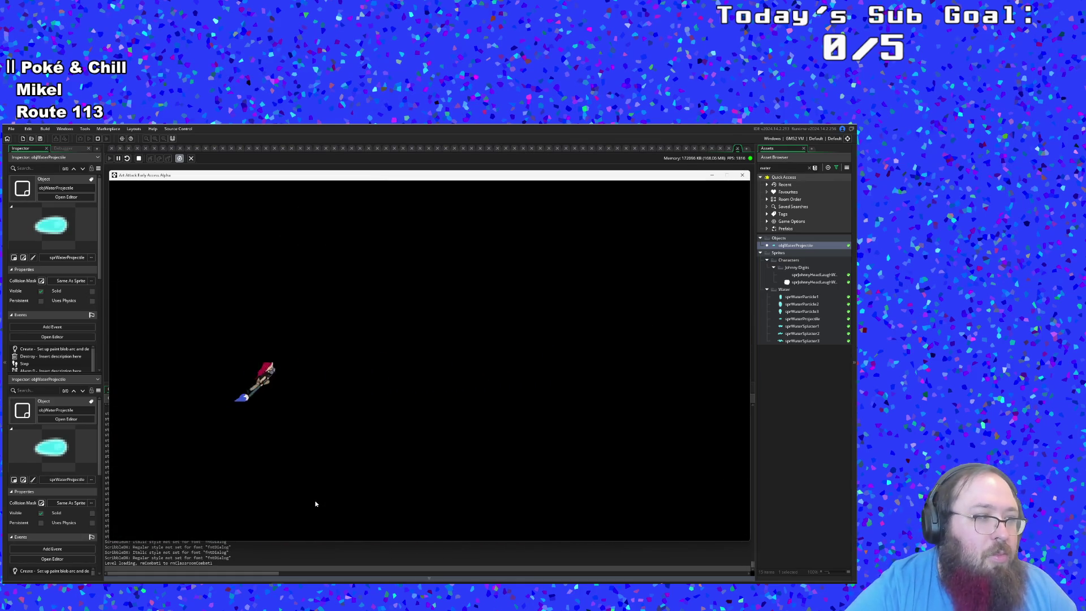
{"action": "key", "text": "d"}
{"action": "key", "text": "d"}
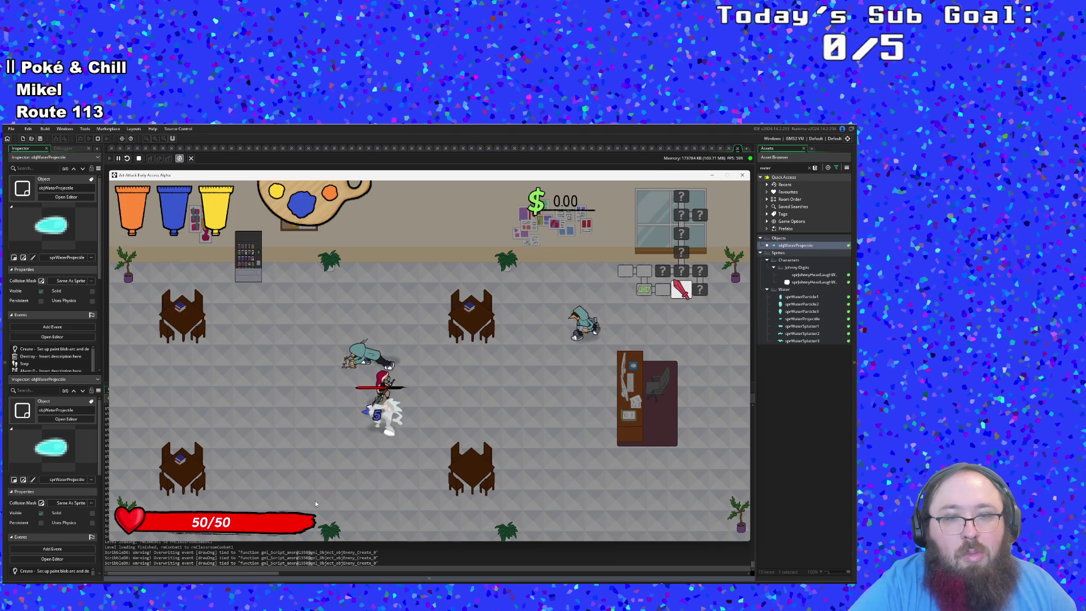
{"action": "key", "text": "s"}
{"action": "key", "text": "a"}
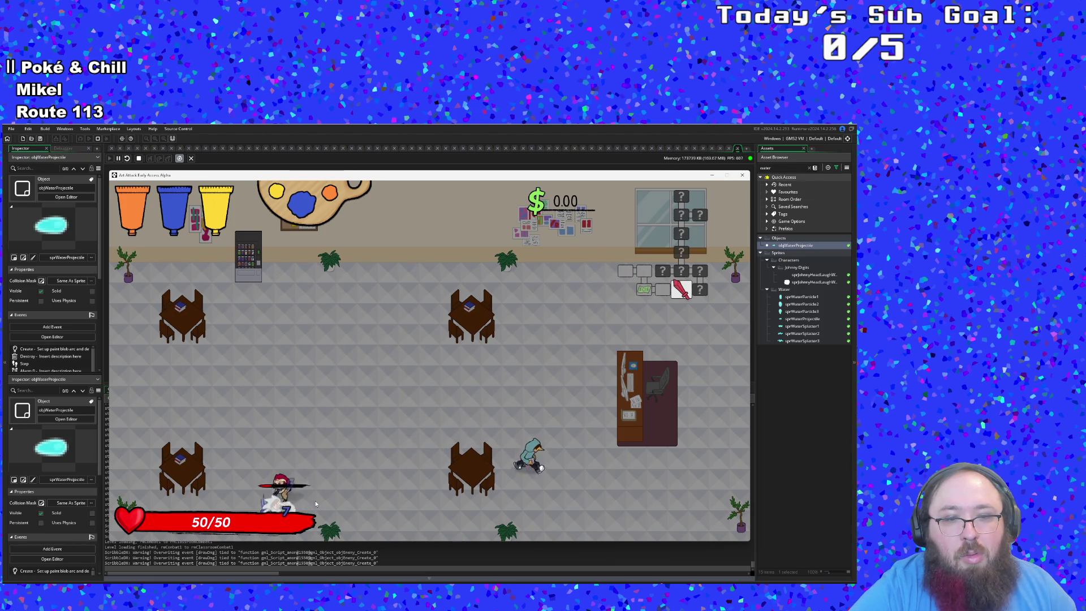
{"action": "key", "text": "w"}
{"action": "key", "text": "d"}
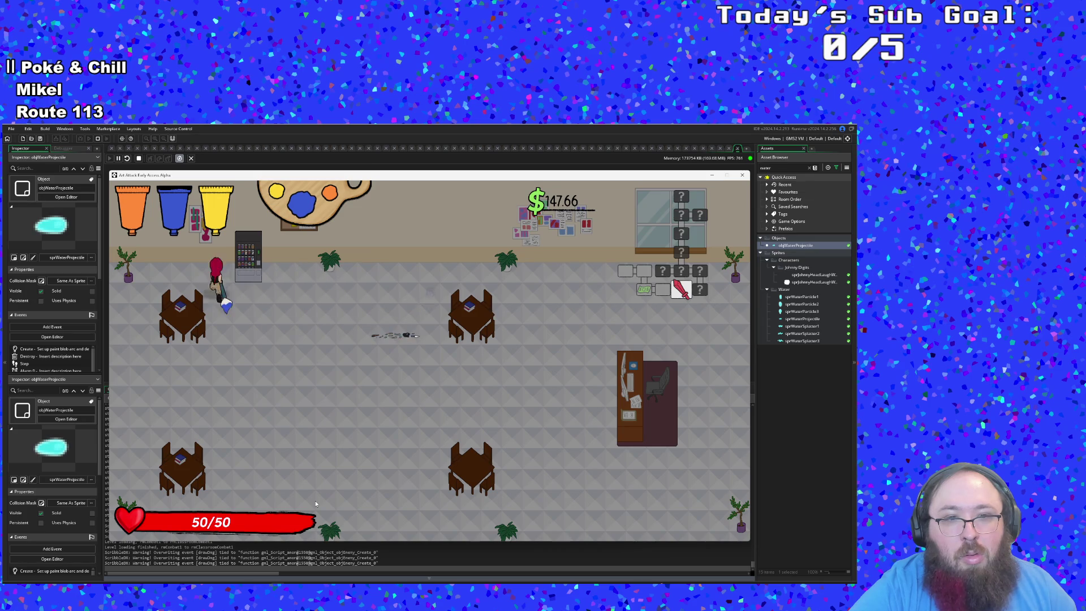
{"action": "key", "text": "s"}
{"action": "key", "text": "d"}
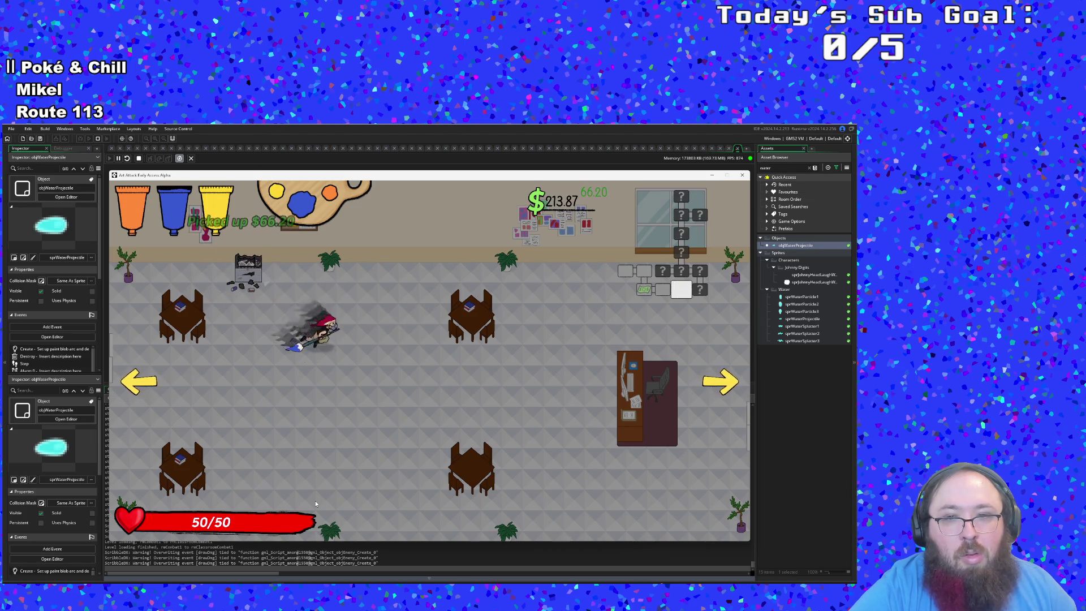
{"action": "key", "text": "d"}
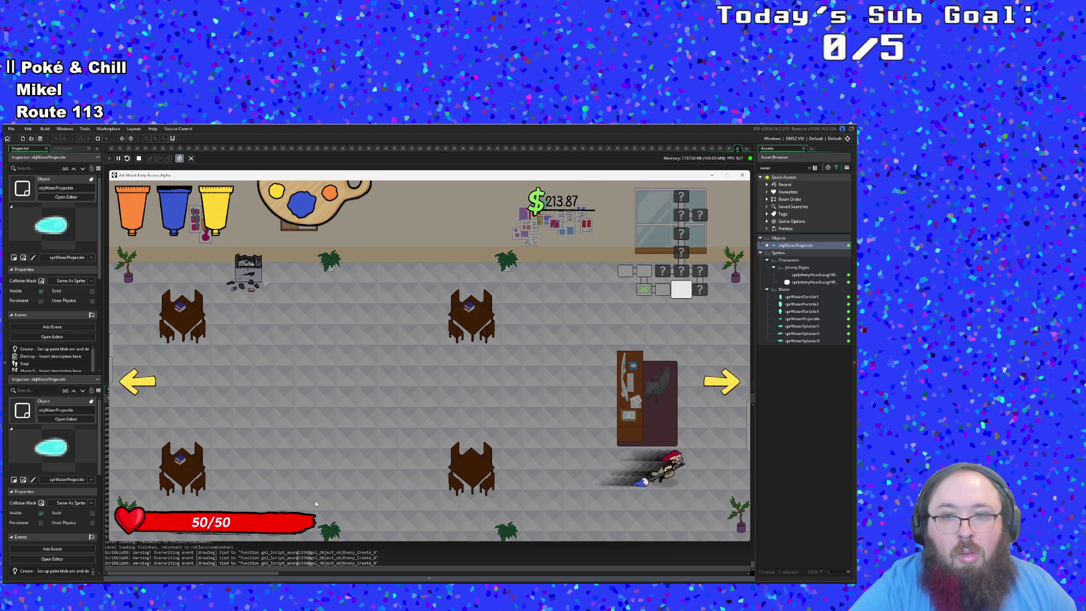
{"action": "key", "text": "d"}
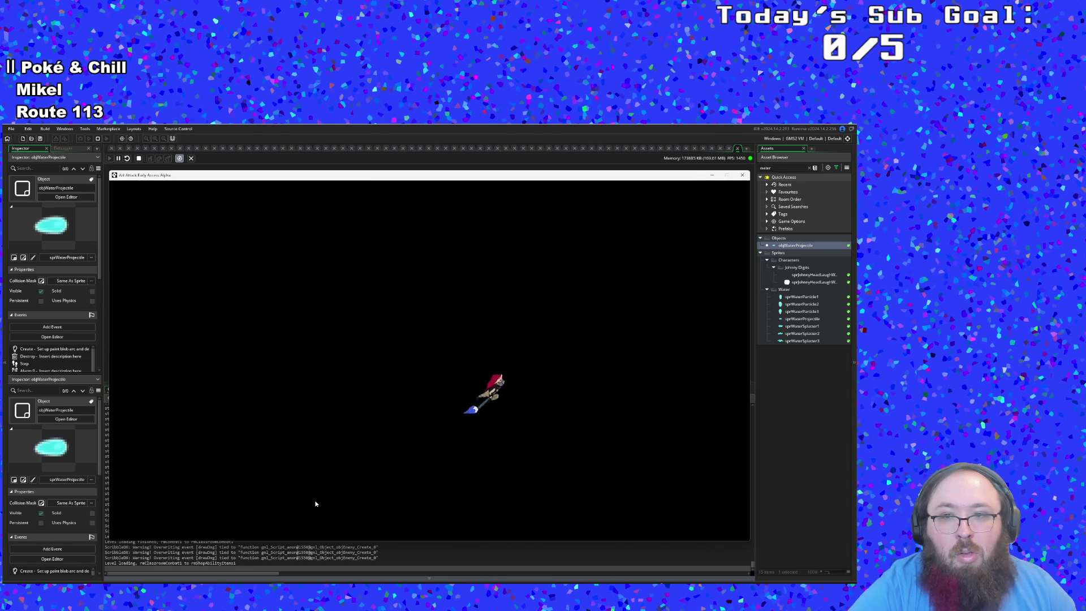
- Walk up to the shop counter, step around, and leave by the left exit
{"action": "key", "text": "d"}
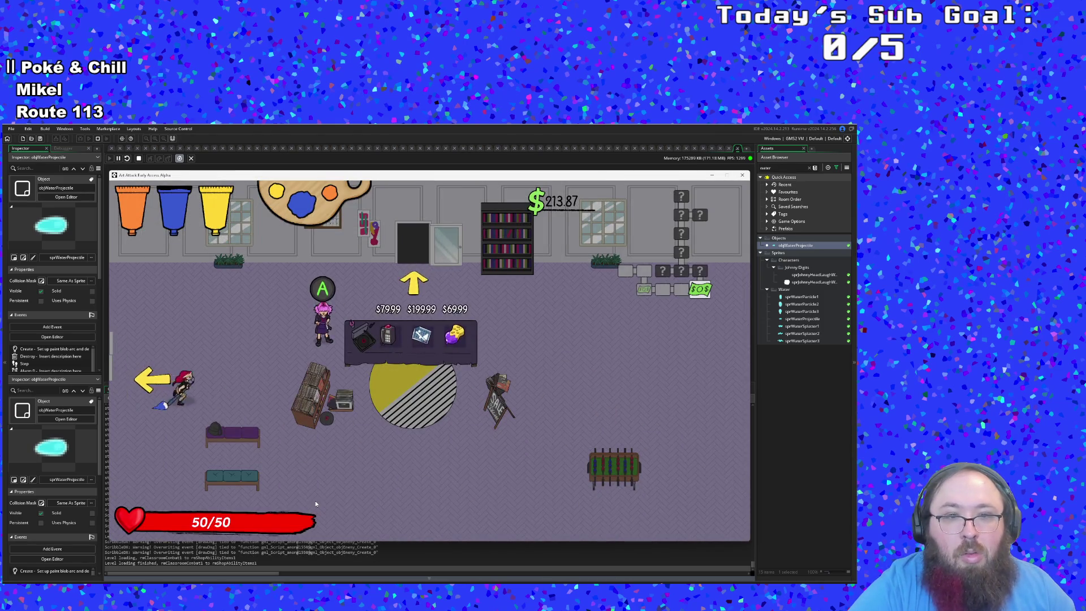
{"action": "key", "text": "d"}
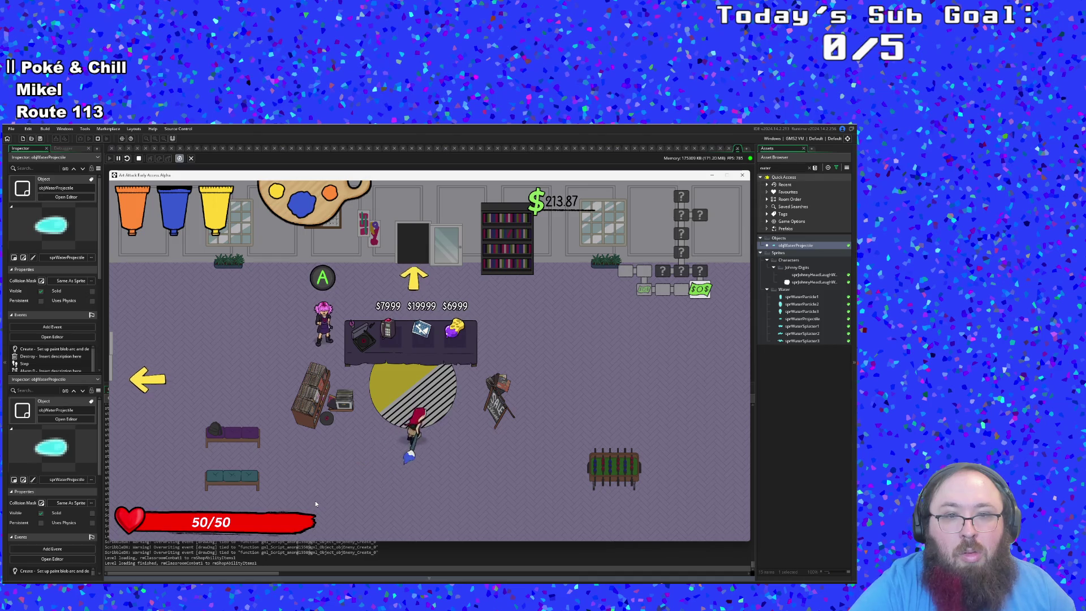
{"action": "key", "text": "w"}
{"action": "key", "text": "s"}
{"action": "key", "text": "d"}
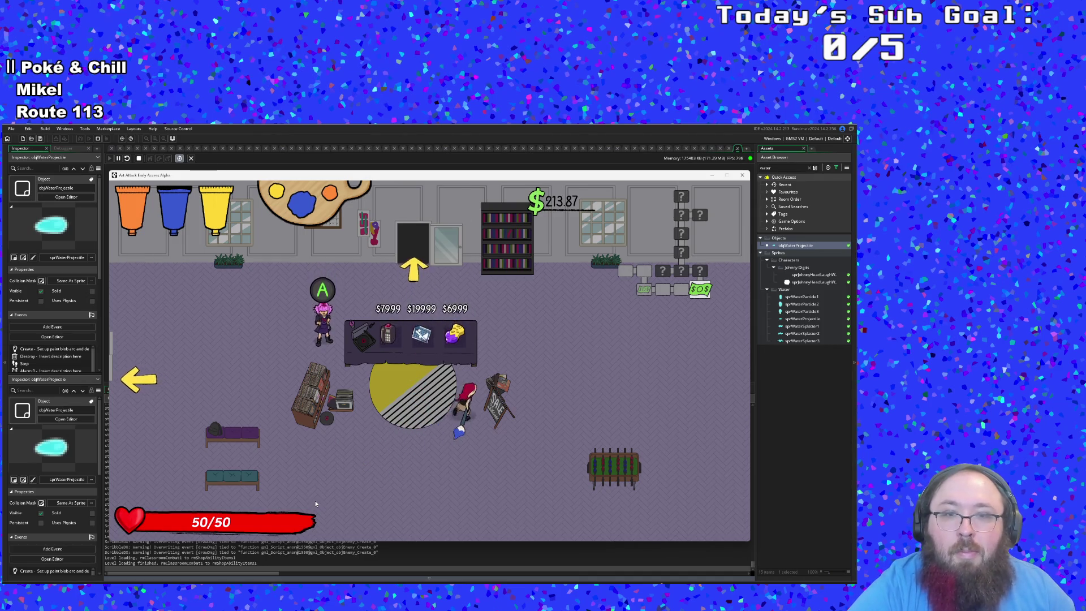
{"action": "key", "text": "w"}
{"action": "key", "text": "a"}
{"action": "key", "text": "s"}
{"action": "key", "text": "a"}
{"action": "key", "text": "w"}
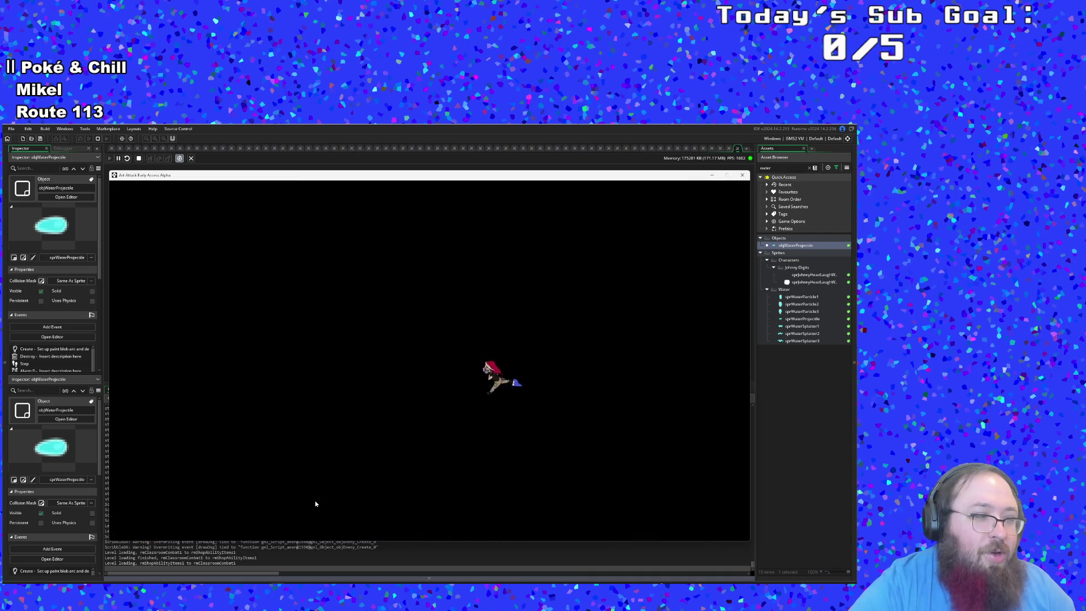
- Walk back across the classroom and out left into the shop toward the counter
{"action": "key", "text": "s"}
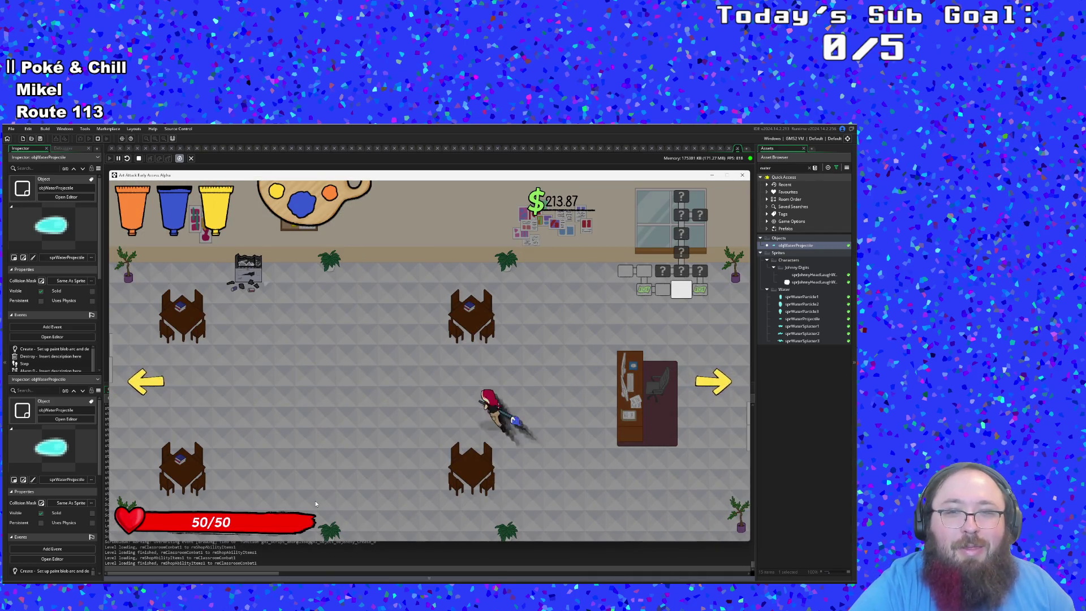
{"action": "key", "text": "a"}
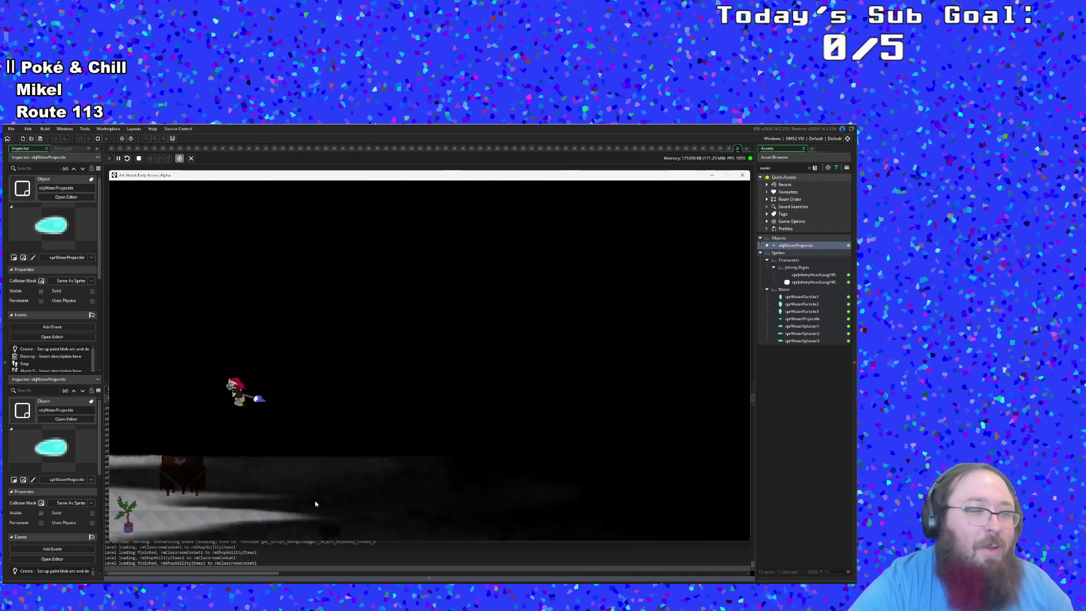
{"action": "key", "text": "a"}
{"action": "key", "text": "s"}
{"action": "key", "text": "a"}
{"action": "key", "text": "w"}
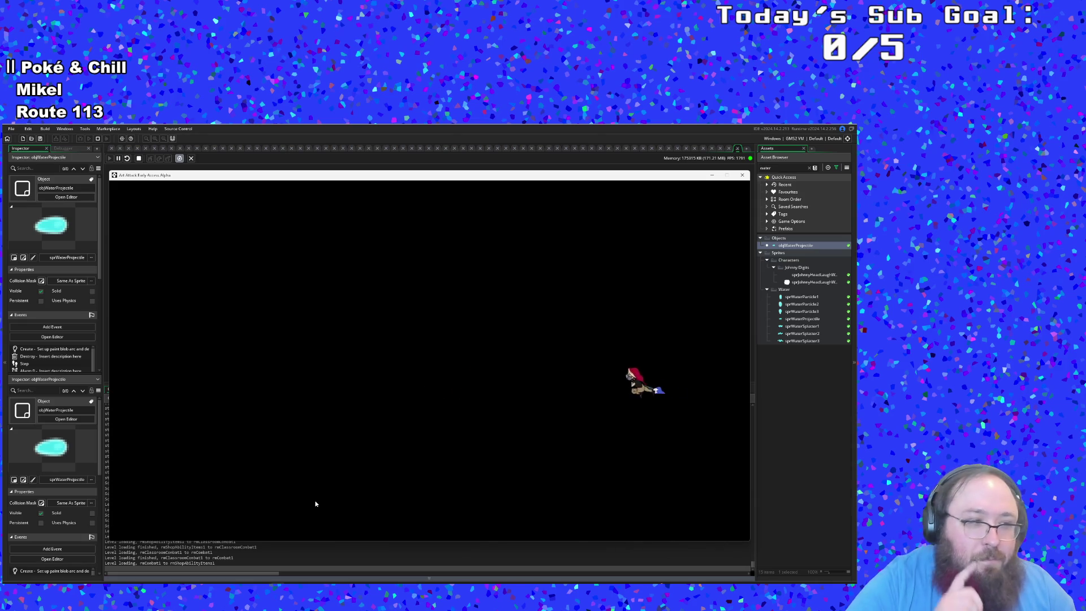
{"action": "key", "text": "a"}
{"action": "key", "text": "s"}
- Buy the Designer Shoes and leave the shop right, trailing blue paint
{"action": "key", "text": "w"}
{"action": "key", "text": "a"}
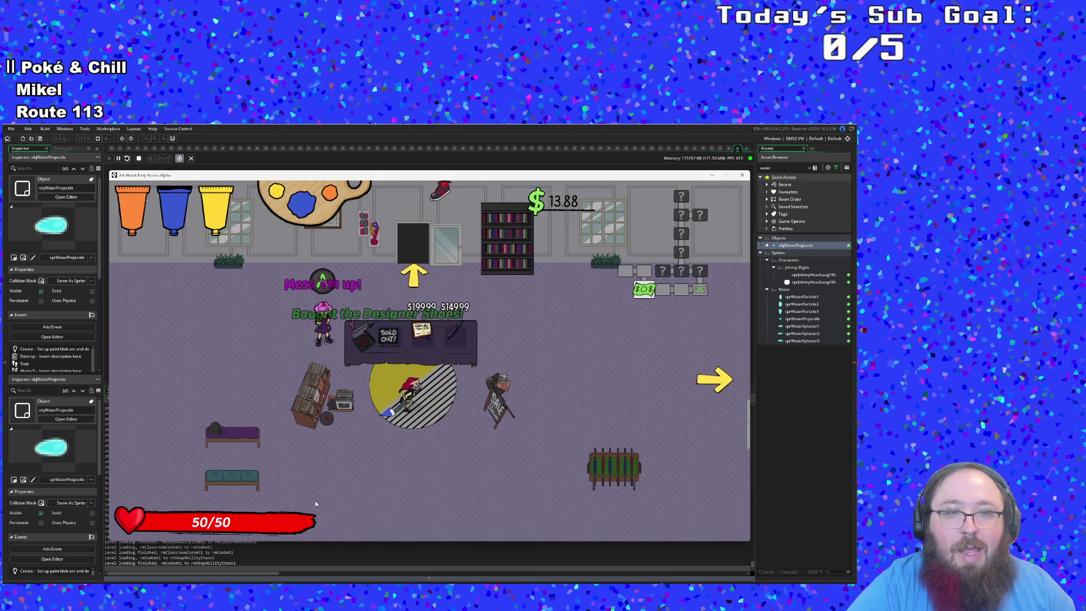
{"action": "key", "text": "d"}
{"action": "key", "text": "w"}
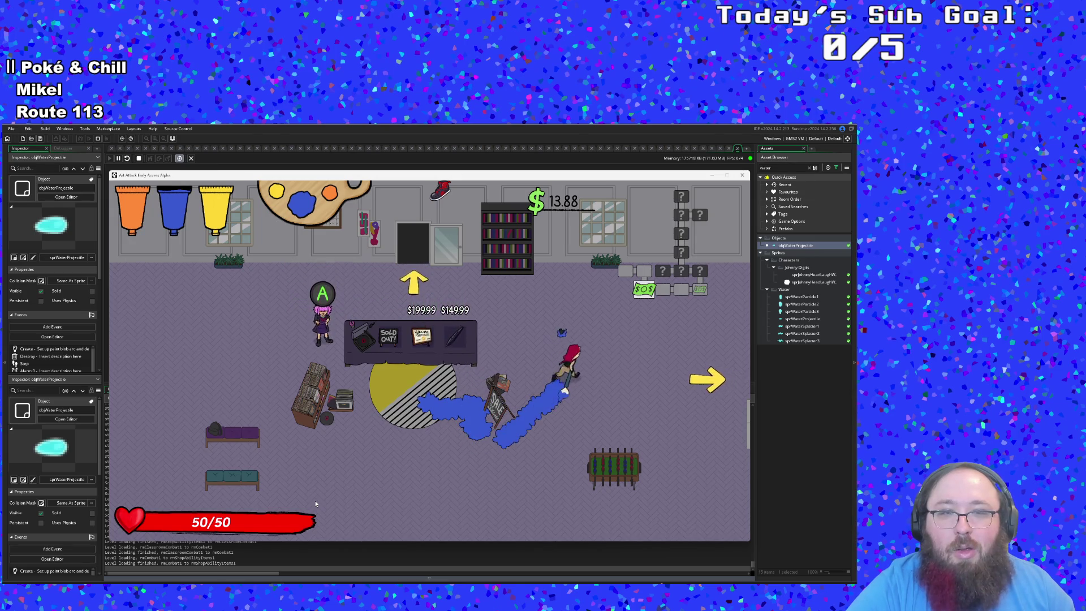
{"action": "key", "text": "d"}
{"action": "key", "text": "s"}
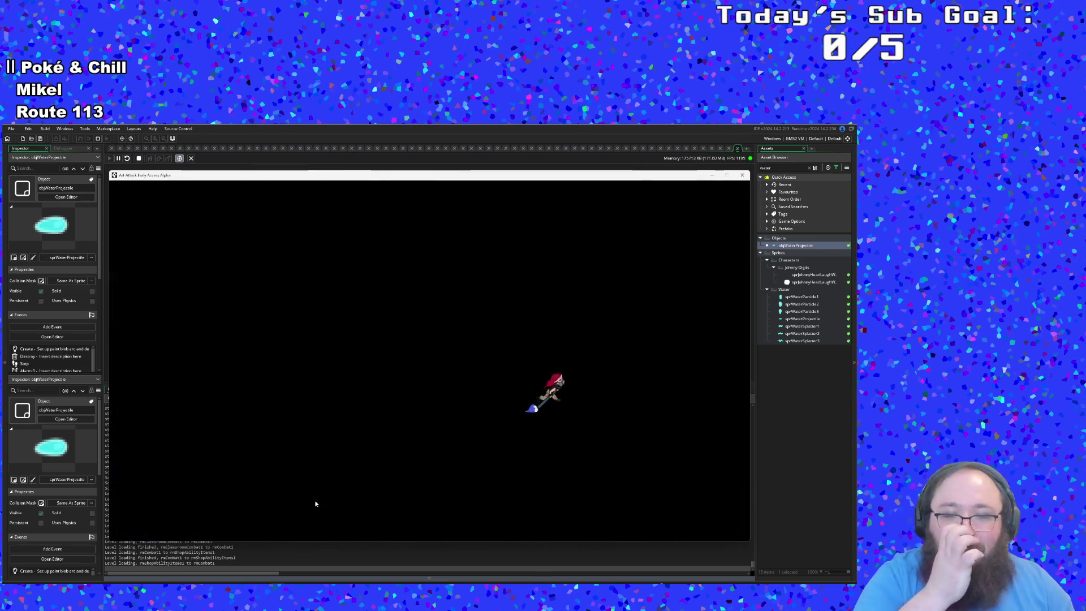
- Walk through the next rooms and enter the combat room via the top door
{"action": "key", "text": "d"}
{"action": "key", "text": "s"}
{"action": "key", "text": "d"}
{"action": "key", "text": "w"}
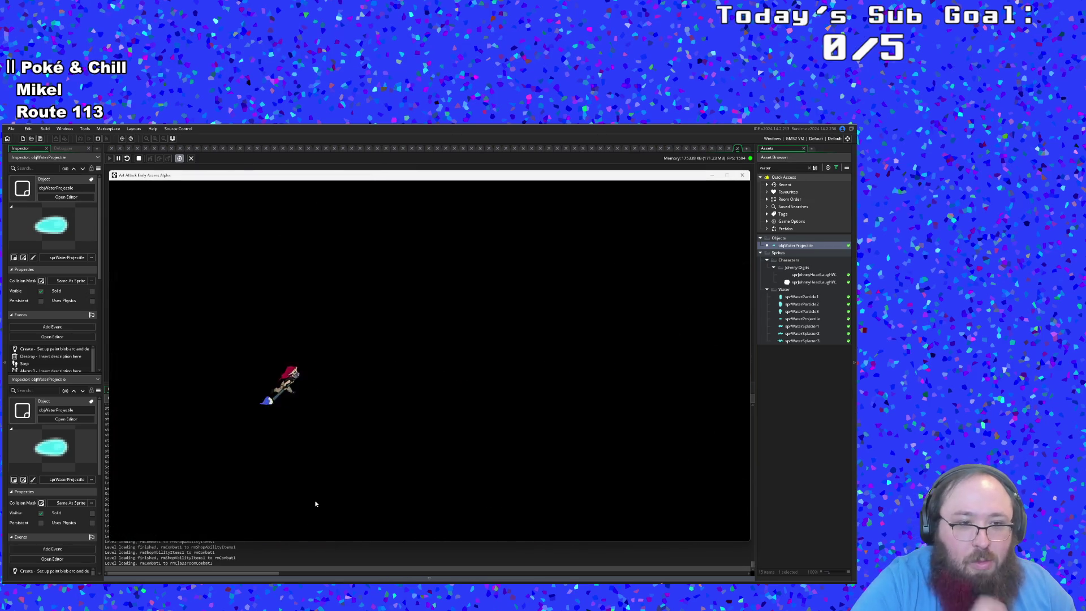
{"action": "key", "text": "d"}
{"action": "key", "text": "d"}
{"action": "key", "text": "w"}
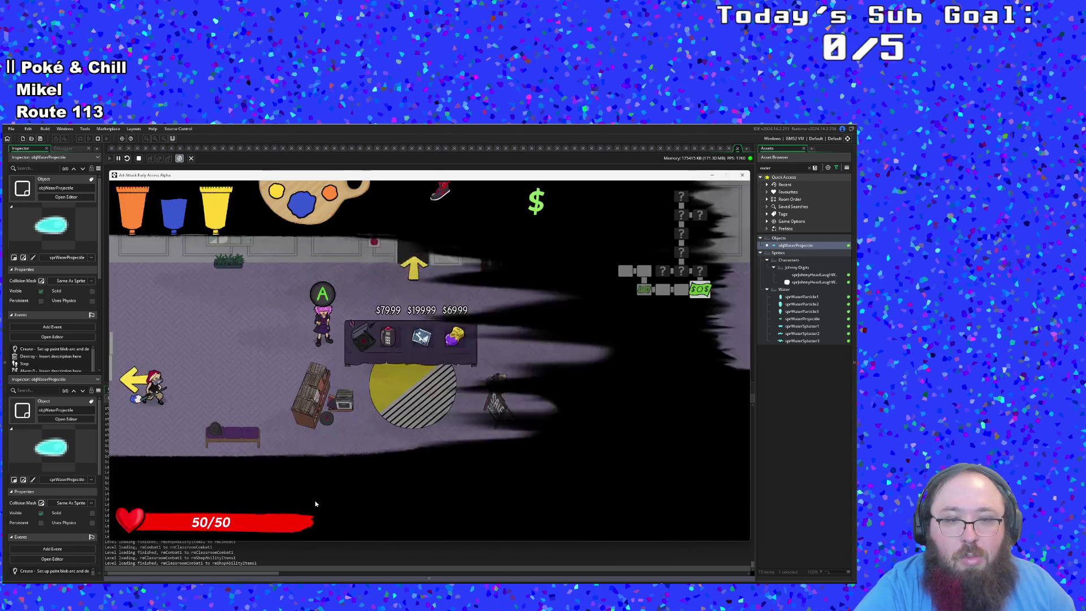
{"action": "key", "text": "d"}
{"action": "key", "text": "s"}
{"action": "key", "text": "d"}
{"action": "key", "text": "w"}
{"action": "key", "text": "a"}
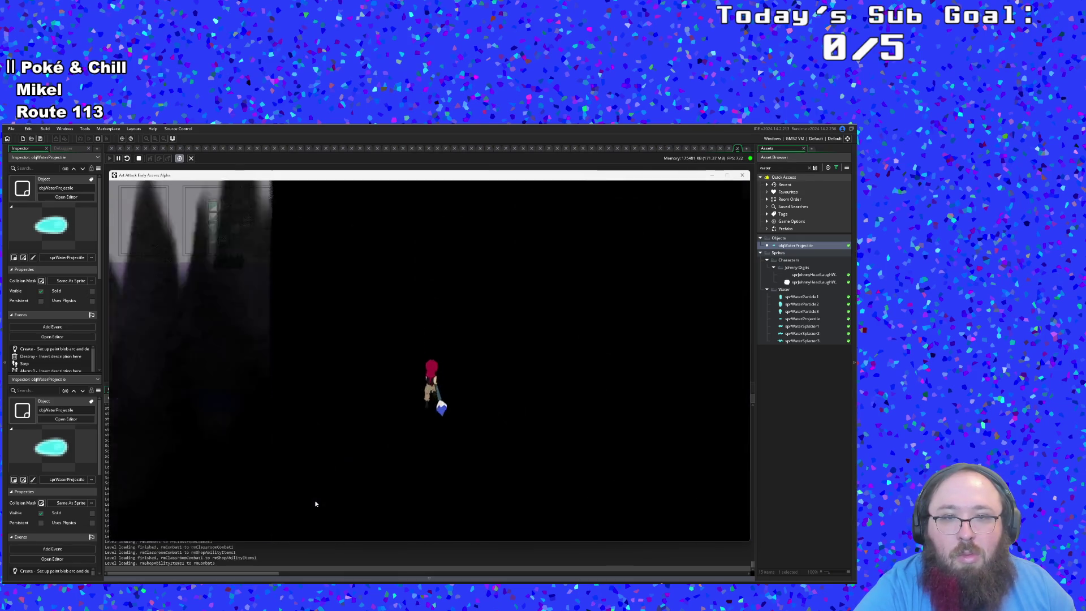
{"action": "key", "text": "a"}
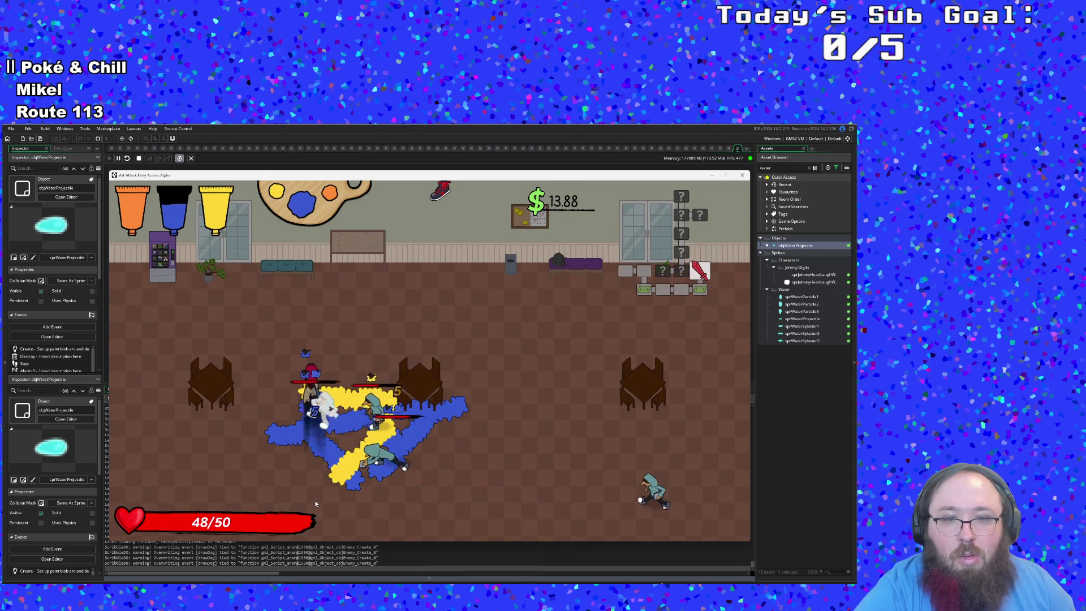
- Weave through the guards painting yellow, restore health, and head for the left exit
{"action": "key", "text": "a"}
{"action": "key", "text": "s"}
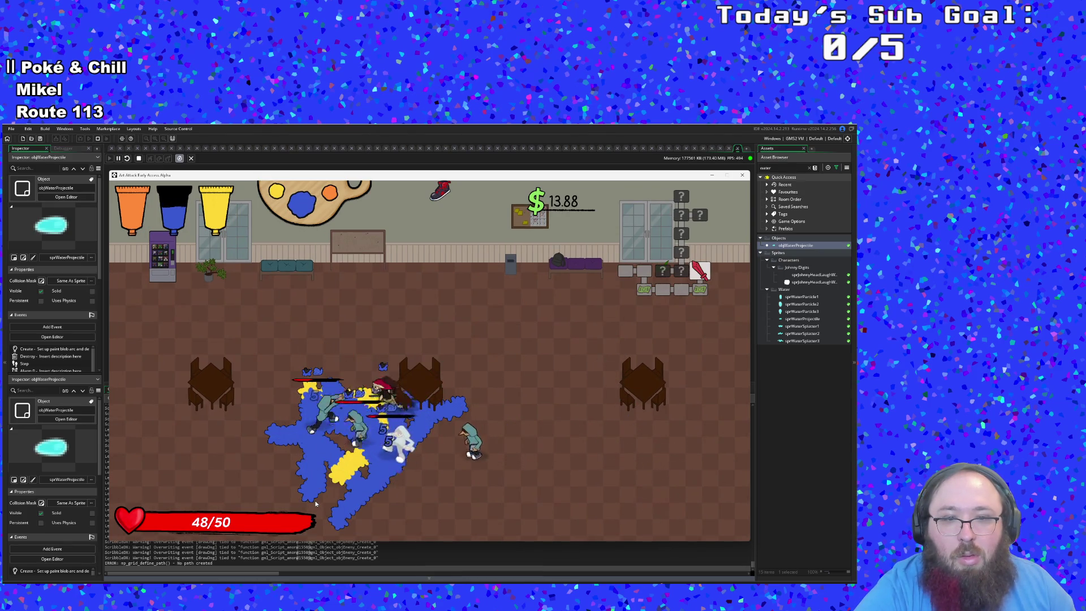
{"action": "key", "text": "s"}
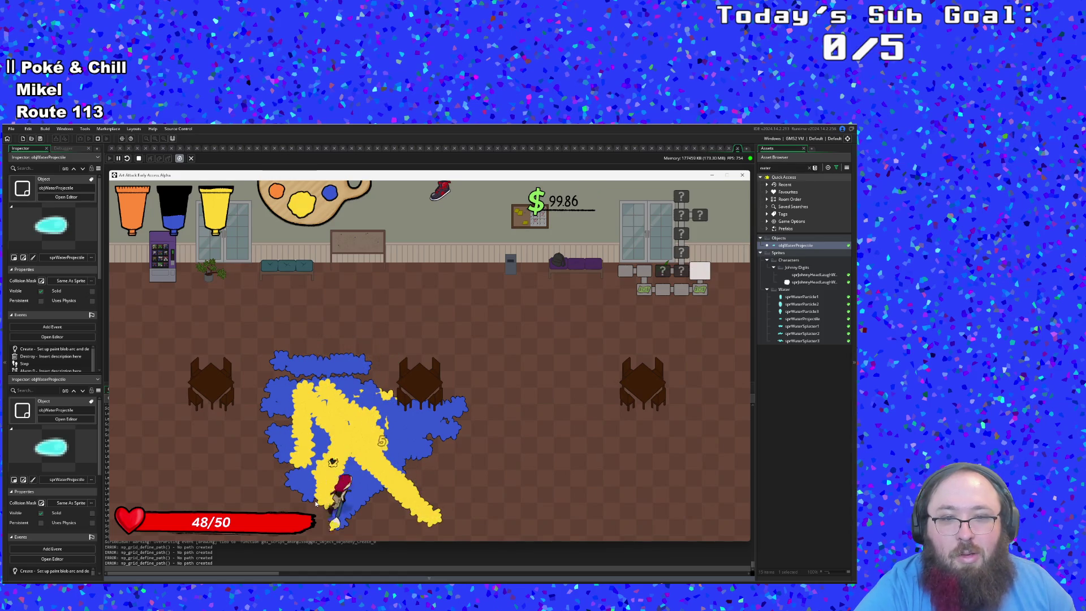
{"action": "key", "text": "w"}
{"action": "key", "text": "a"}
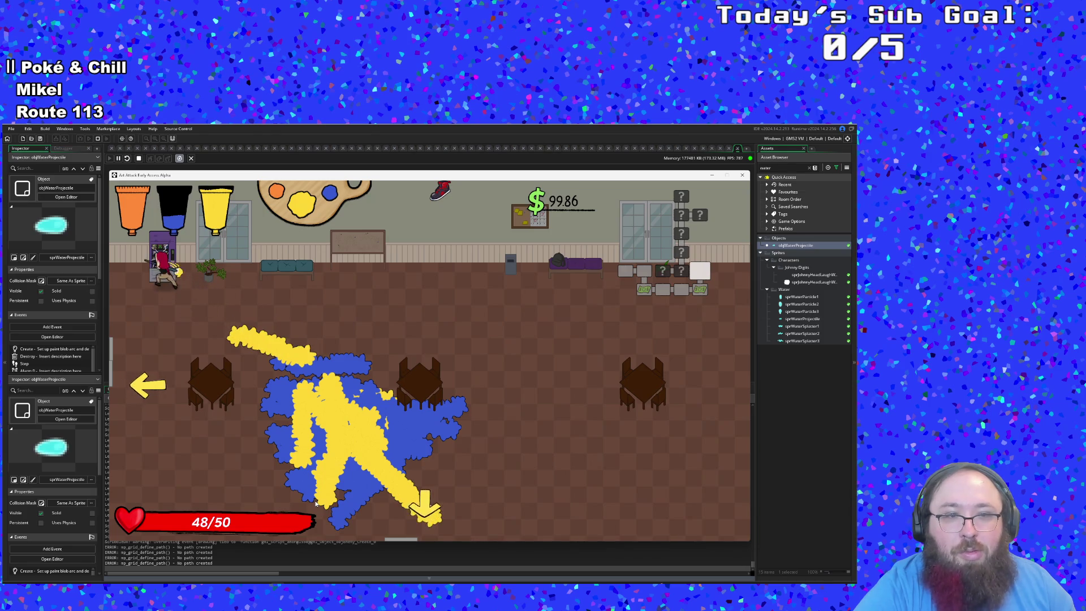
{"action": "key", "text": "s"}
{"action": "key", "text": "a"}
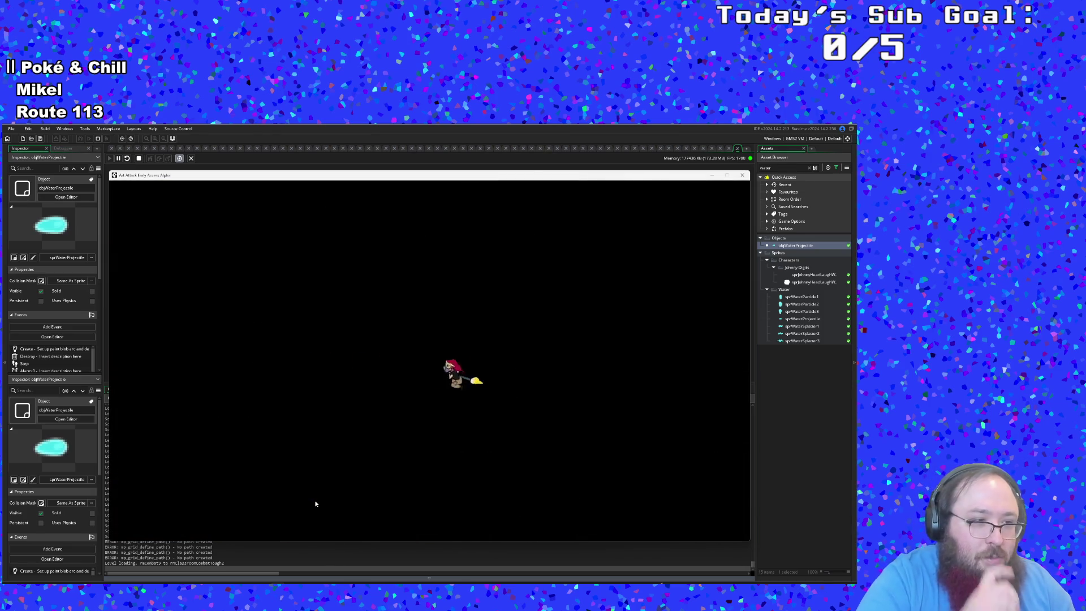
- Paint a long yellow trail along the bottom while dodging the enemy
{"action": "key", "text": "s"}
{"action": "key", "text": "a"}
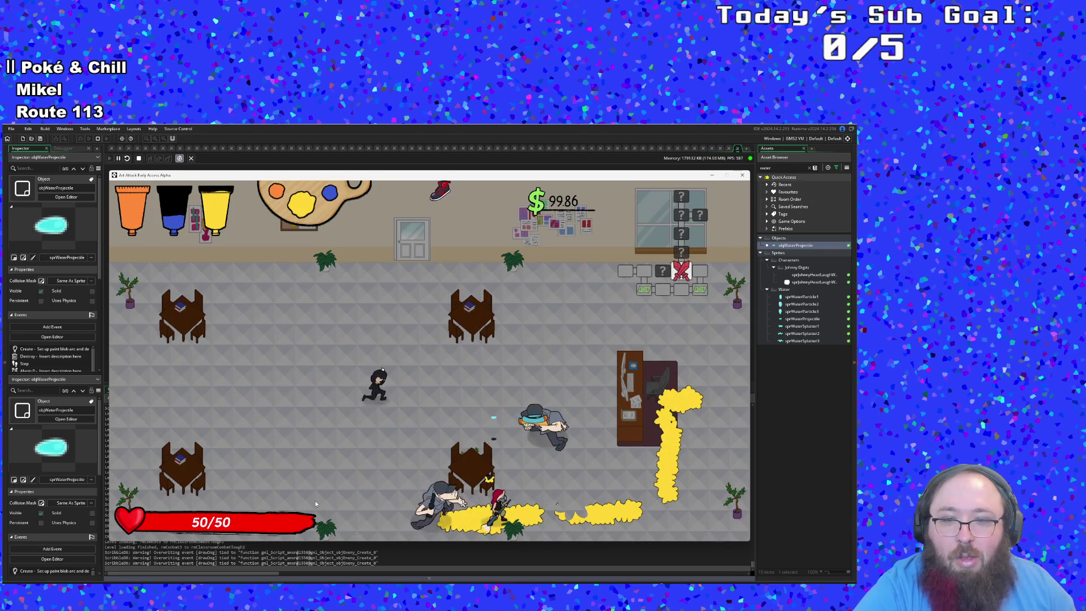
{"action": "key", "text": "w"}
{"action": "key", "text": "s"}
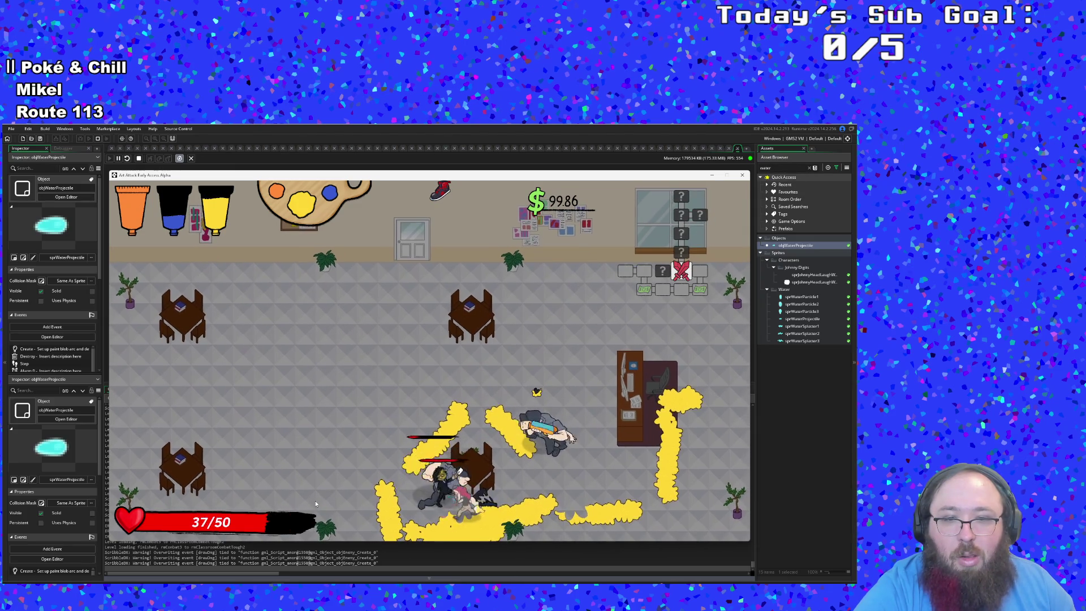
- Switch paint to orange and loop through the enemies leaving orange trails
{"action": "key", "text": "e"}
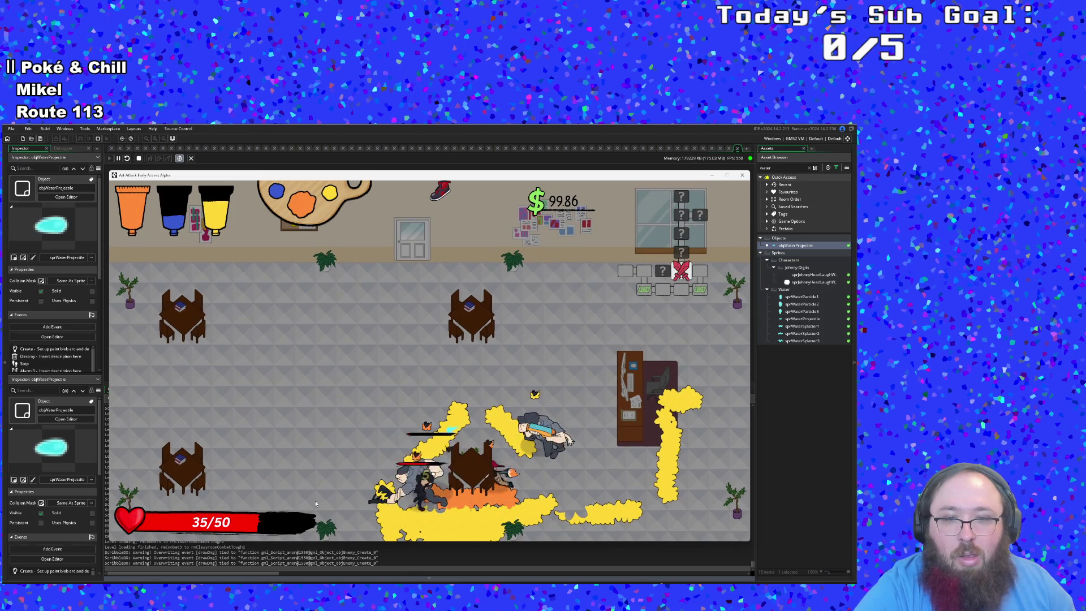
{"action": "key", "text": "w"}
{"action": "key", "text": "d"}
{"action": "key", "text": "s"}
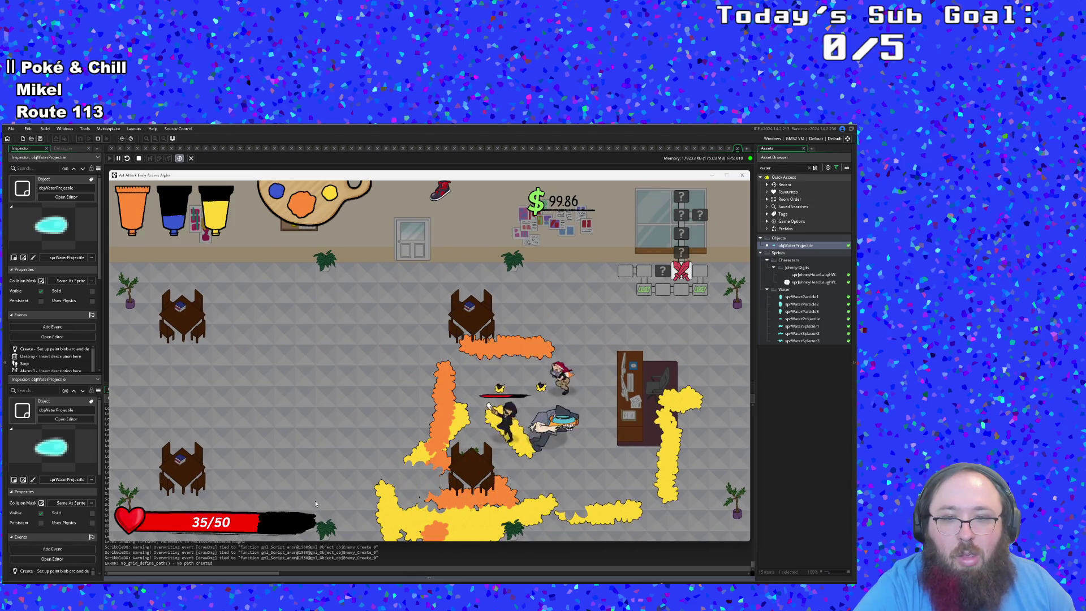
{"action": "key", "text": "w"}
{"action": "key", "text": "d"}
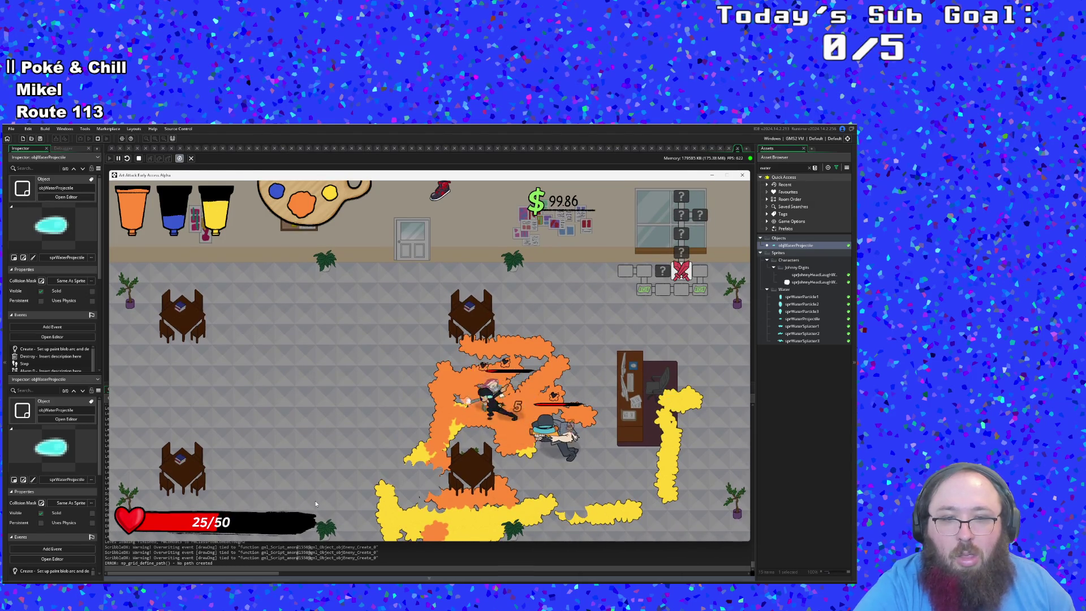
- Extend the orange trails, hit the ghost enemy, and run out the left edge
{"action": "key", "text": "w"}
{"action": "key", "text": "a"}
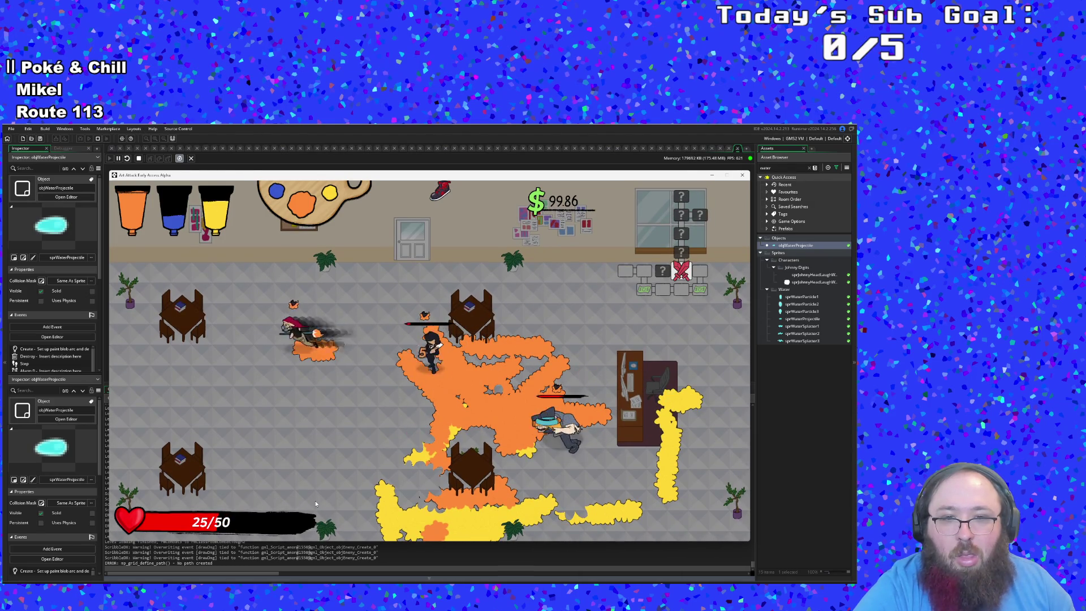
{"action": "key", "text": "d"}
{"action": "key", "text": "s"}
{"action": "key", "text": "d"}
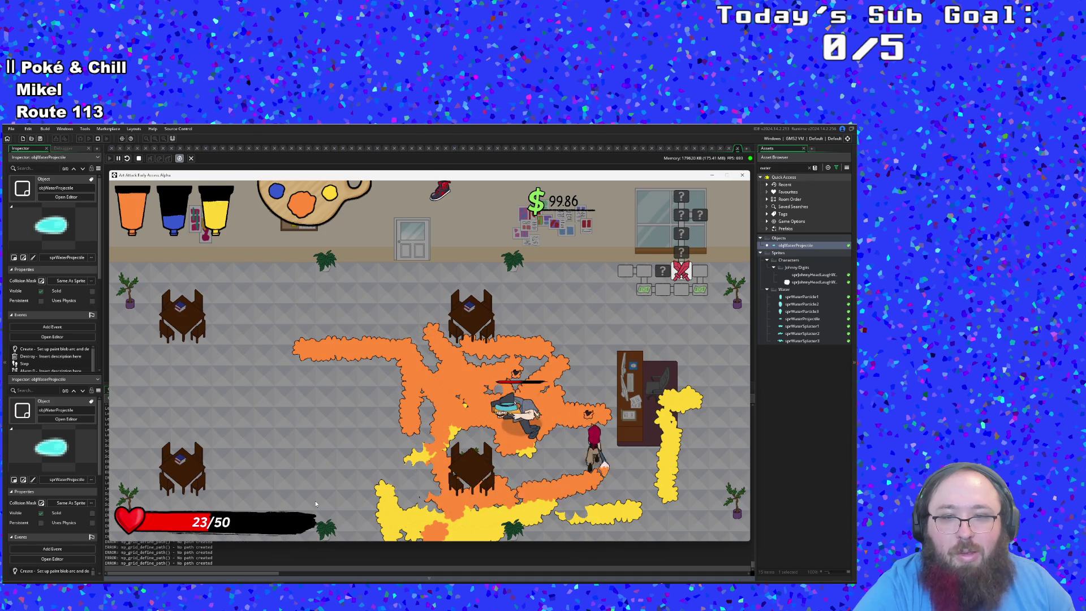
{"action": "key", "text": "a"}
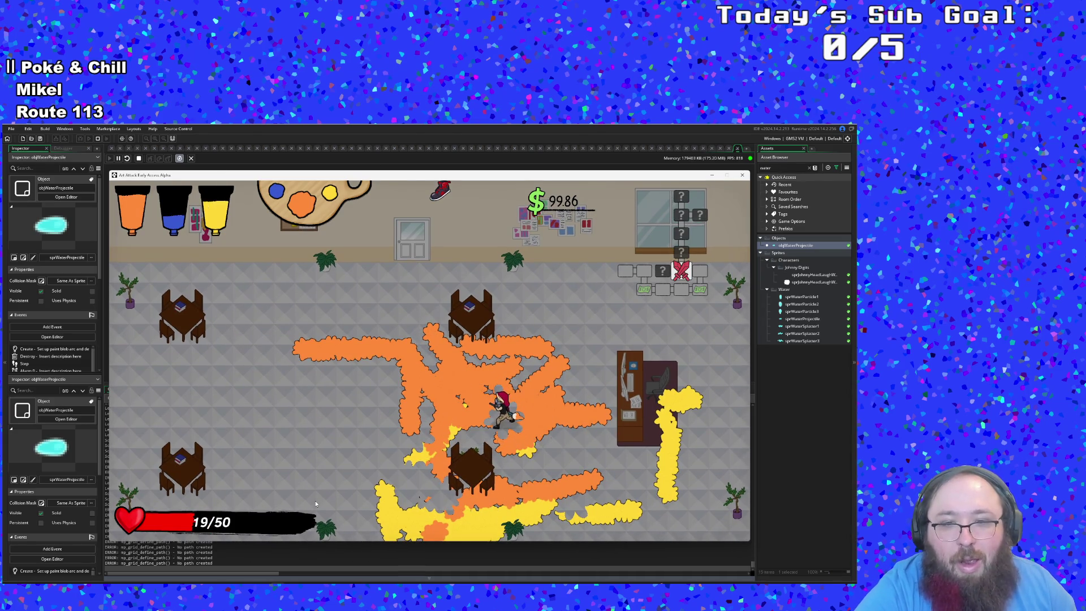
{"action": "key", "text": "a"}
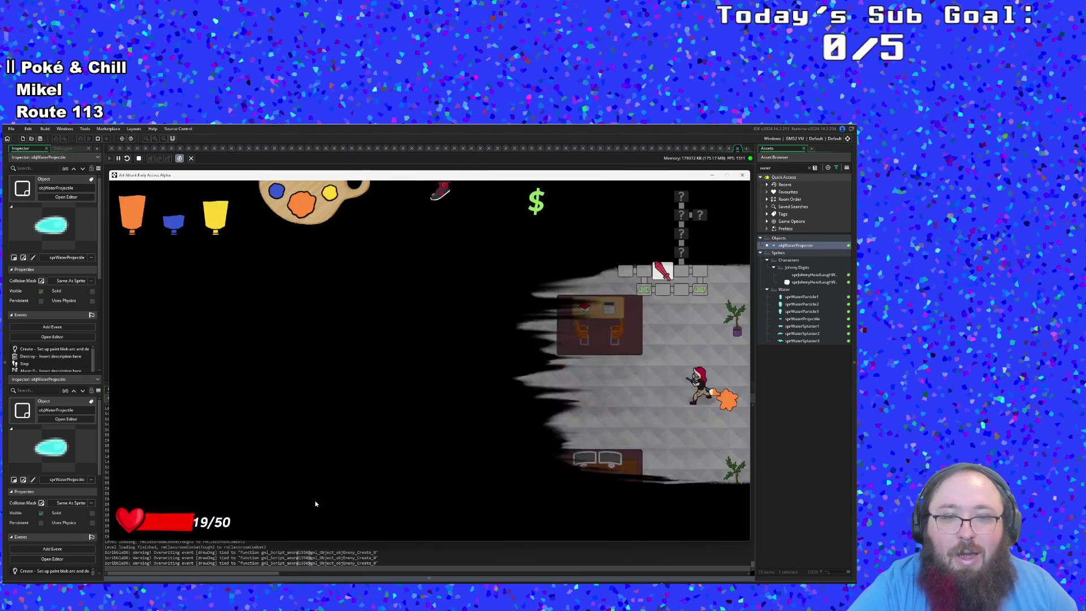
- Fight the guard and bat enemy while painting orange trails across the classroom
{"action": "key", "text": "a"}
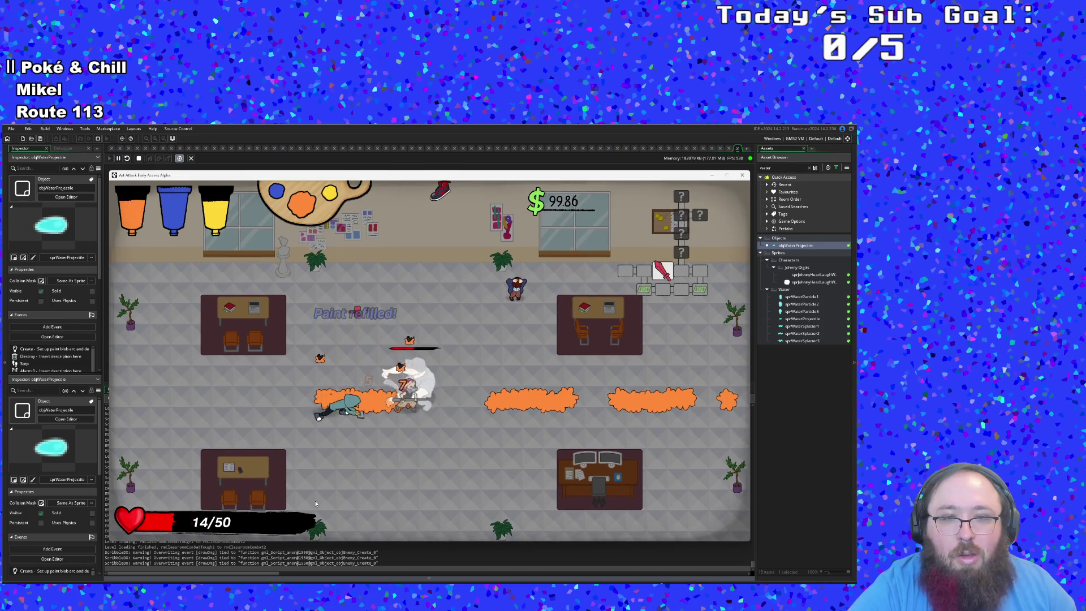
{"action": "key", "text": "w"}
{"action": "key", "text": "d"}
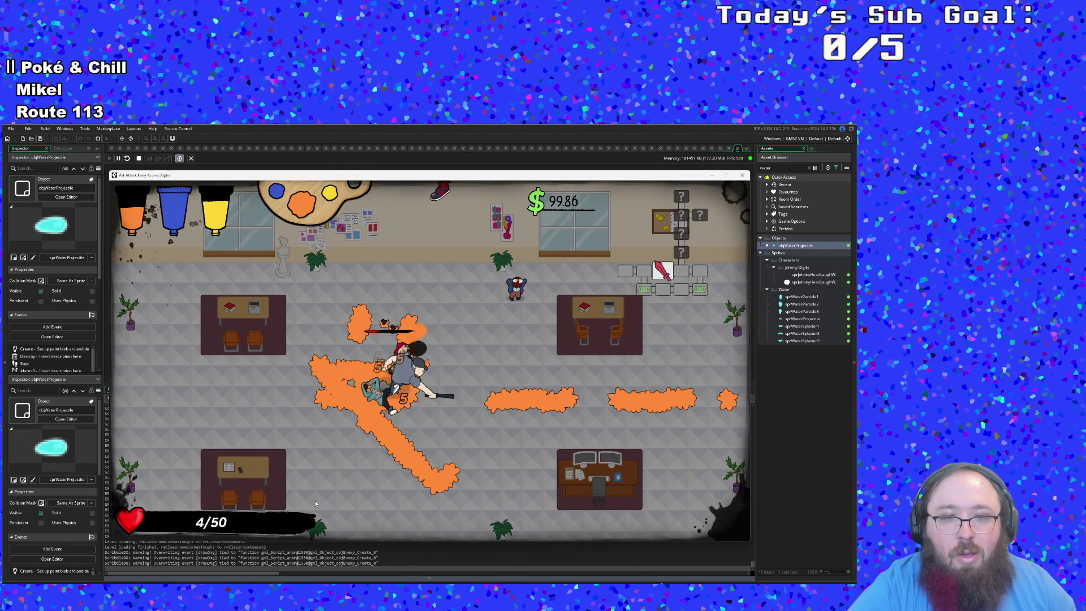
{"action": "key", "text": "a"}
{"action": "key", "text": "w"}
{"action": "key", "text": "d"}
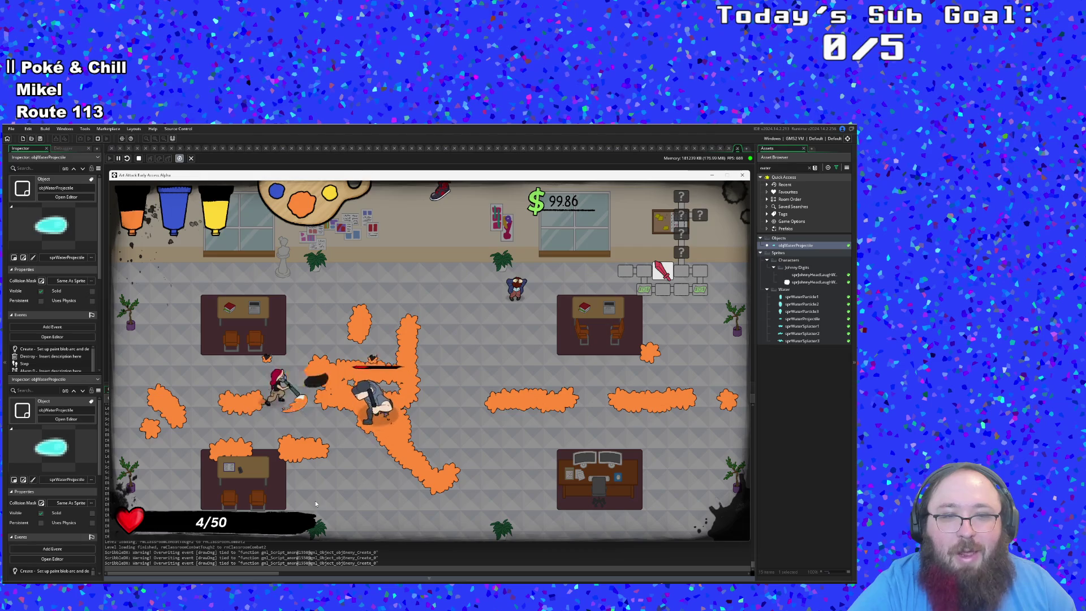
{"action": "key", "text": "d"}
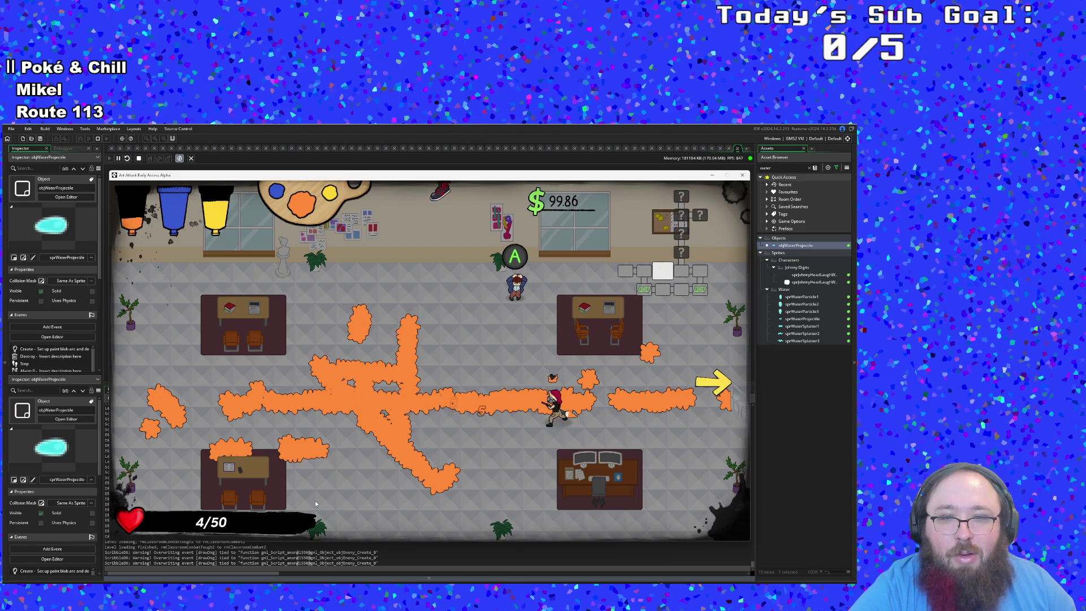
- Run up to the student near the top and read their dialogue
{"action": "key", "text": "a"}
{"action": "key", "text": "w"}
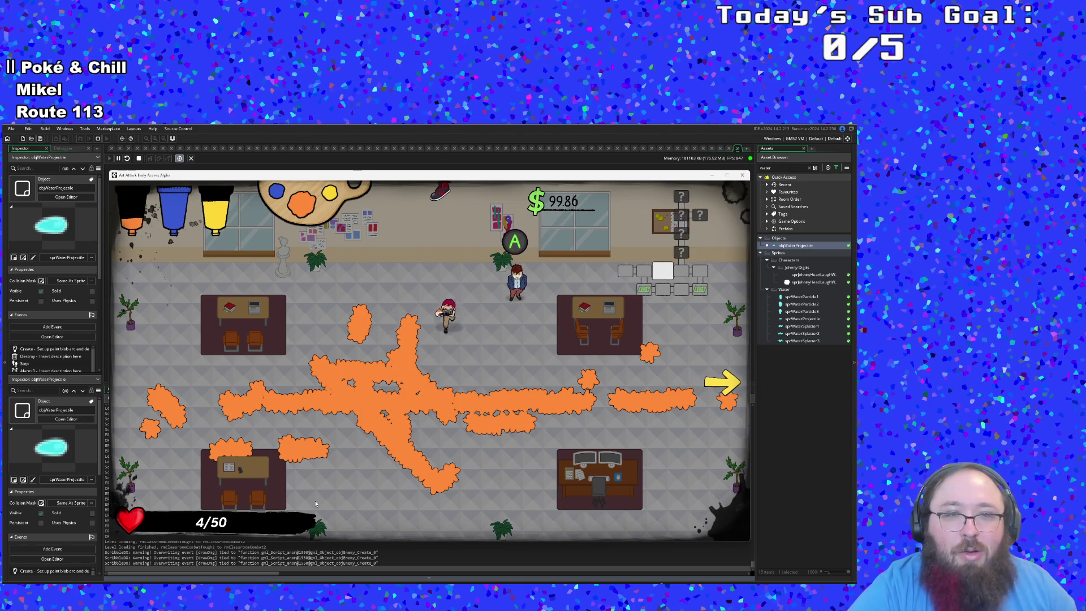
{"action": "key", "text": "space"}
{"action": "key", "text": "space"}
{"action": "key", "text": "space"}
{"action": "key", "text": "space"}
{"action": "key", "text": "space"}
{"action": "key", "text": "space"}
{"action": "key", "text": "space"}
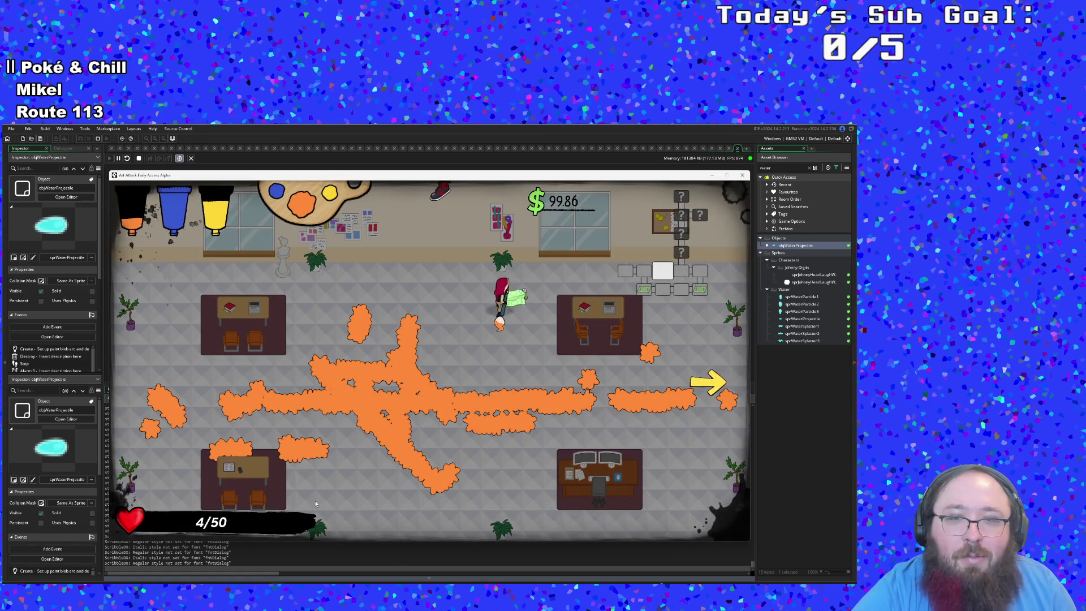
- Exit via the arrow into the next classroom and swing the brush at an enemy
{"action": "key", "text": "s"}
{"action": "key", "text": "d"}
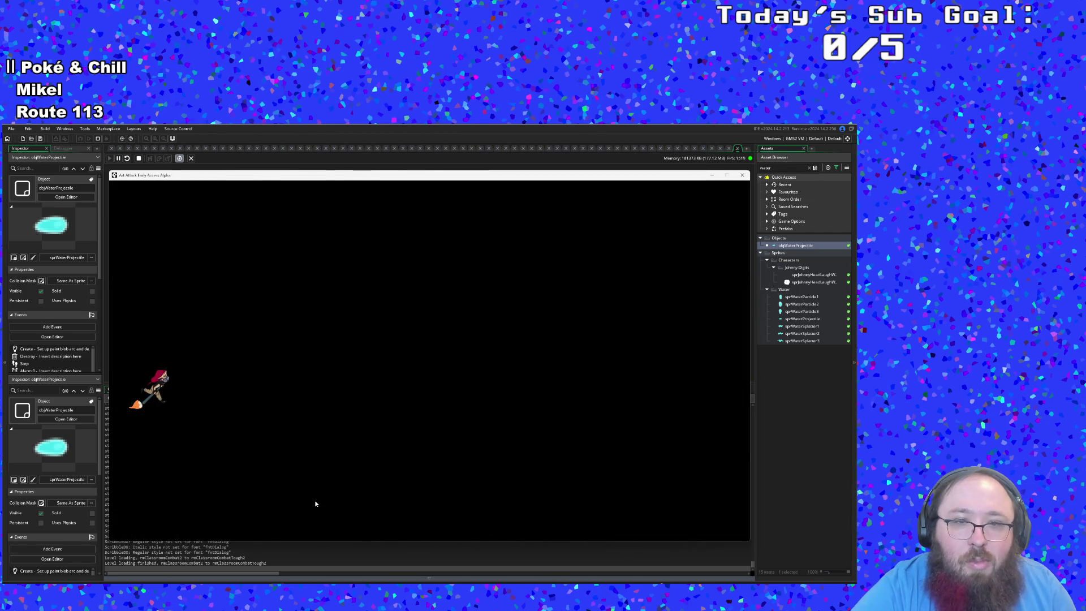
{"action": "key", "text": "d"}
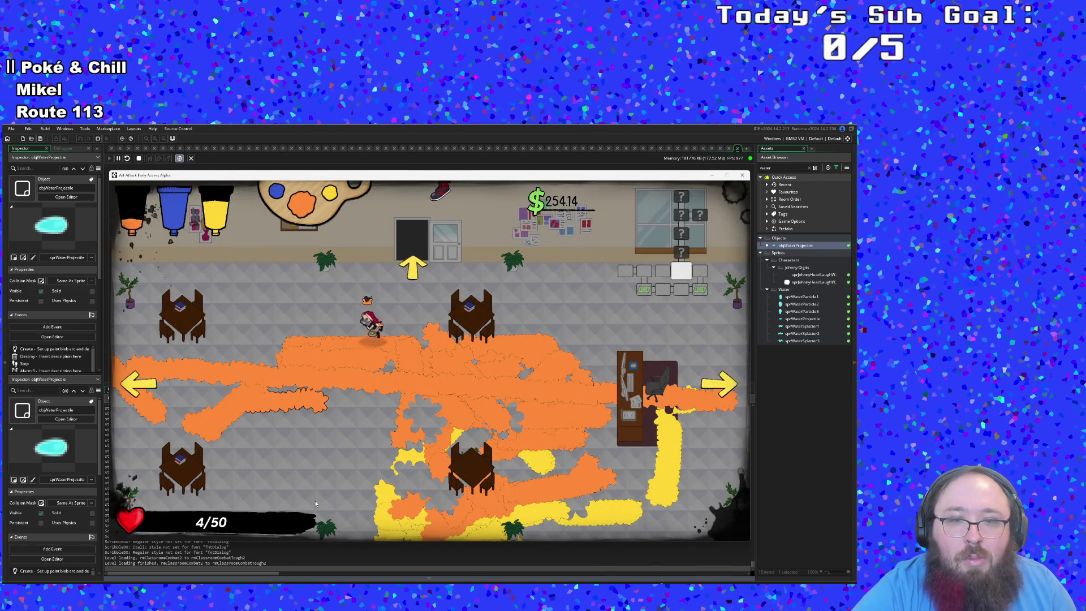
{"action": "key", "text": "d"}
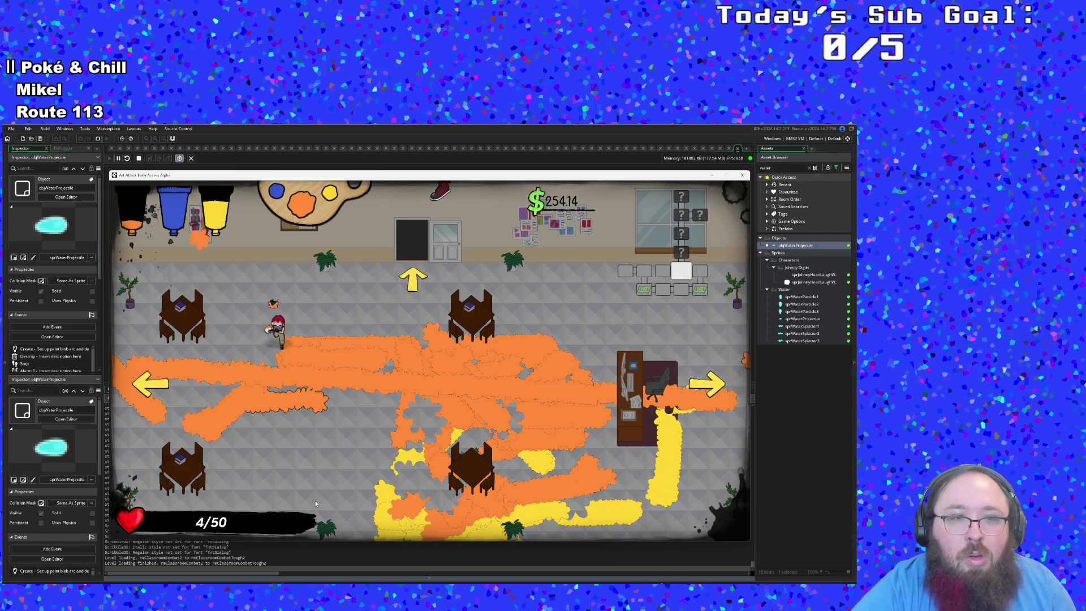
{"action": "key", "text": "s"}
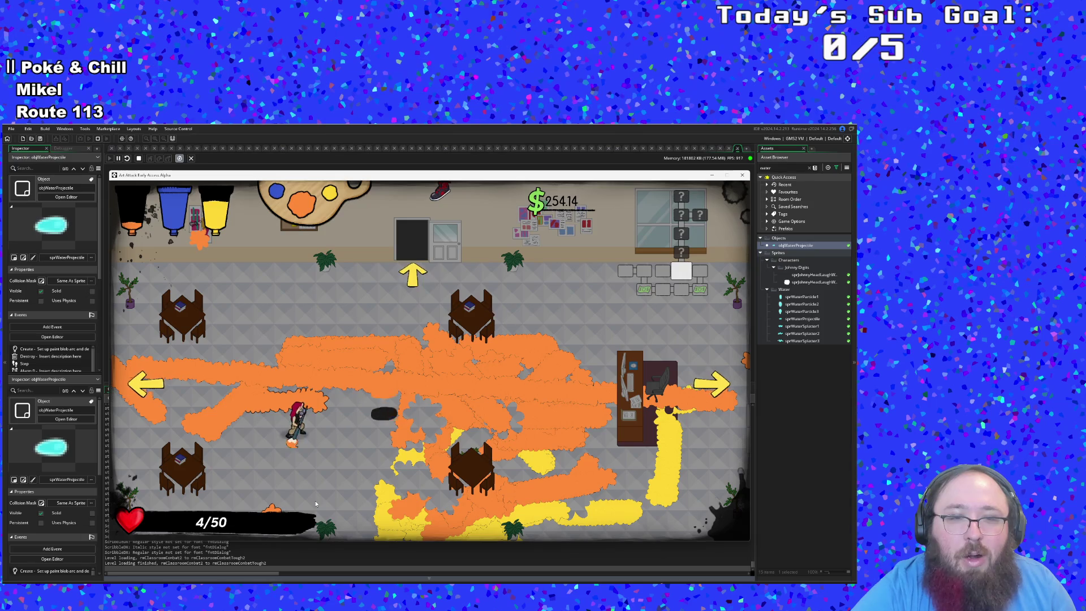
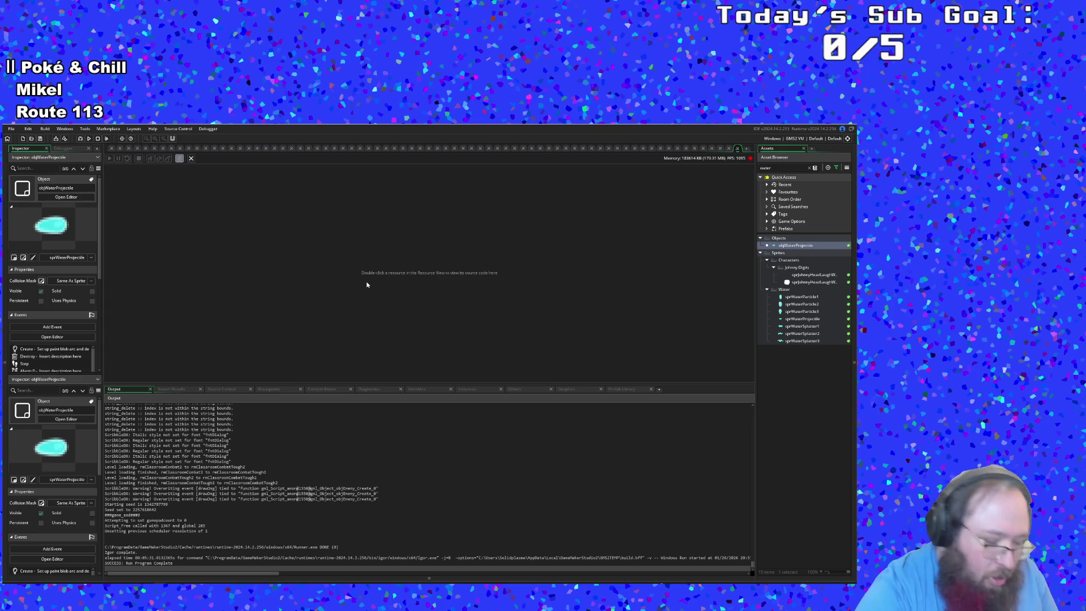
- Find objPlayerProjectile in the asset search and open its Create event code
{"action": "key", "text": "ctrl+t"}
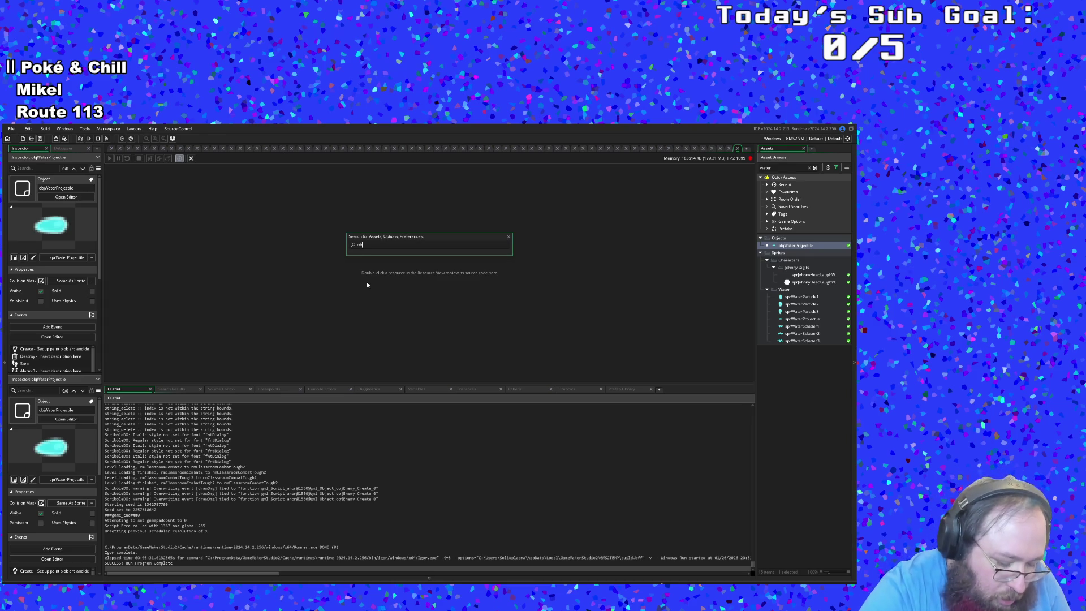
{"action": "type", "text": "j"}
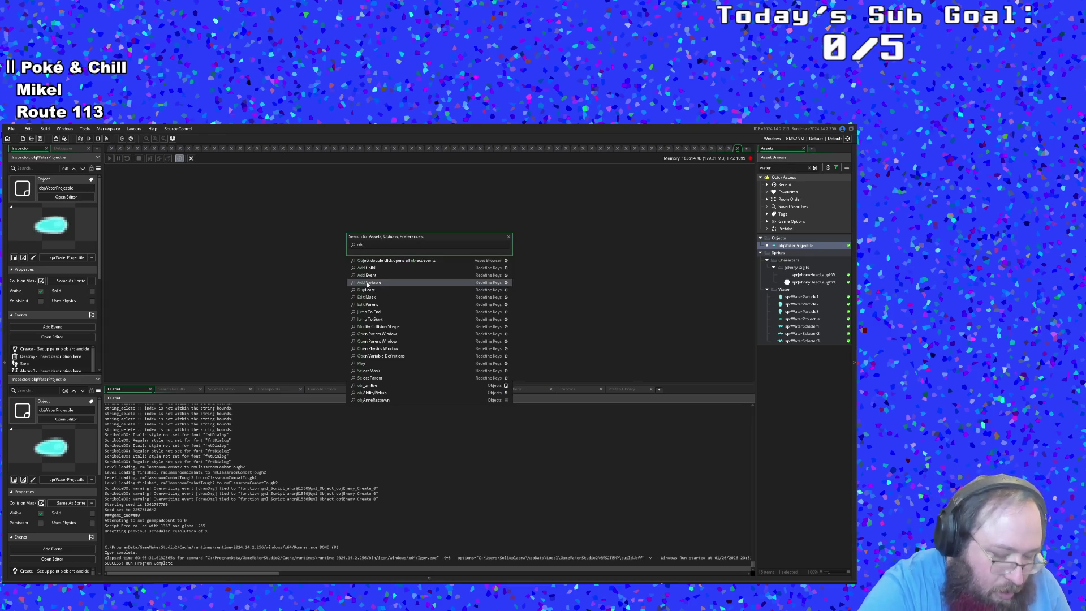
{"action": "type", "text": "pla"}
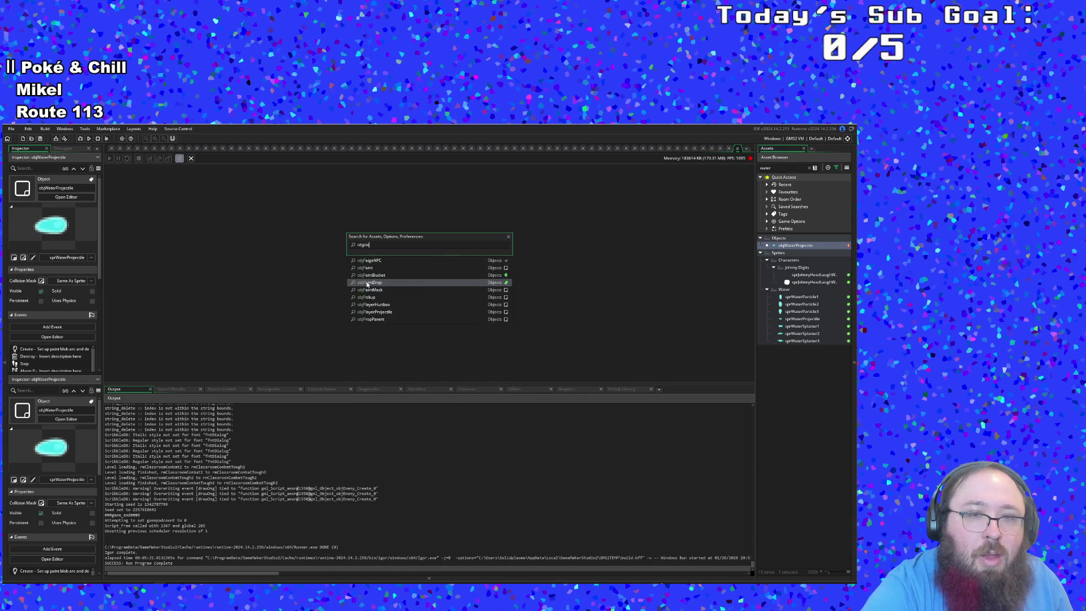
{"action": "key", "text": "Down"}
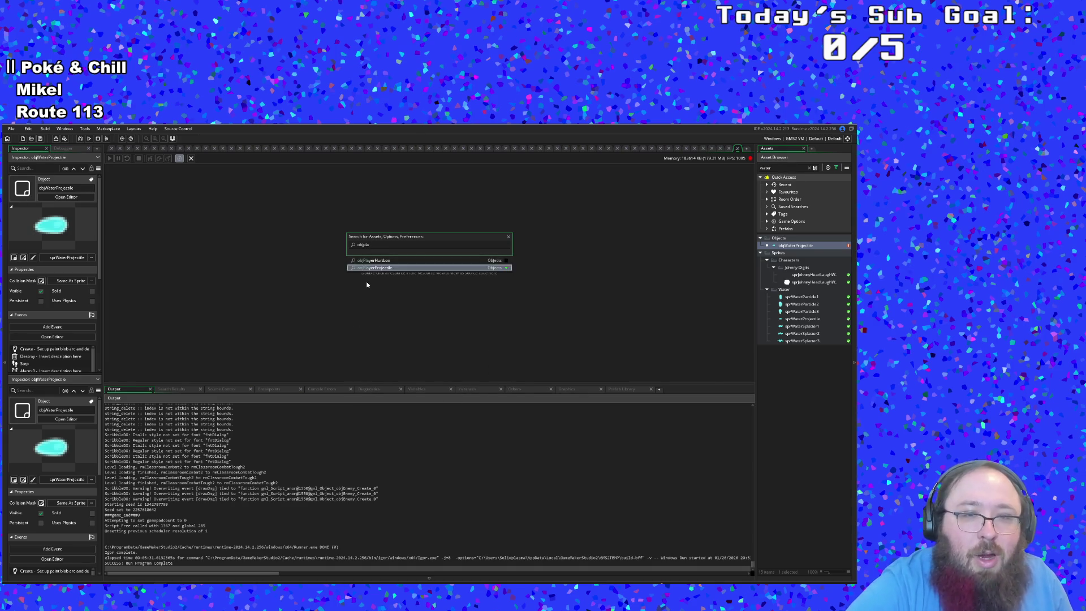
{"action": "key", "text": "Return"}
{"action": "left_click", "coordinate": [367, 281]}
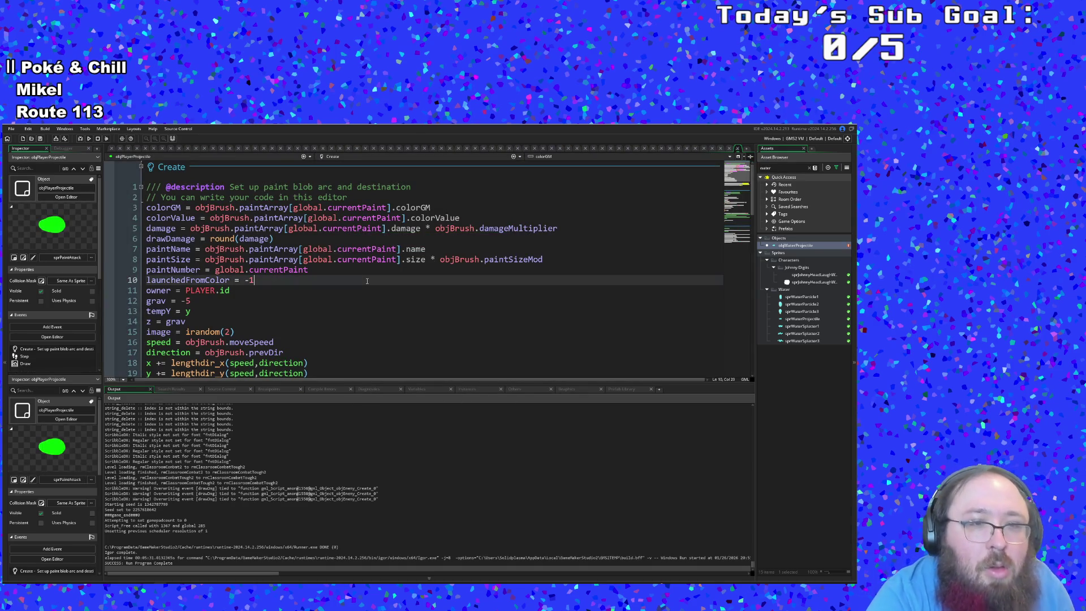
{"action": "scroll", "coordinate": [367, 281], "scroll_direction": "down", "scroll_amount": 2}
{"action": "left_click", "coordinate": [225, 280]}
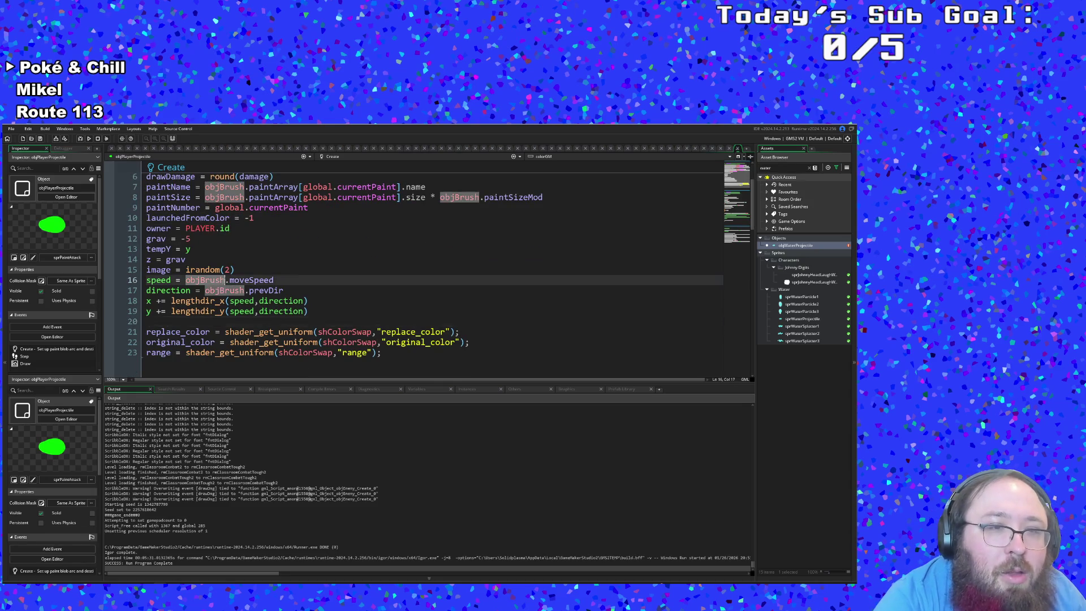
{"action": "left_click", "coordinate": [250, 280]}
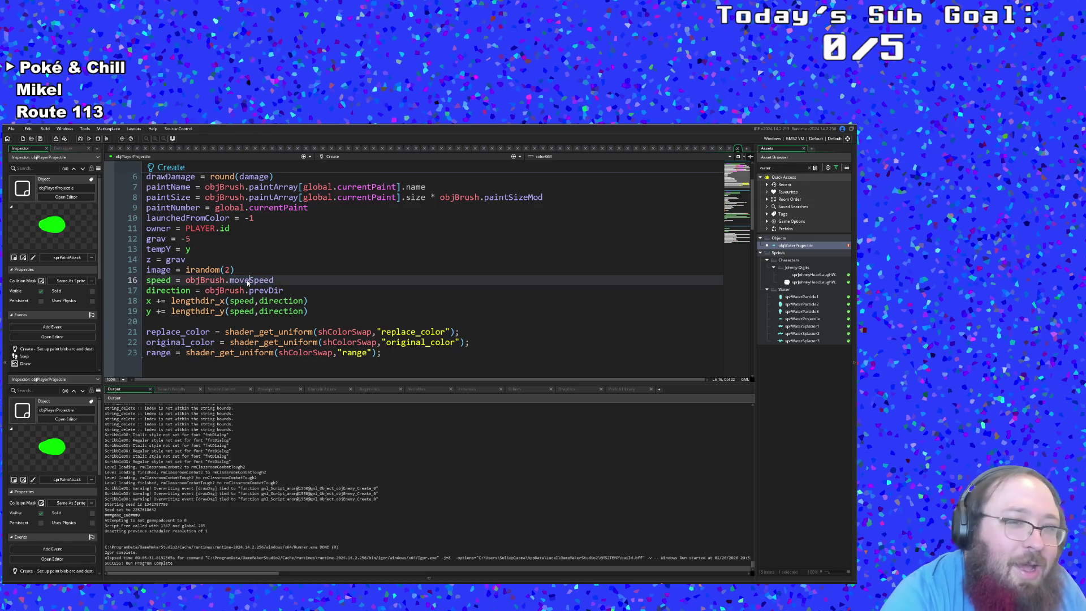
{"action": "left_click", "coordinate": [226, 279]}
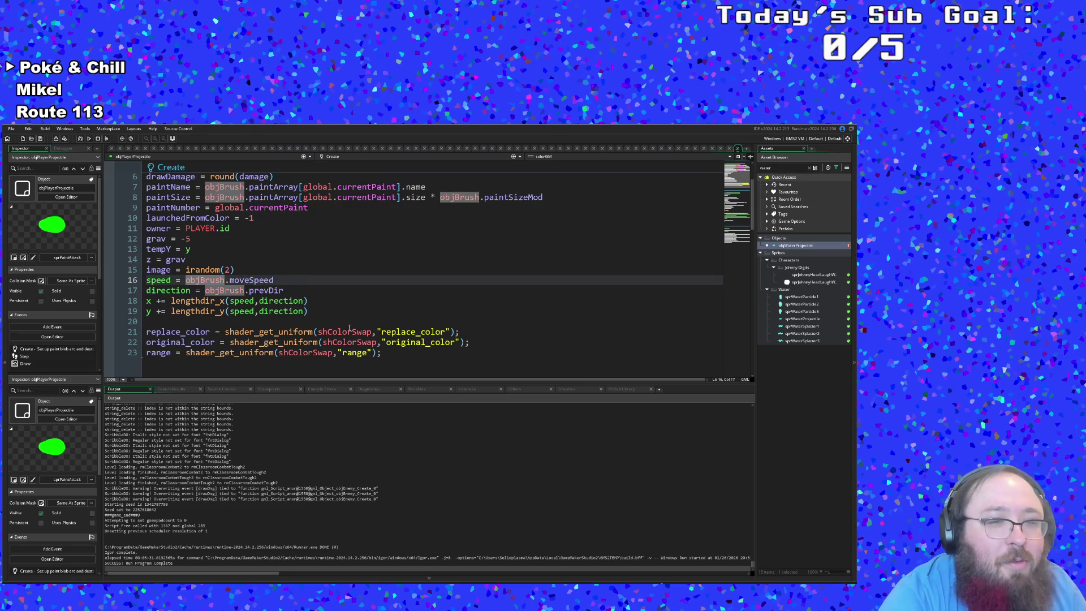
{"action": "left_click", "coordinate": [289, 283]}
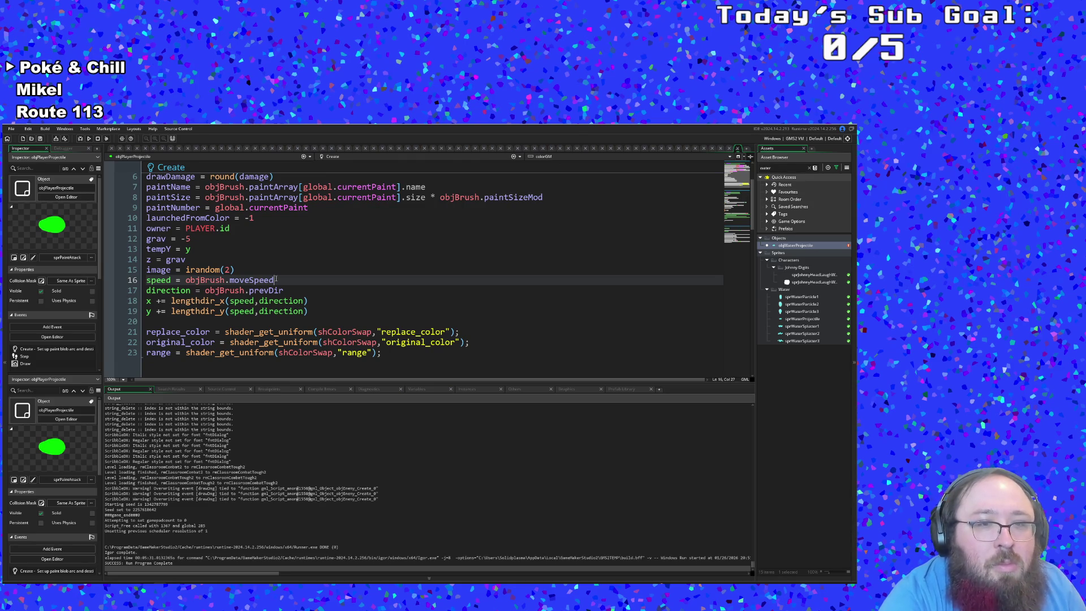
{"action": "left_click_drag", "start_coordinate": [274, 280], "coordinate": [191, 281]}
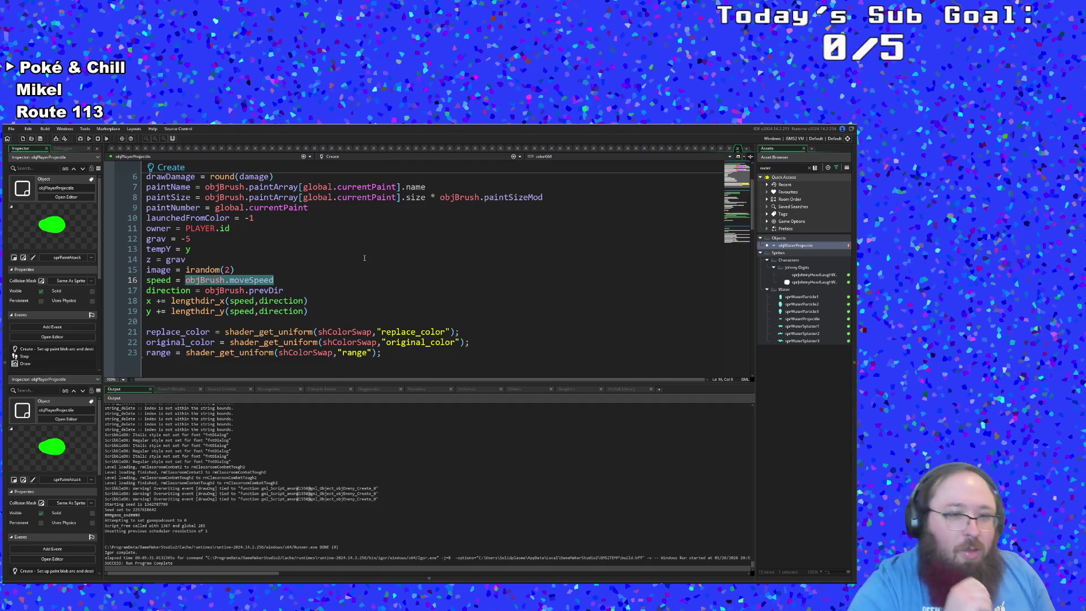
- Find every use of moveSpeed project-wide, then select objBrush.moveSpeed on line 16
{"action": "key", "text": "ctrl+shift+f"}
{"action": "type", "text": "mov"}
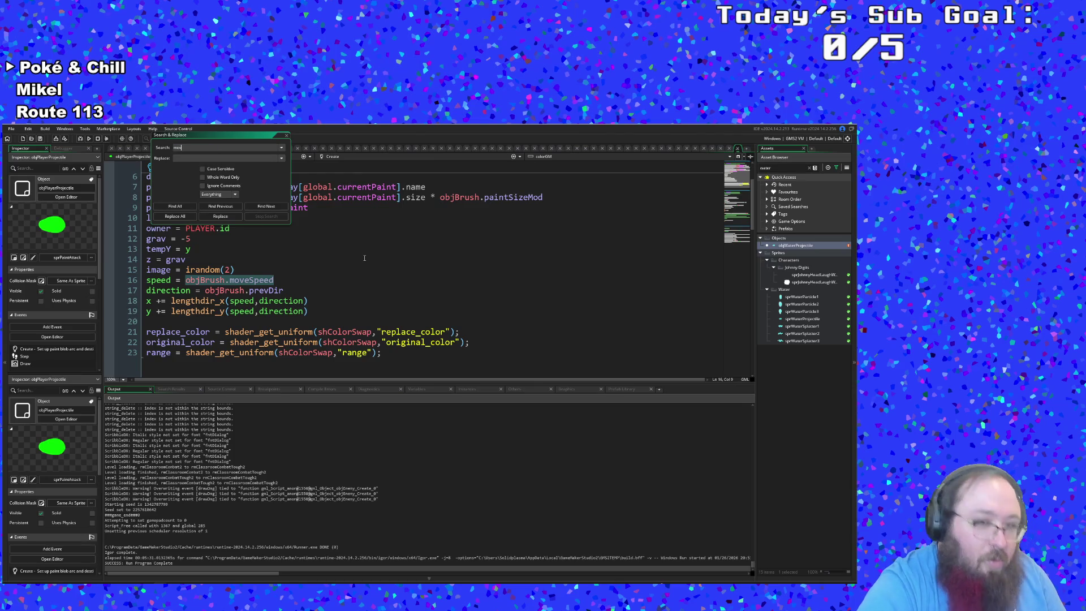
{"action": "type", "text": "eSpeed"}
{"action": "key", "text": "Return"}
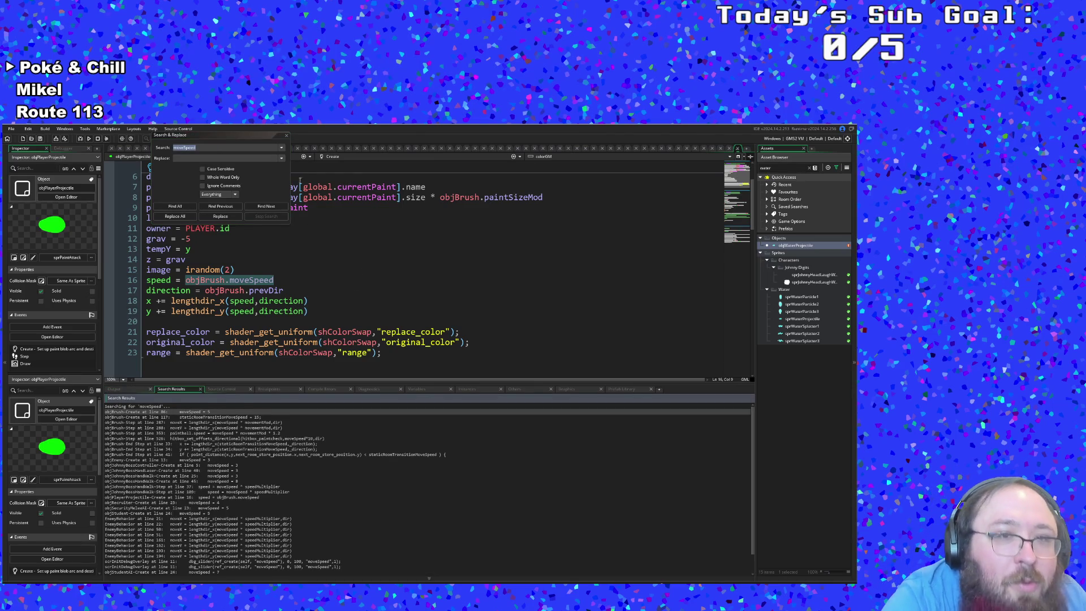
{"action": "left_click", "coordinate": [286, 135]}
{"action": "left_click_drag", "start_coordinate": [186, 280], "coordinate": [277, 280]}
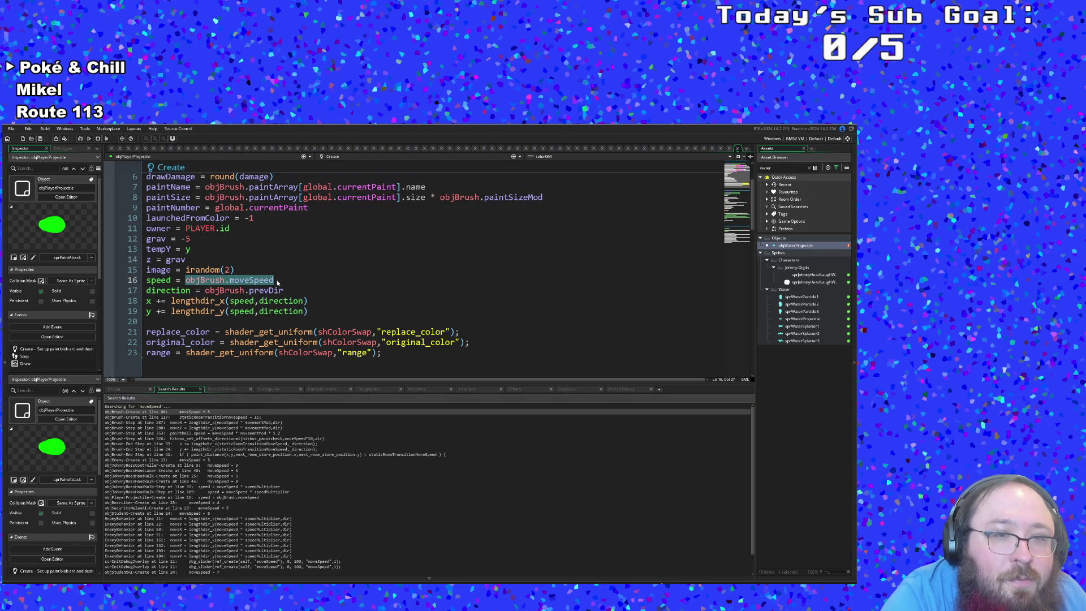
- Change line 16 to speed = 5, save the Create event, and run the game
{"action": "type", "text": "5"}
{"action": "left_click", "coordinate": [279, 301]}
{"action": "left_click", "coordinate": [11, 129]}
{"action": "left_click", "coordinate": [26, 162]}
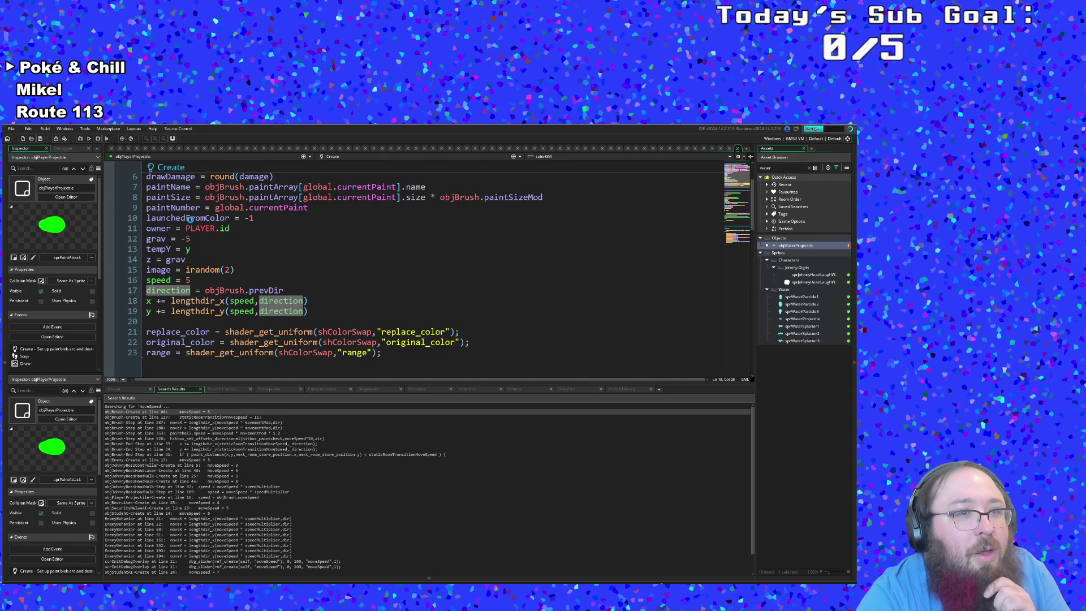
{"action": "left_click", "coordinate": [187, 217]}
{"action": "left_click", "coordinate": [89, 138]}
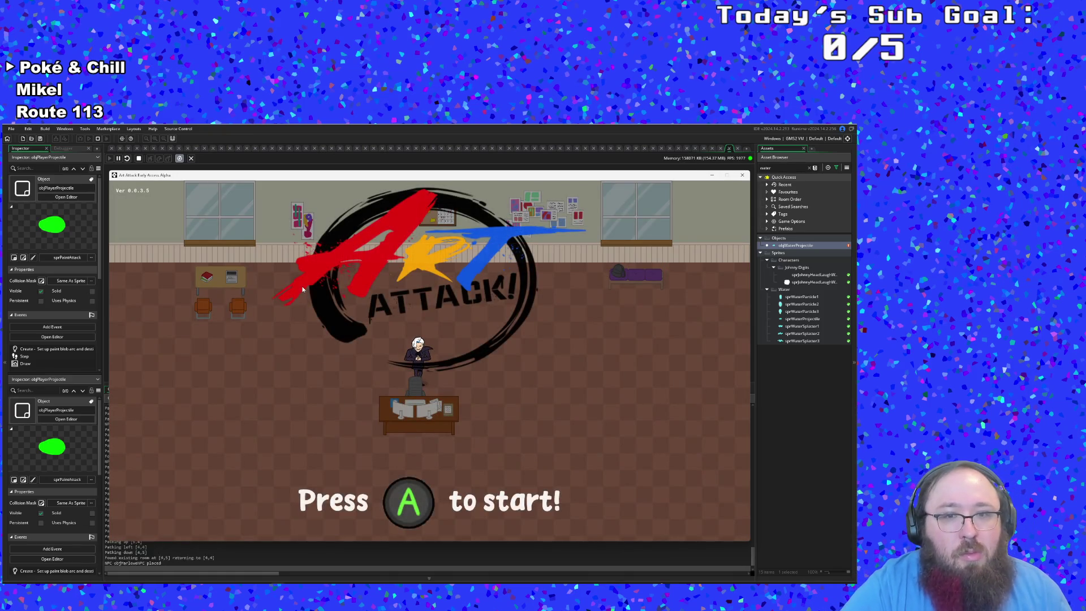
- Start the game, skip the intro dialogue, and walk through the exit into the dungeon room
{"action": "key", "text": "Return"}
{"action": "key", "text": "Return"}
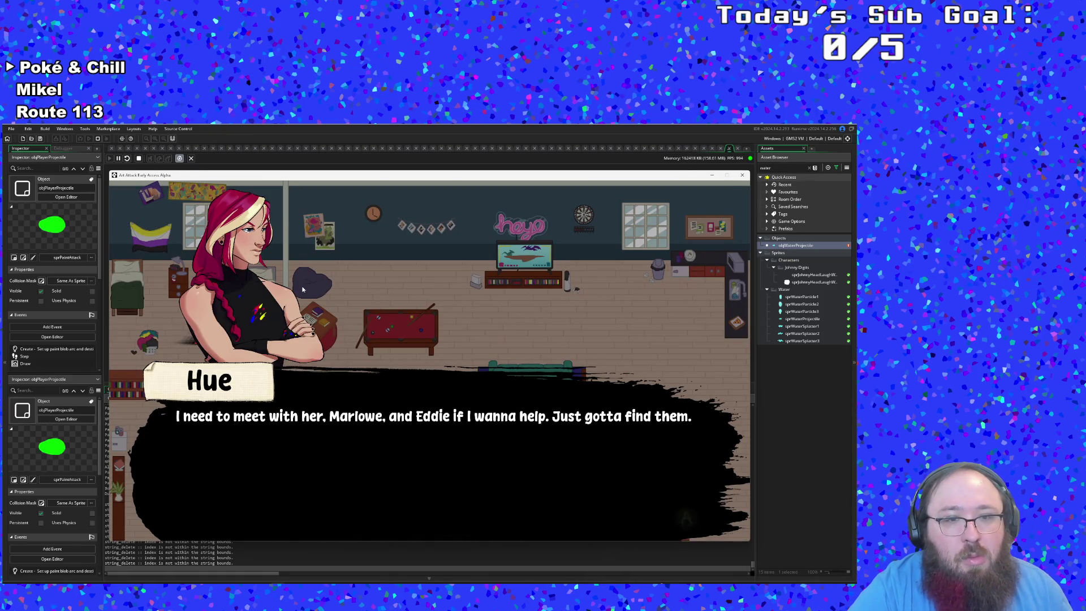
{"action": "key", "text": "Return"}
{"action": "key", "text": "d"}
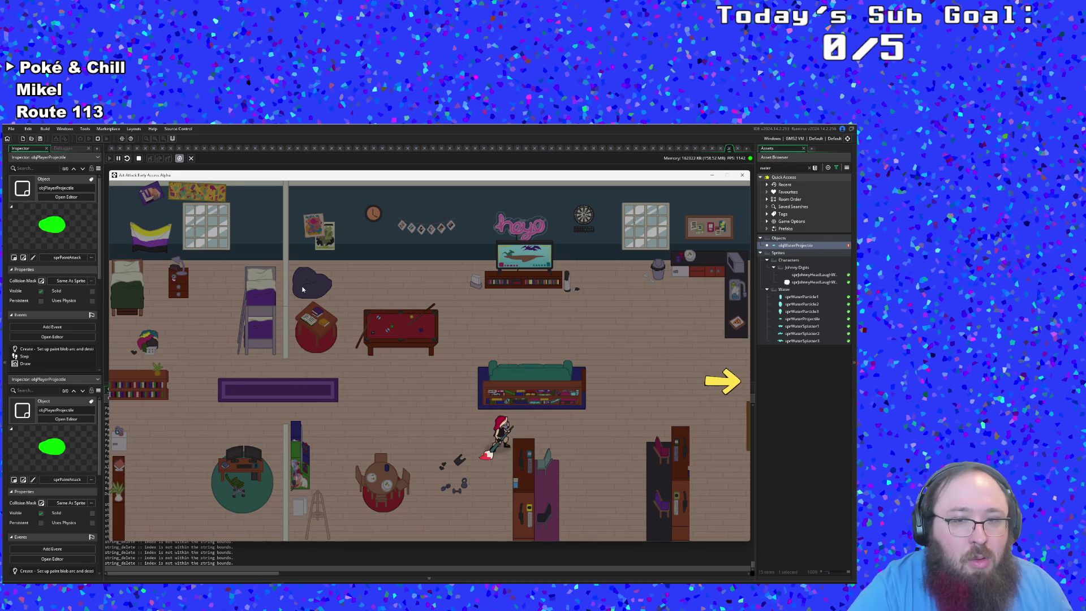
{"action": "key", "text": "d"}
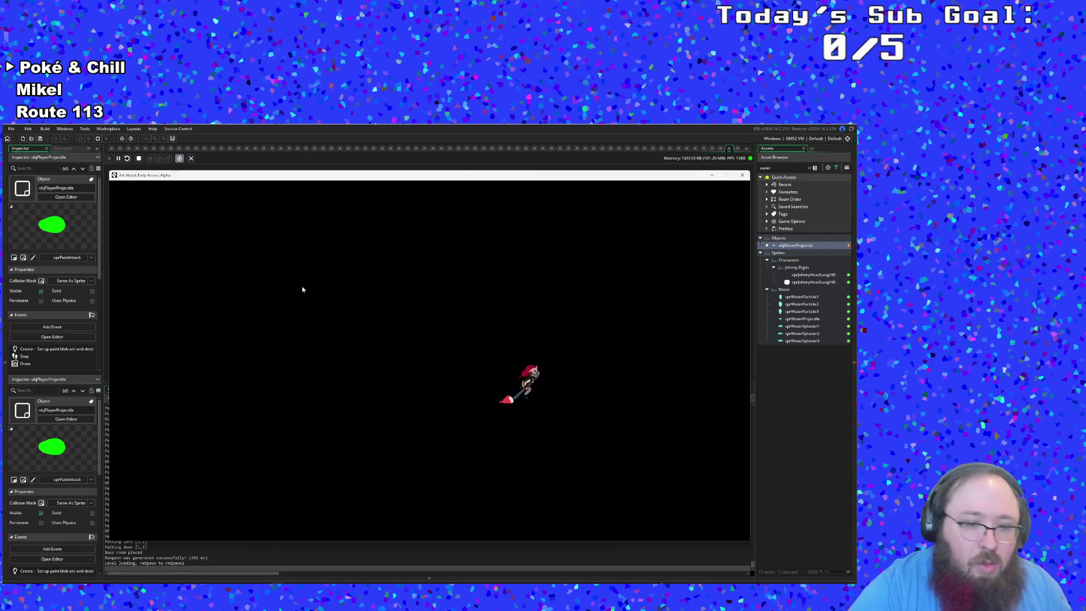
{"action": "key", "text": "a"}
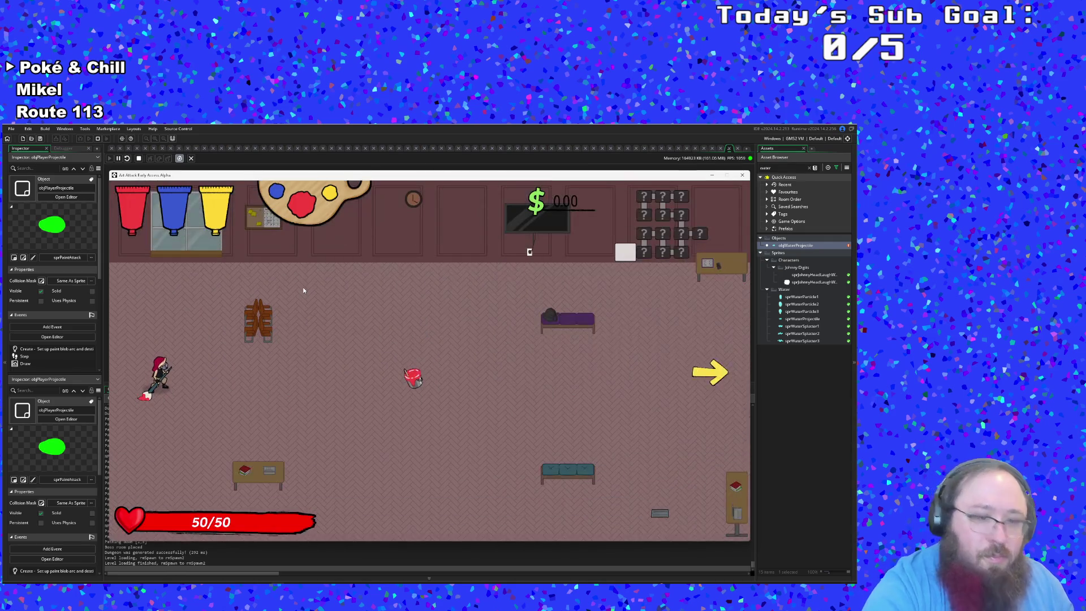
{"action": "key", "text": "Escape"}
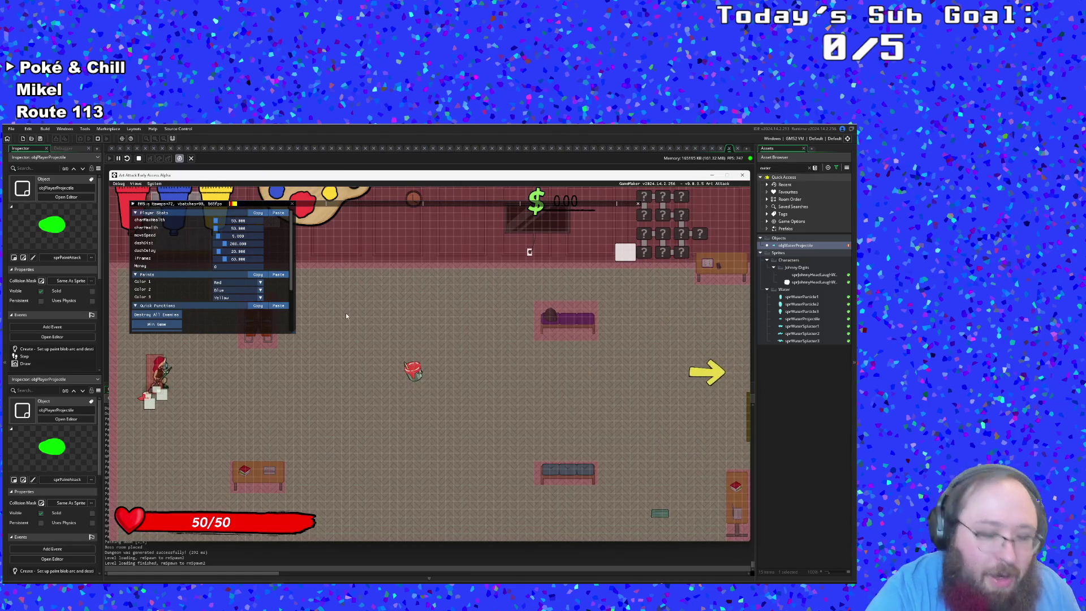
- Close the debug panel, mix yellow paint with red into orange, and lay an orange trail
{"action": "key", "text": "Escape"}
{"action": "scroll", "coordinate": [346, 316], "scroll_direction": "down", "scroll_amount": 1}
{"action": "key", "text": "d"}
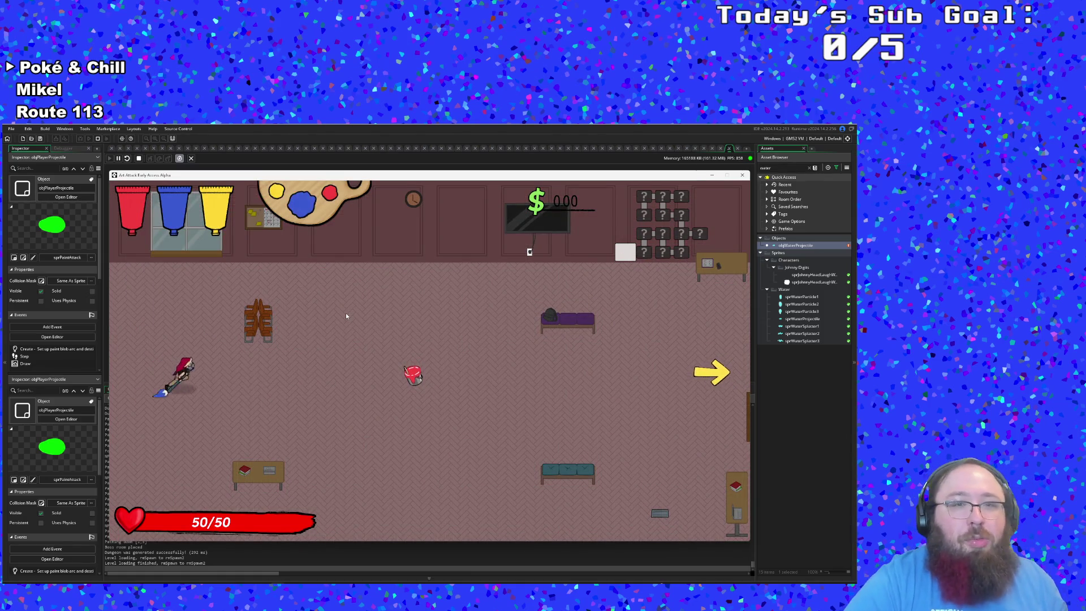
{"action": "key", "text": "d"}
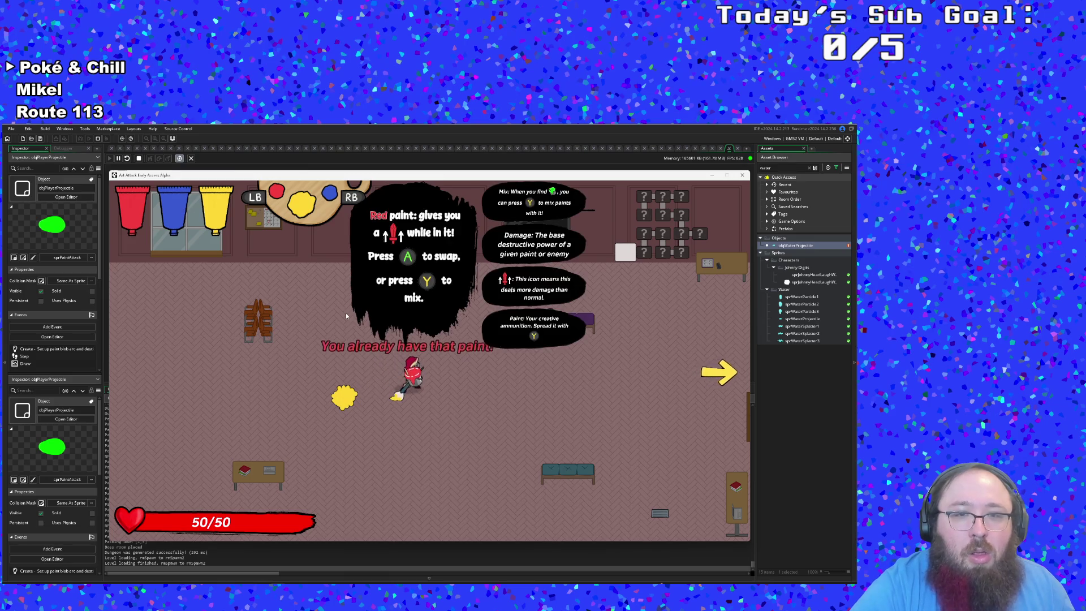
{"action": "key", "text": "space"}
{"action": "key", "text": "d"}
- Move around the room firing paint shots left, right and at the upper wall
{"action": "key", "text": "a"}
{"action": "key", "text": "d"}
{"action": "key", "text": "Right"}
{"action": "key", "text": "a"}
{"action": "key", "text": "Left"}
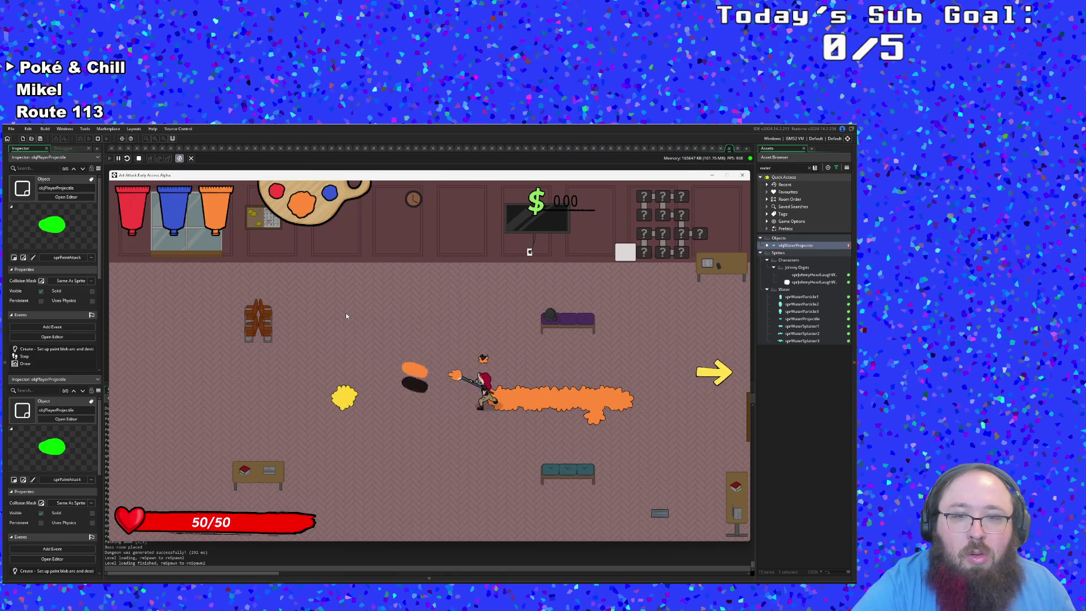
{"action": "key", "text": "w"}
{"action": "key", "text": "Up"}
{"action": "key", "text": "s"}
{"action": "key", "text": "a"}
{"action": "key", "text": "Left"}
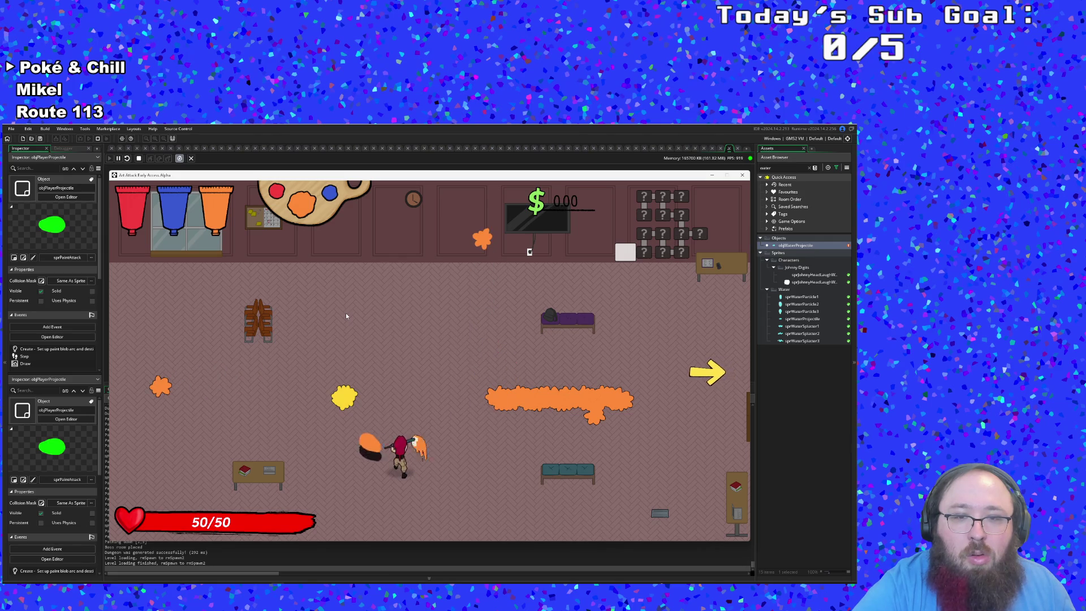
{"action": "key", "text": "d"}
{"action": "key", "text": "Right"}
- Stand on the trail and keep firing paint shots left, up and down
{"action": "key", "text": "w"}
{"action": "key", "text": "d"}
{"action": "key", "text": "a"}
{"action": "key", "text": "Left"}
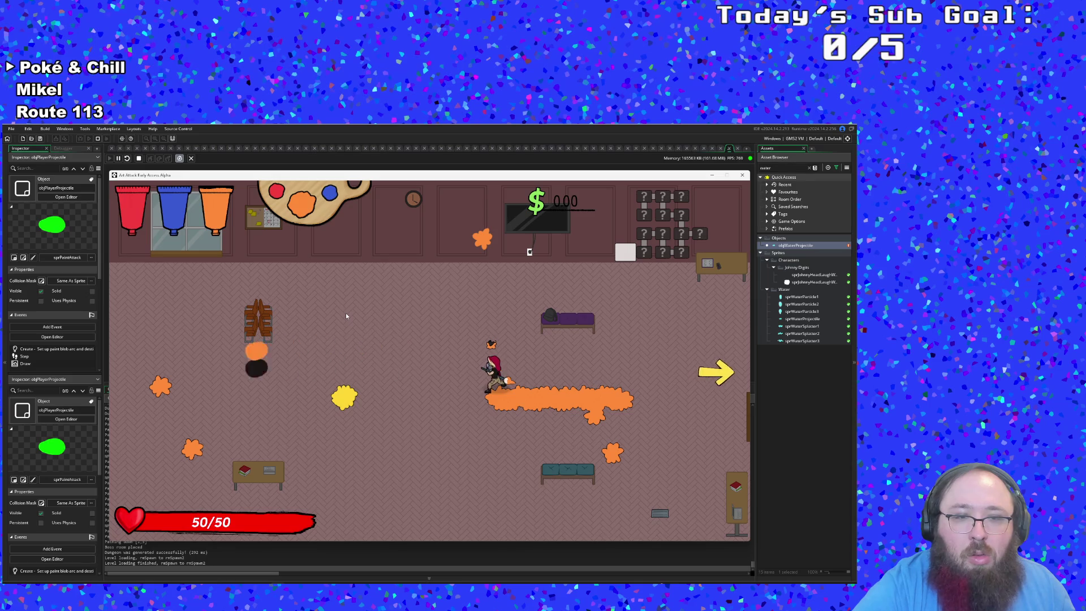
{"action": "key", "text": "d"}
{"action": "key", "text": "Left"}
{"action": "key", "text": "Up"}
{"action": "key", "text": "Down"}
- Walk along the orange trail firing left, then close the running game
{"action": "key", "text": "d"}
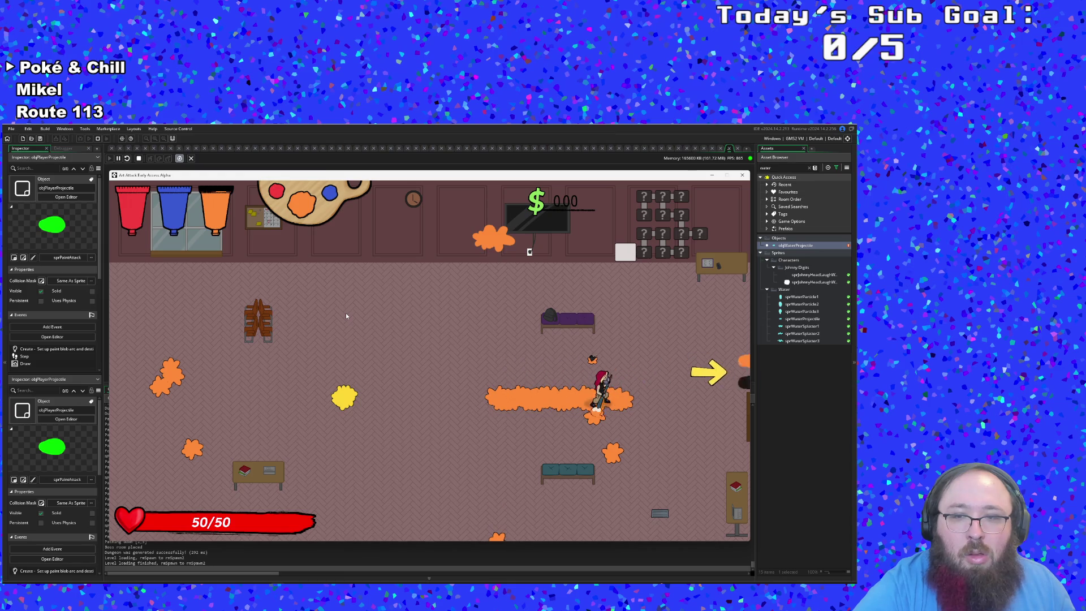
{"action": "key", "text": "a"}
{"action": "key", "text": "Left"}
{"action": "key", "text": "s"}
{"action": "key", "text": "d"}
{"action": "key", "text": "w"}
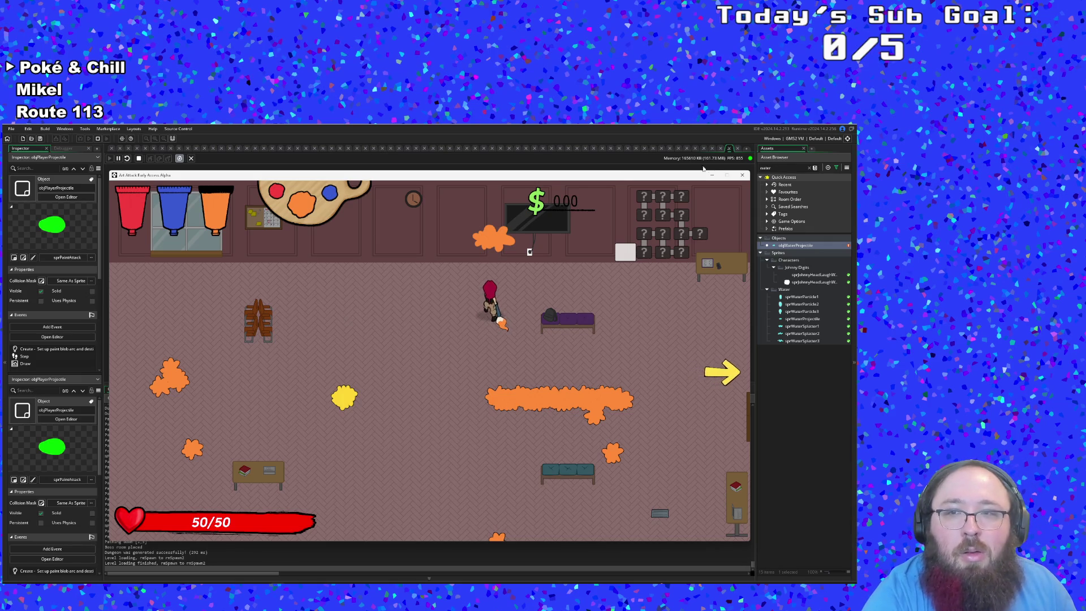
{"action": "left_click", "coordinate": [743, 175]}
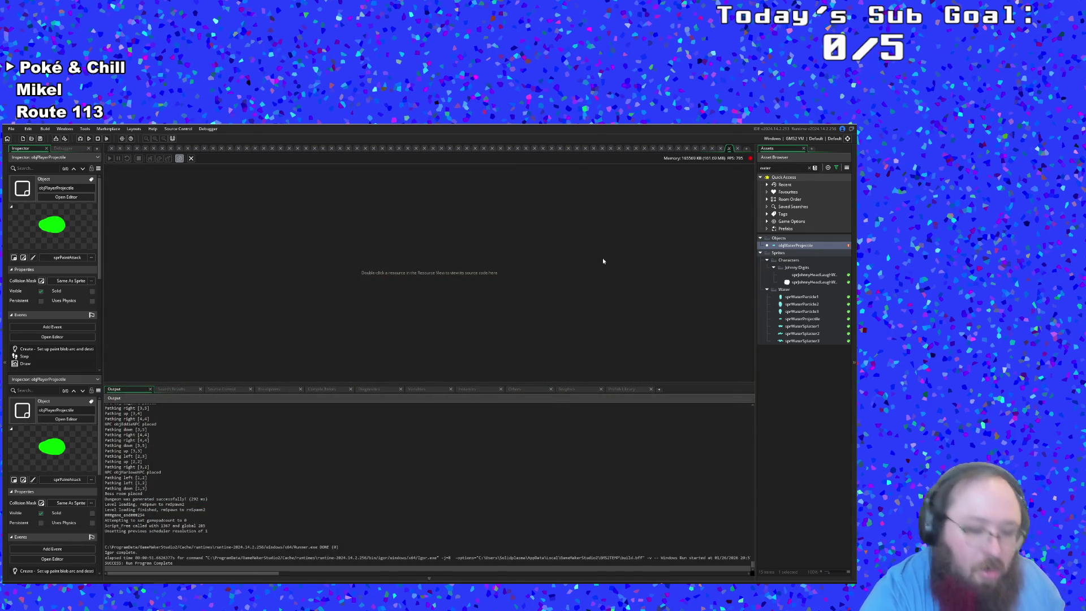
- Open objBrush's Step event and jump to the flicking code around line 349
{"action": "key", "text": "ctrl+t"}
{"action": "type", "text": "objBrush"}
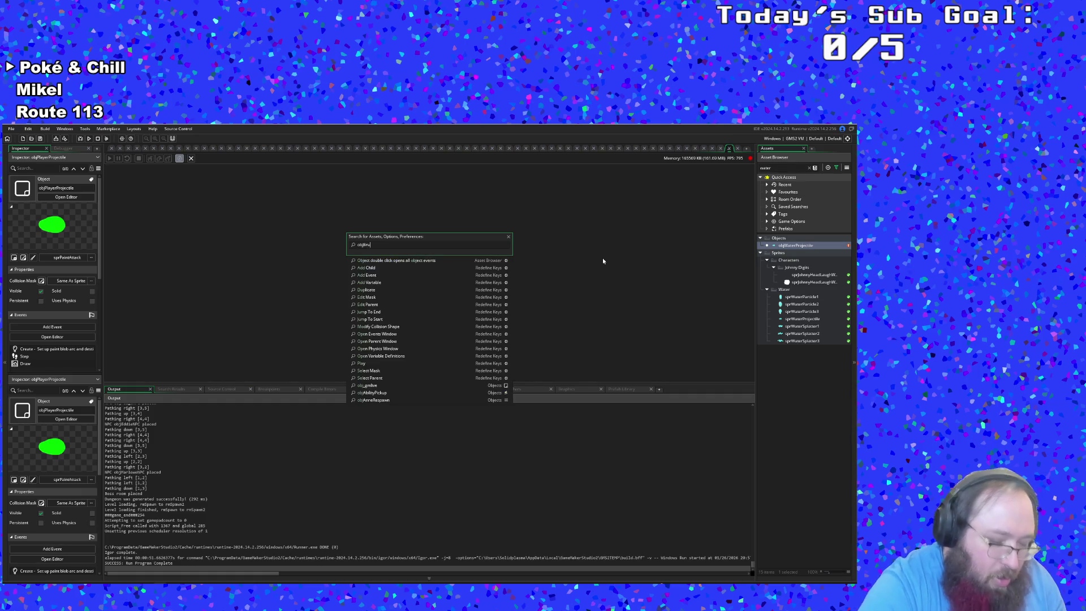
{"action": "left_click", "coordinate": [390, 260]}
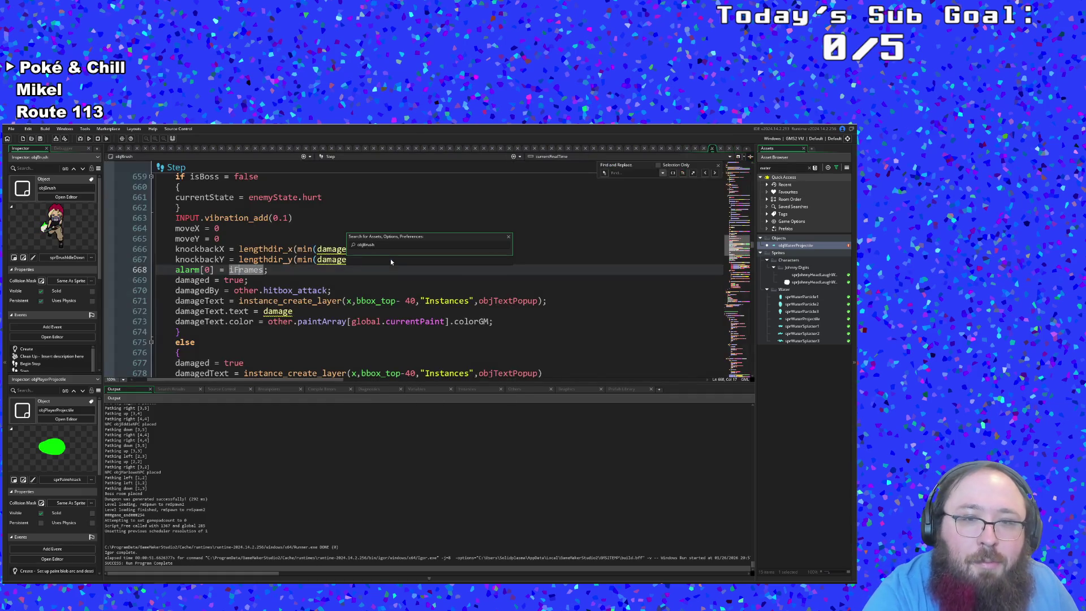
{"action": "left_click", "coordinate": [638, 158]}
{"action": "scroll", "coordinate": [642, 192], "scroll_direction": "up", "scroll_amount": 5}
{"action": "scroll", "coordinate": [640, 192], "scroll_direction": "up", "scroll_amount": 5}
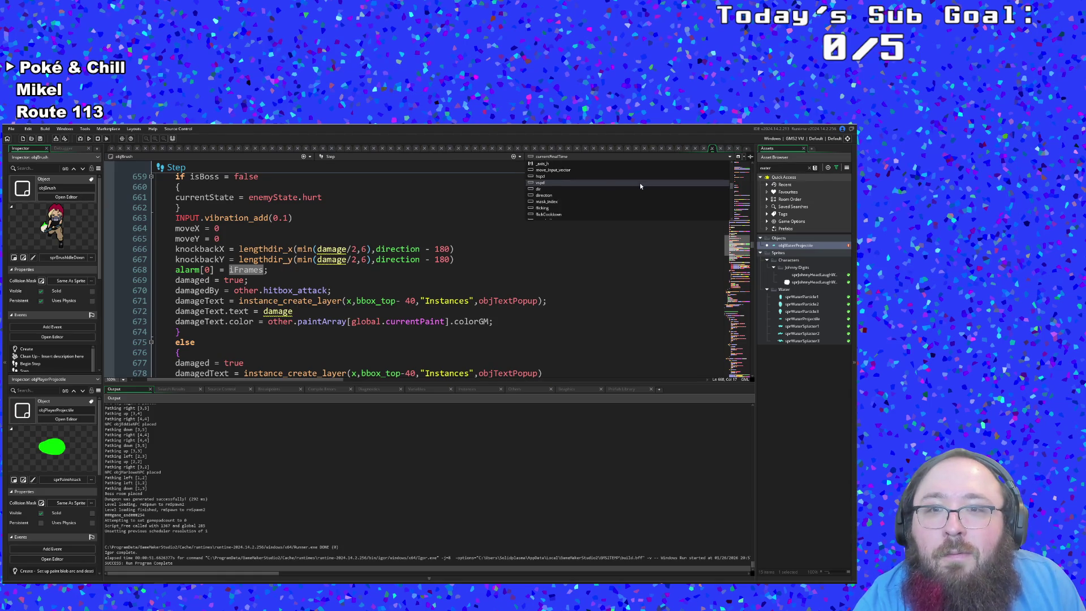
{"action": "left_click", "coordinate": [552, 195]}
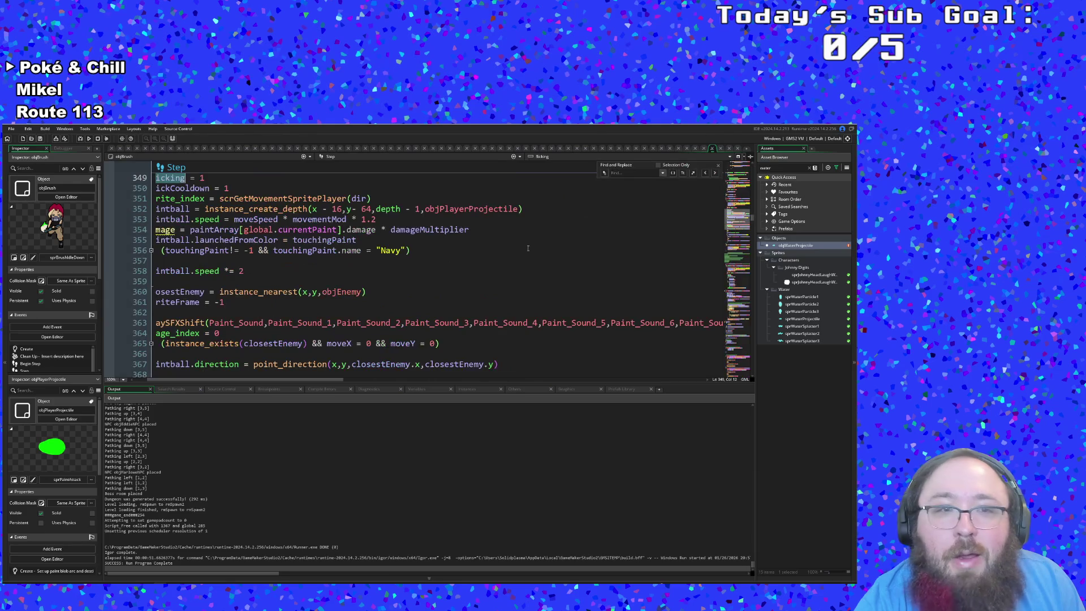
{"action": "scroll", "coordinate": [472, 278], "scroll_direction": "up", "scroll_amount": 2}
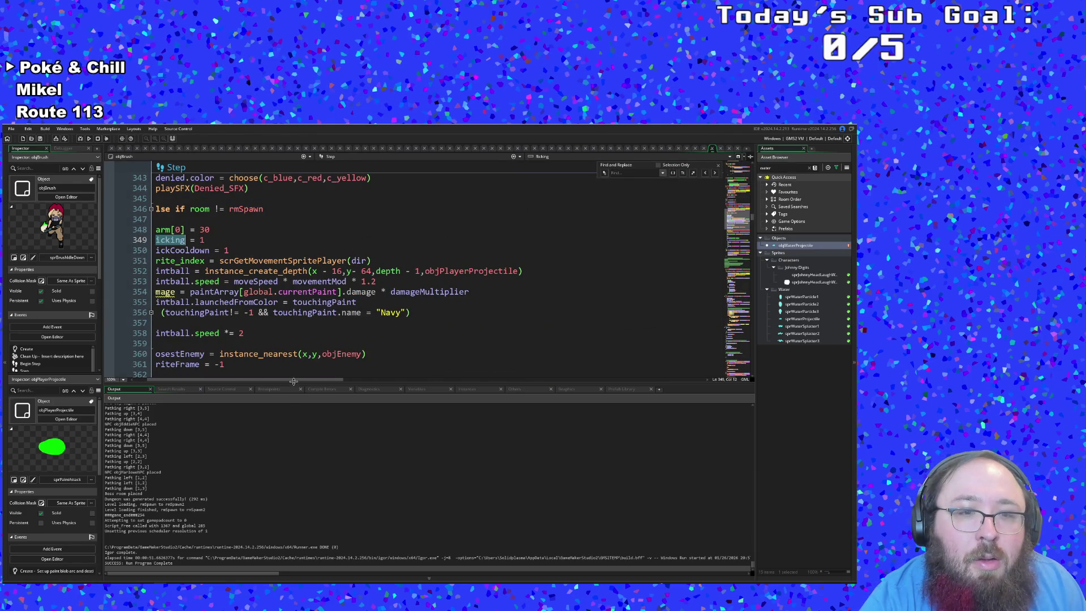
{"action": "left_click_drag", "start_coordinate": [294, 382], "coordinate": [282, 382]}
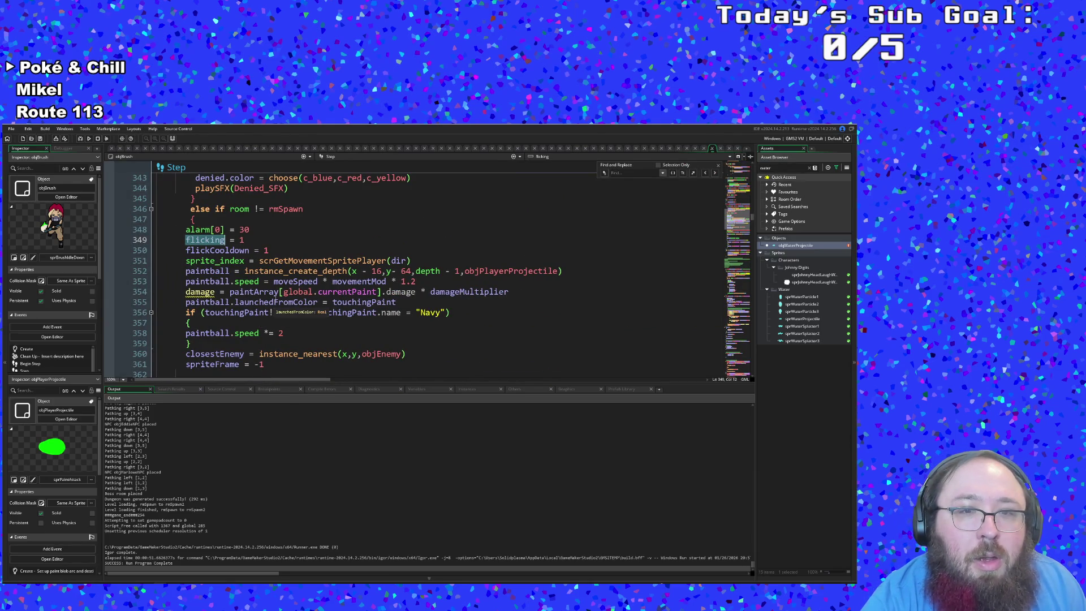
- Replace moveSpeed with 5 in the paintball speed expression on line 353
{"action": "left_click", "coordinate": [274, 303]}
{"action": "left_click", "coordinate": [318, 291]}
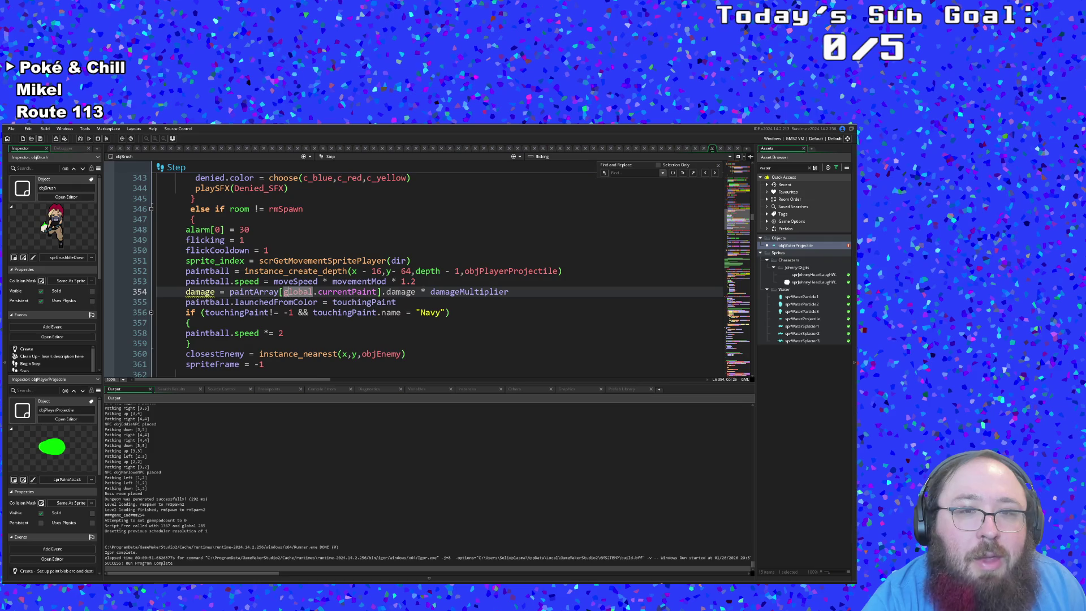
{"action": "left_click", "coordinate": [356, 281]}
{"action": "left_click", "coordinate": [509, 271]}
{"action": "left_click", "coordinate": [312, 291]}
{"action": "left_click", "coordinate": [322, 281]}
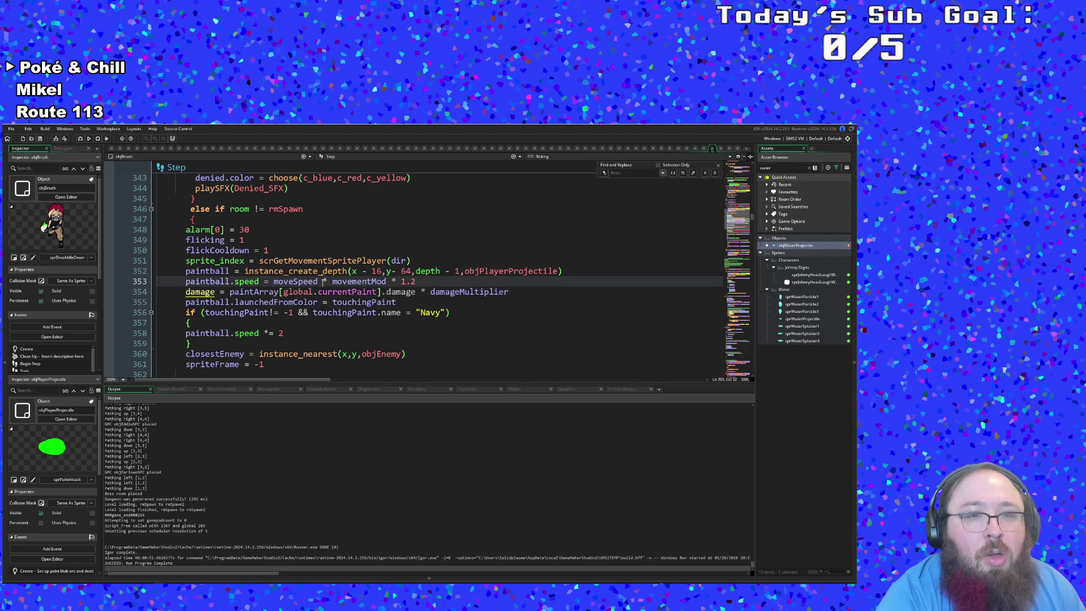
{"action": "double_click", "coordinate": [305, 281]}
{"action": "left_click_drag", "start_coordinate": [319, 281], "coordinate": [315, 282]}
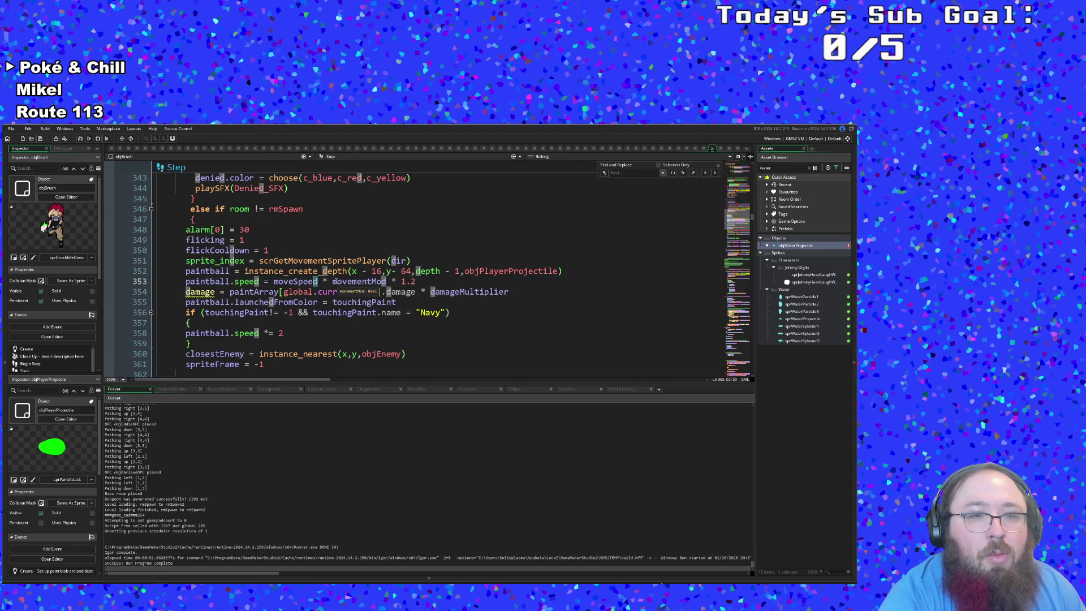
{"action": "double_click", "coordinate": [296, 281]}
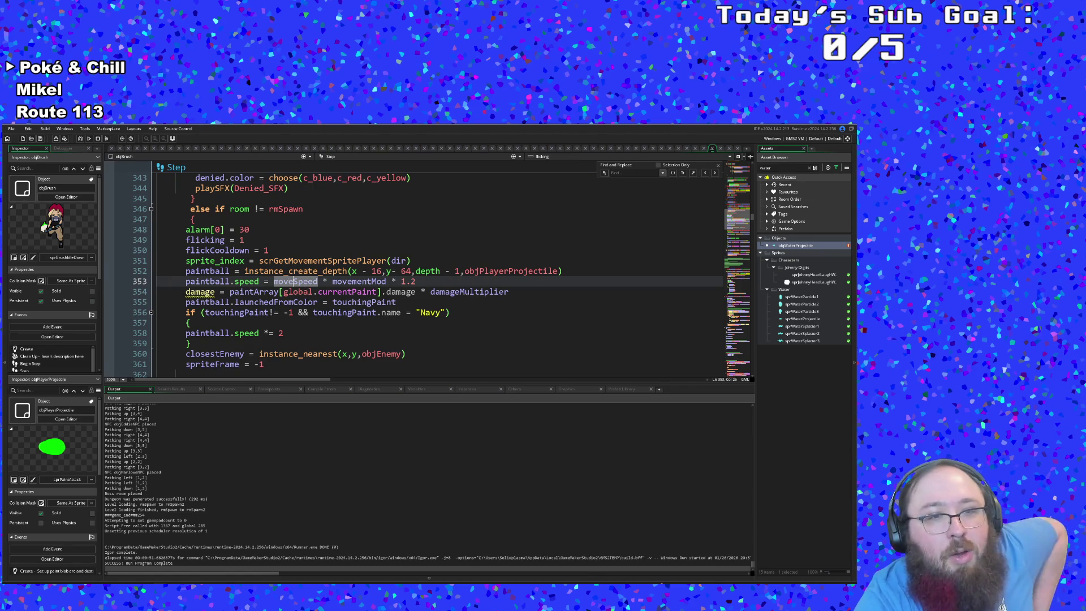
{"action": "left_click", "coordinate": [273, 281]}
{"action": "left_click_drag", "start_coordinate": [273, 281], "coordinate": [315, 281]}
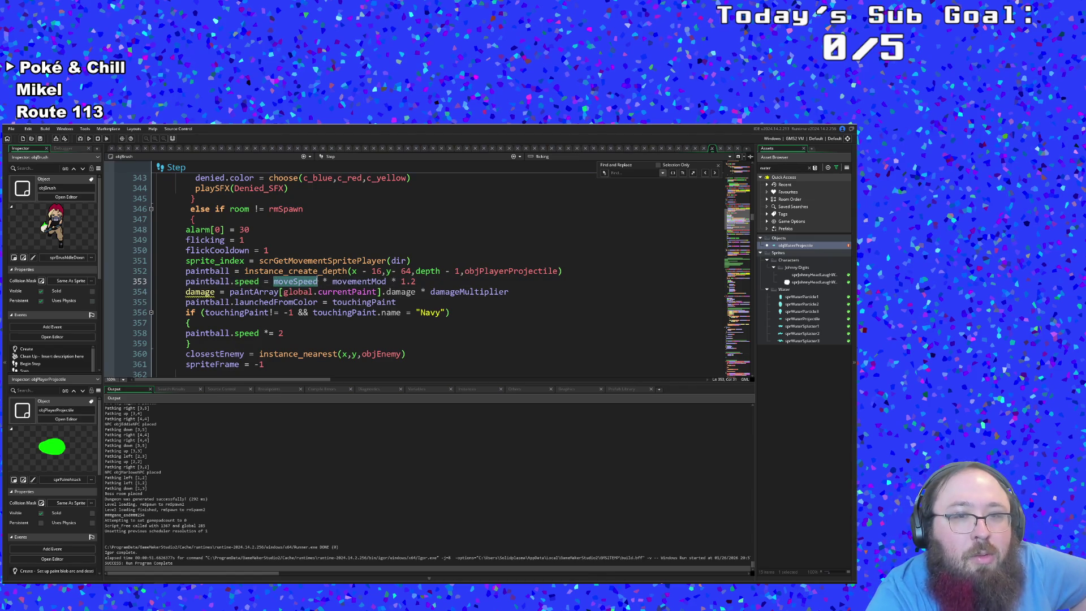
{"action": "type", "text": "5"}
- Put moveSpeed back on line 353 using the autocomplete suggestion
{"action": "left_click", "coordinate": [326, 291]}
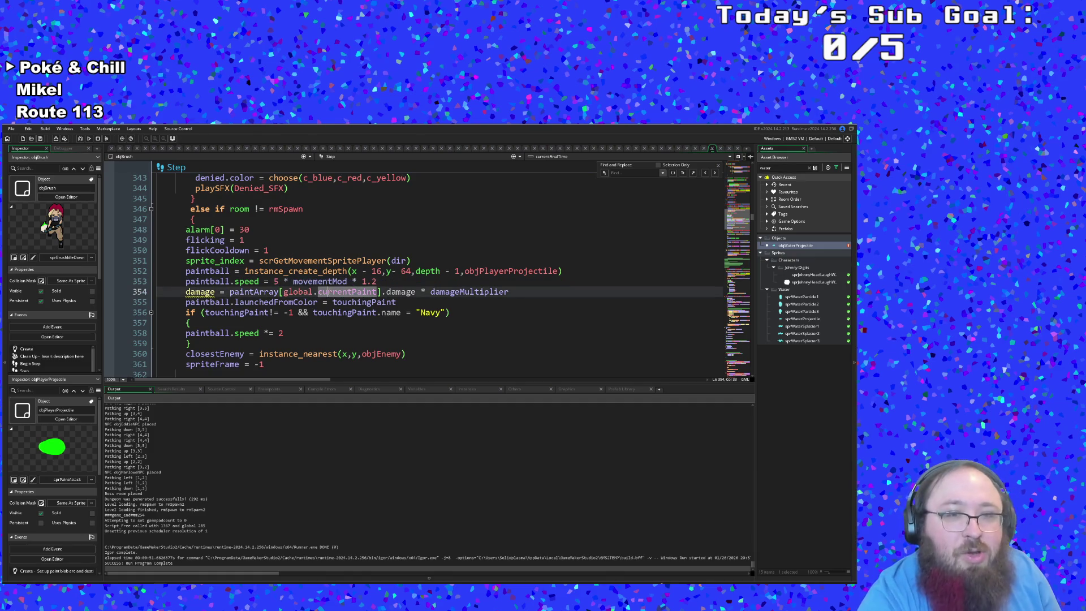
{"action": "left_click", "coordinate": [298, 281]}
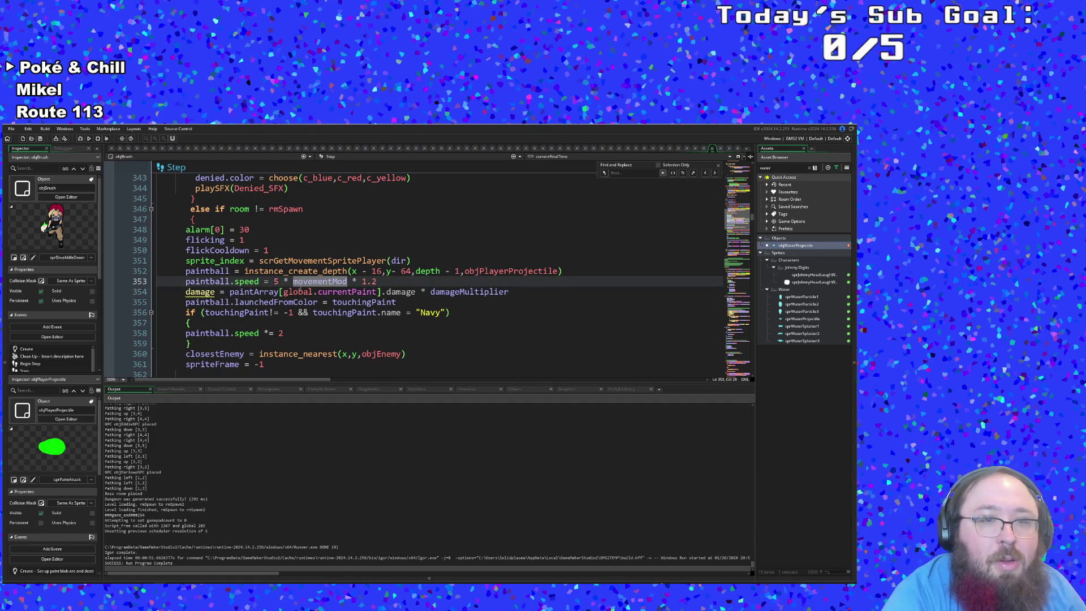
{"action": "key", "text": "Left"}
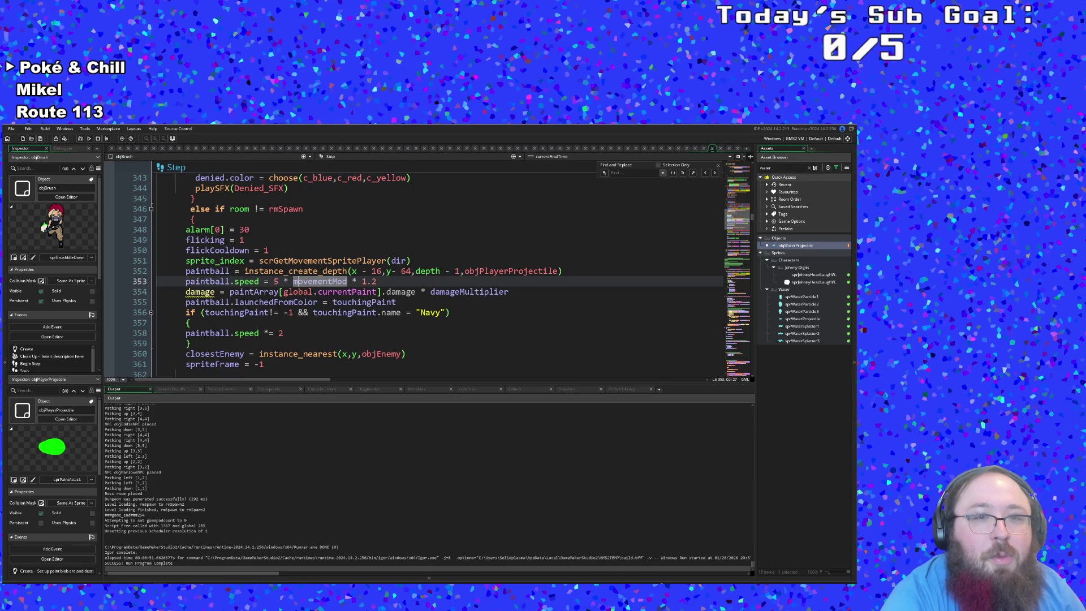
{"action": "left_click", "coordinate": [350, 272]}
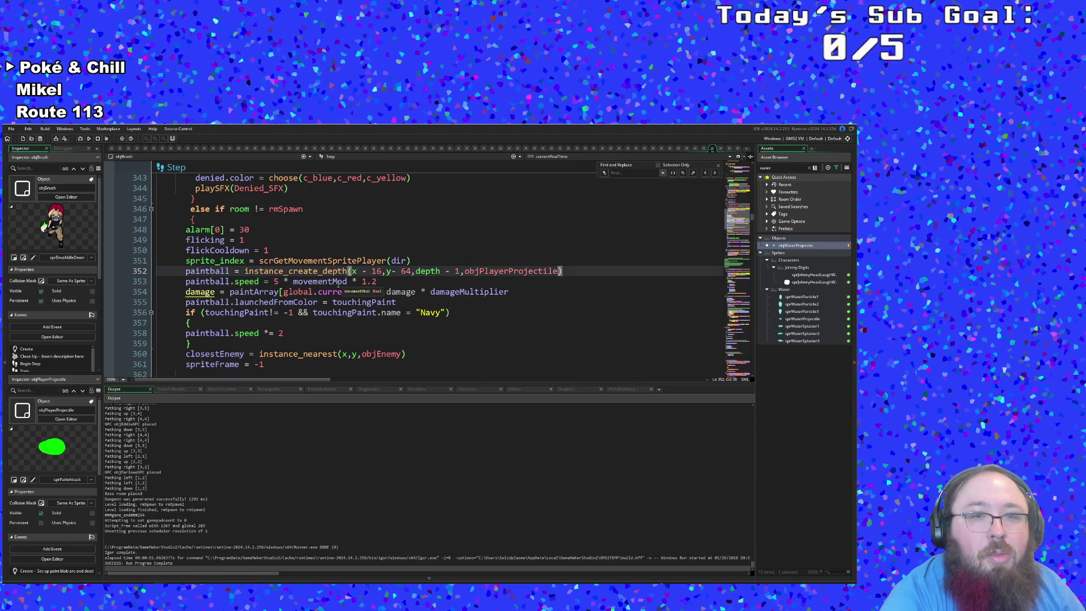
{"action": "left_click", "coordinate": [337, 281]}
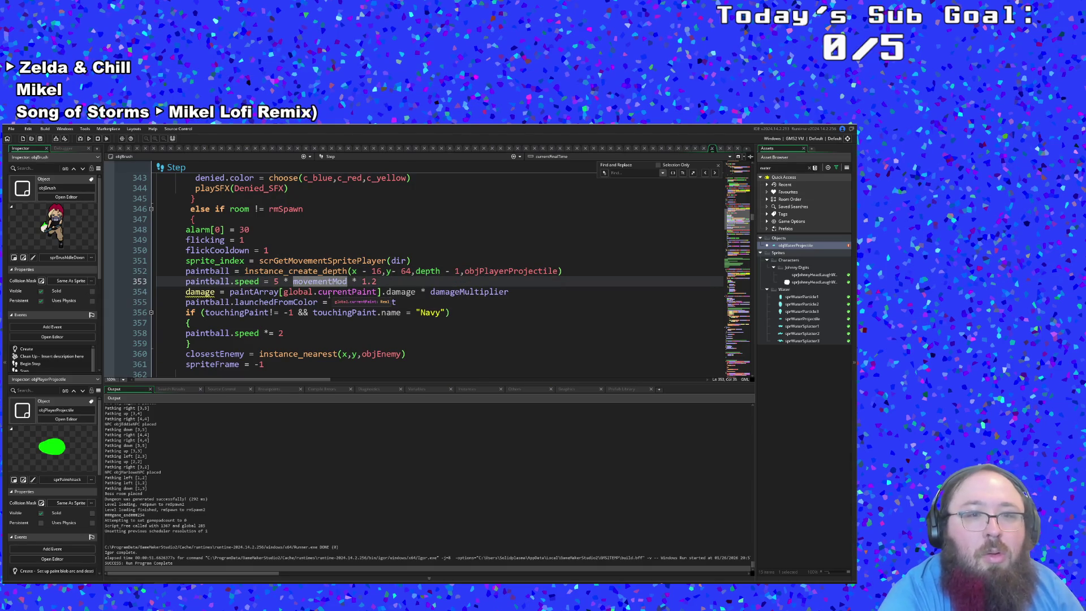
{"action": "left_click", "coordinate": [279, 282]}
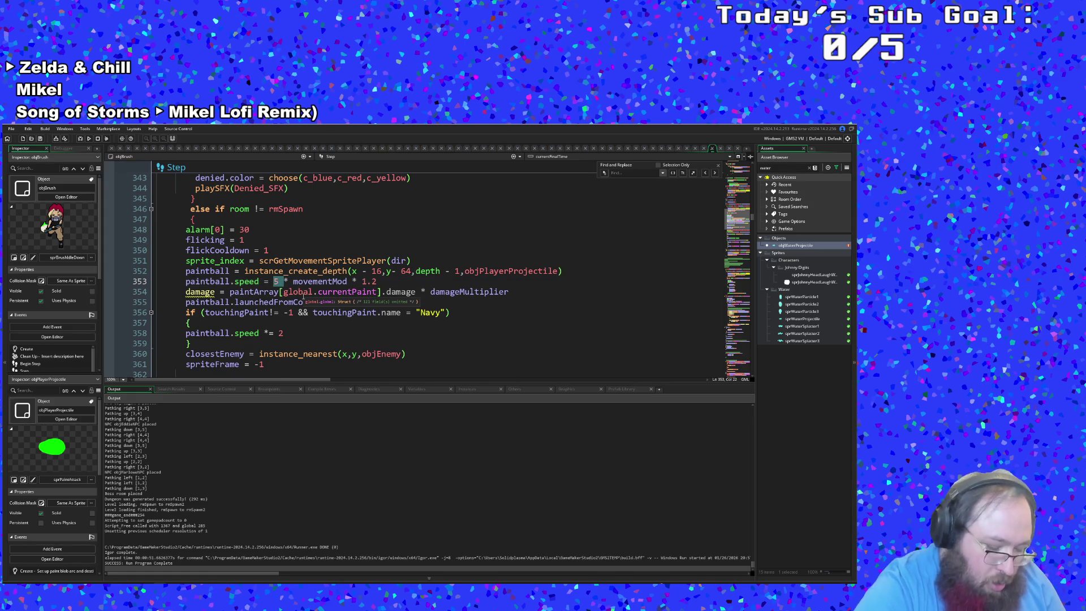
{"action": "type", "text": "mv"}
{"action": "key", "text": "BackSpace"}
{"action": "type", "text": "mov"}
{"action": "key", "text": "Return"}
- Delete the movementMod multiplier so line 353 reads moveSpeed * 1.2
{"action": "key", "text": "ctrl+Right"}
{"action": "key", "text": "ctrl+Right"}
{"action": "key", "text": "ctrl+shift+Left"}
{"action": "key", "text": "ctrl+shift+Left"}
{"action": "key", "text": "BackSpace"}
{"action": "key", "text": "BackSpace"}
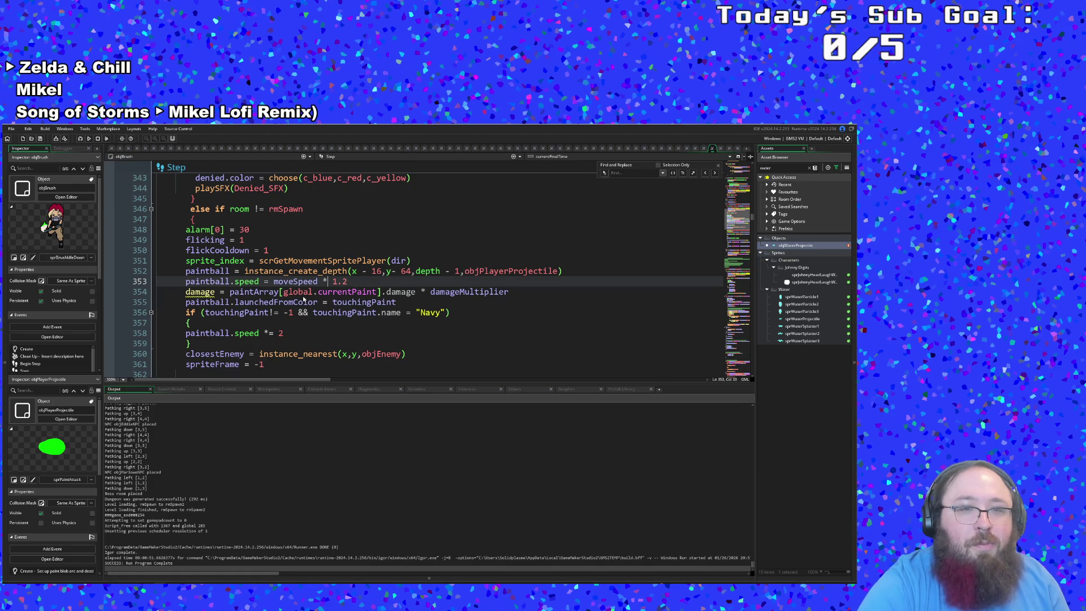
{"action": "left_click", "coordinate": [322, 281]}
{"action": "double_click", "coordinate": [304, 280]}
{"action": "mouse_move", "coordinate": [301, 274]}
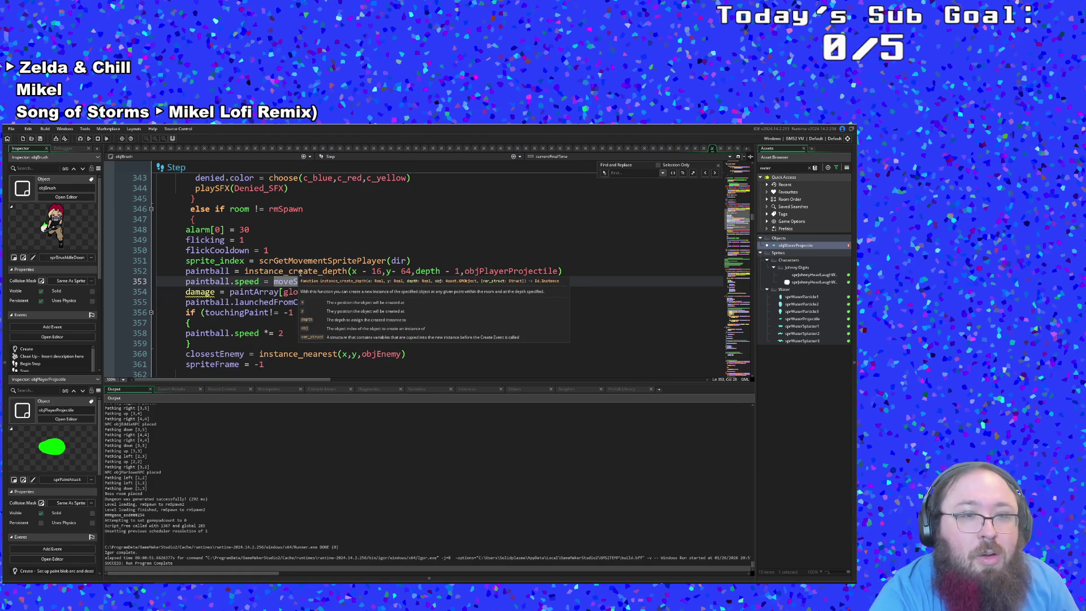
{"action": "double_click", "coordinate": [220, 250]}
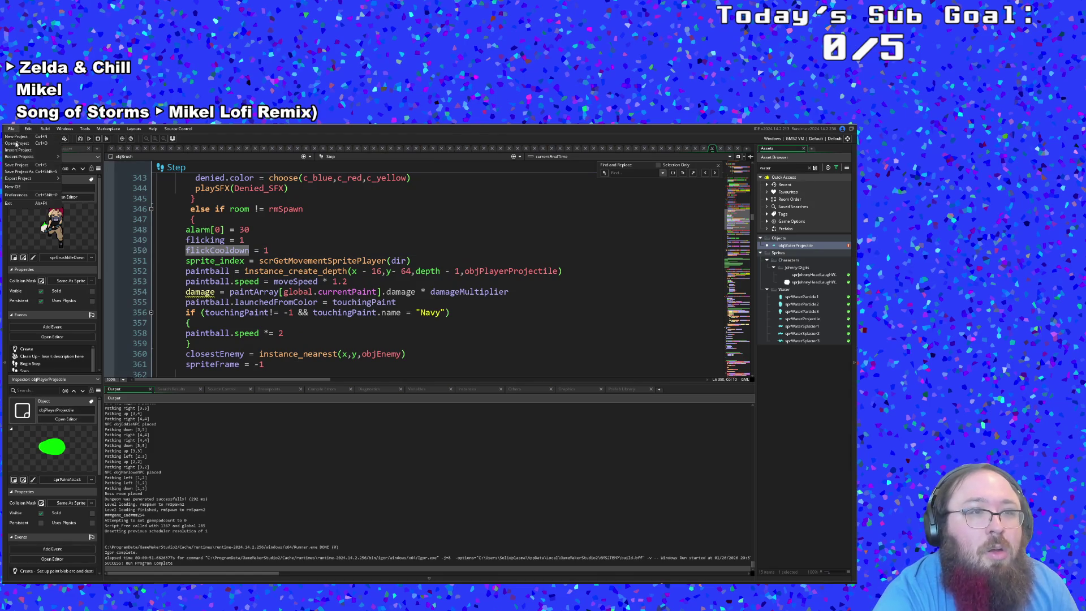
- Rebuild and run the game, pass the title screen, and walk across the room
{"action": "left_click", "coordinate": [81, 140]}
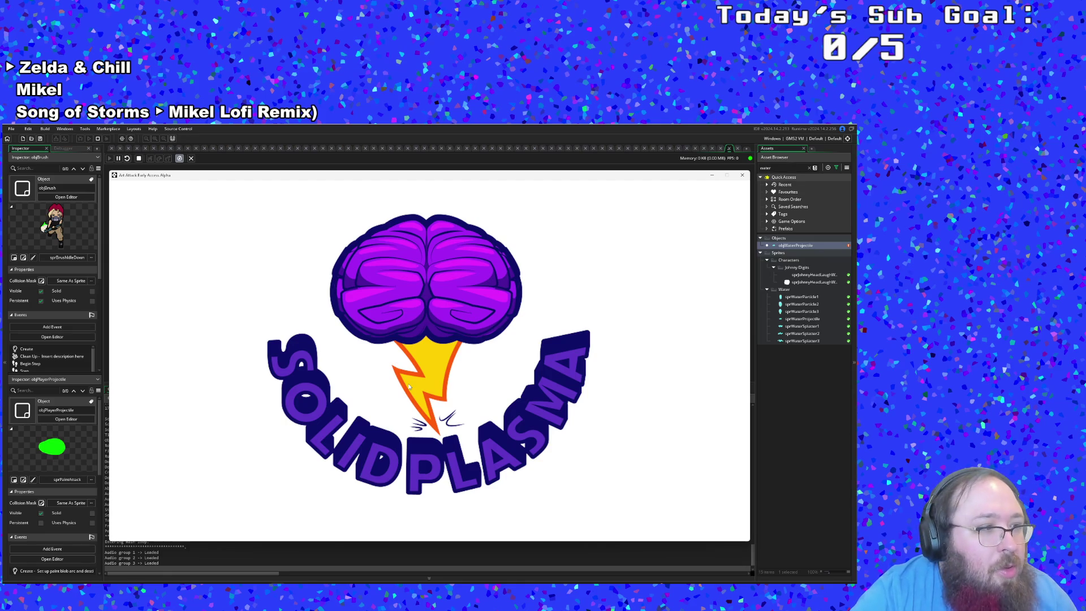
{"action": "key", "text": "Return"}
{"action": "key", "text": "Return"}
{"action": "key", "text": "Return"}
{"action": "key", "text": "Return"}
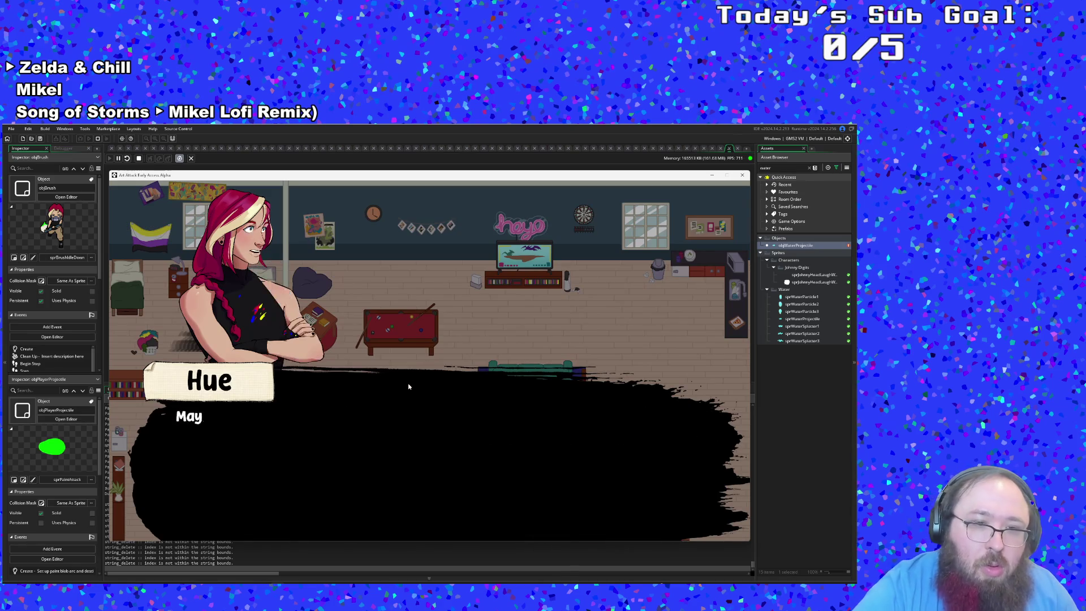
{"action": "key", "text": "d"}
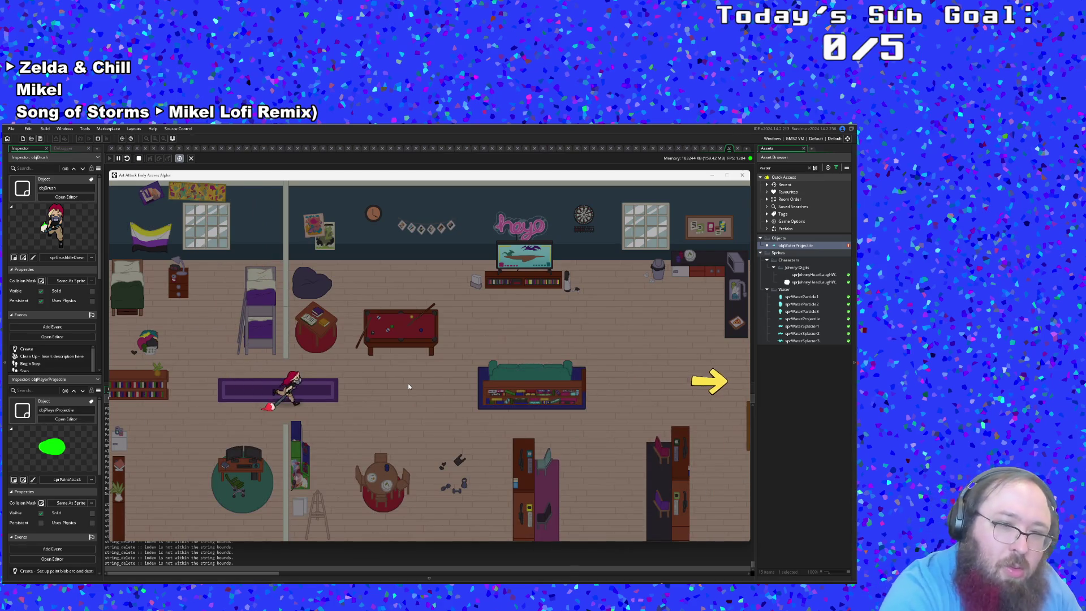
{"action": "key", "text": "s"}
- Set the third paint colour to Orange in the debug menu, then dash right
{"action": "key", "text": "F1"}
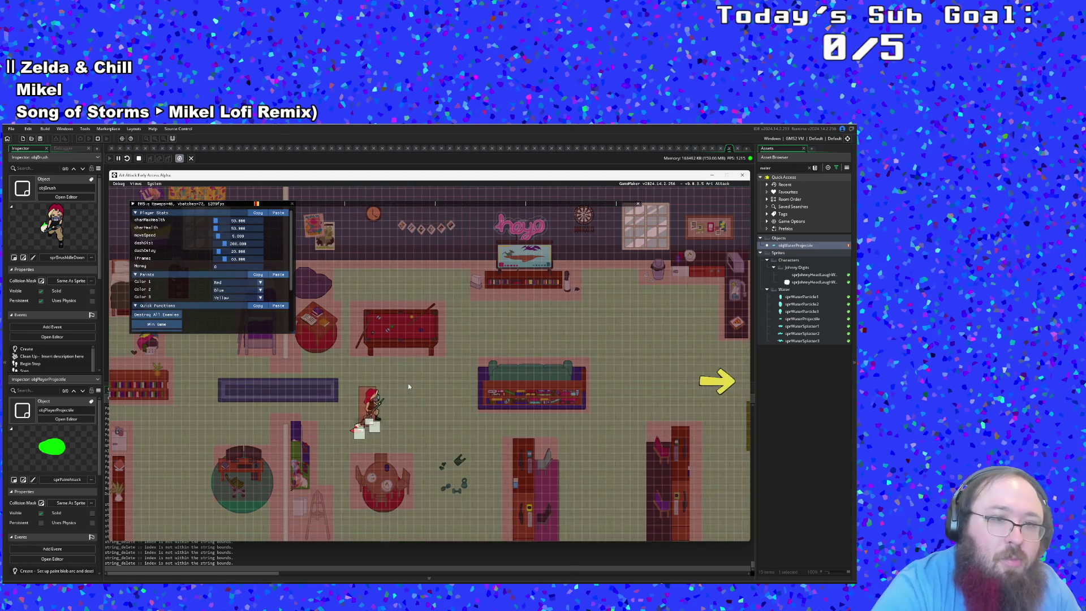
{"action": "left_click", "coordinate": [241, 300]}
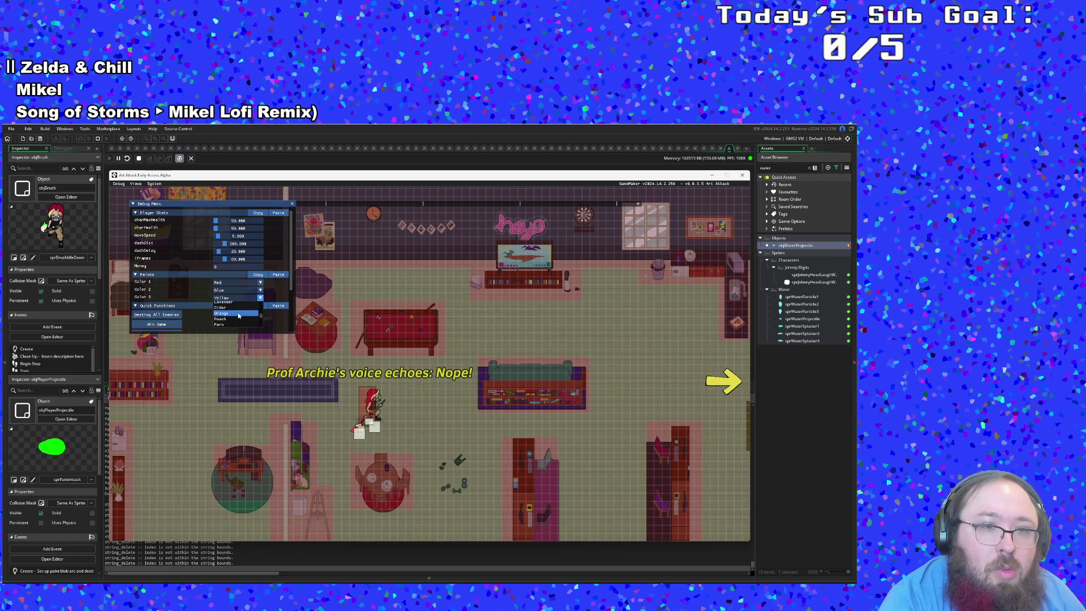
{"action": "left_click", "coordinate": [238, 315]}
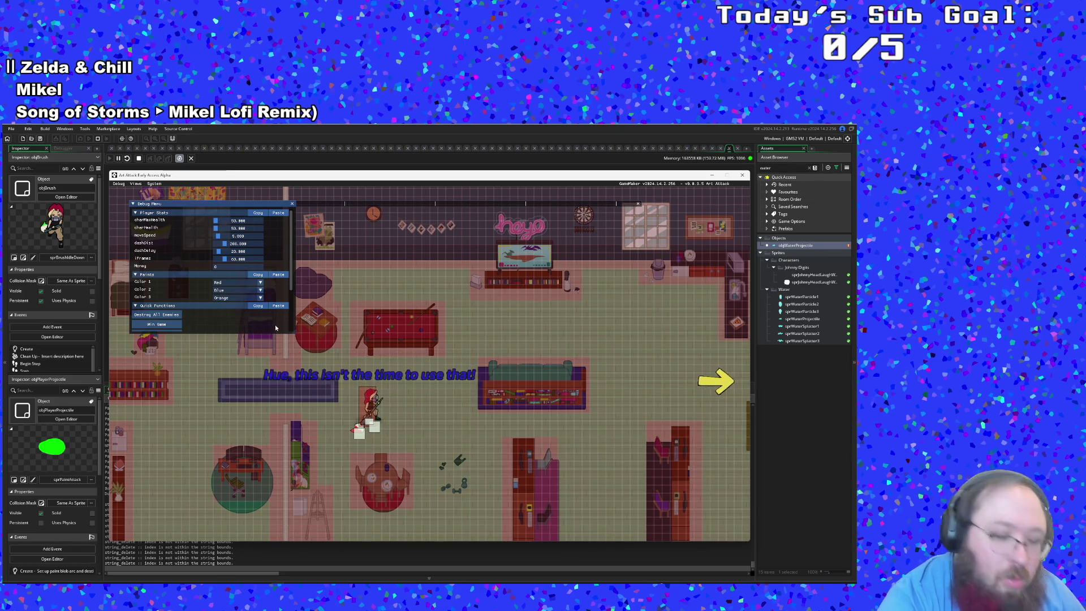
{"action": "key", "text": "F1"}
{"action": "key", "text": "d"}
{"action": "key", "text": "d"}
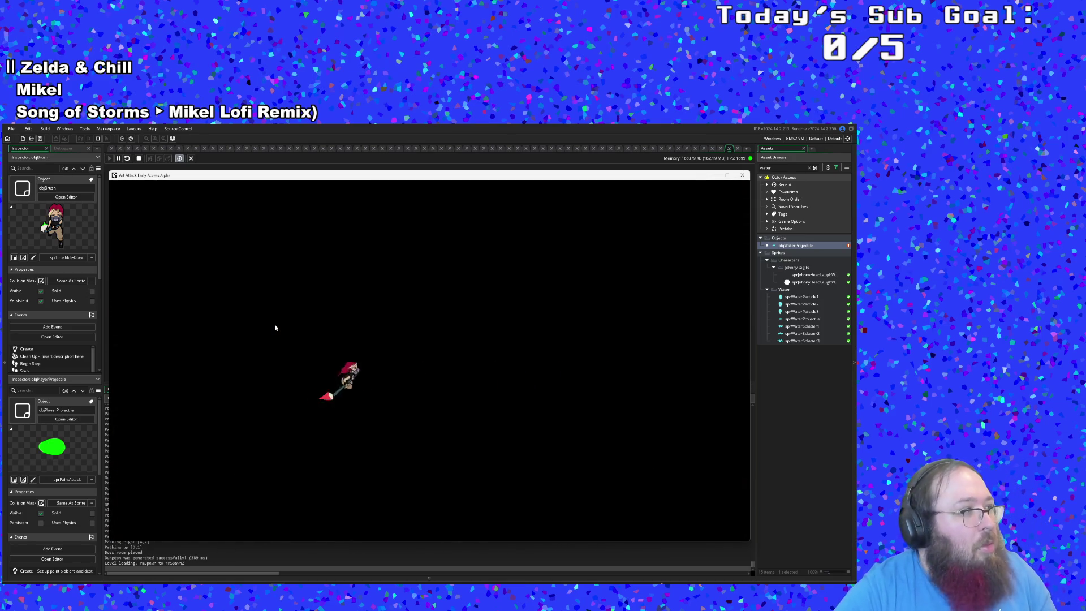
- Approach the bucket enemy while firing orange paint blobs at it
{"action": "key", "text": "d"}
{"action": "key", "text": "space"}
{"action": "key", "text": "d"}
{"action": "key", "text": "s"}
{"action": "key", "text": "space"}
{"action": "key", "text": "d"}
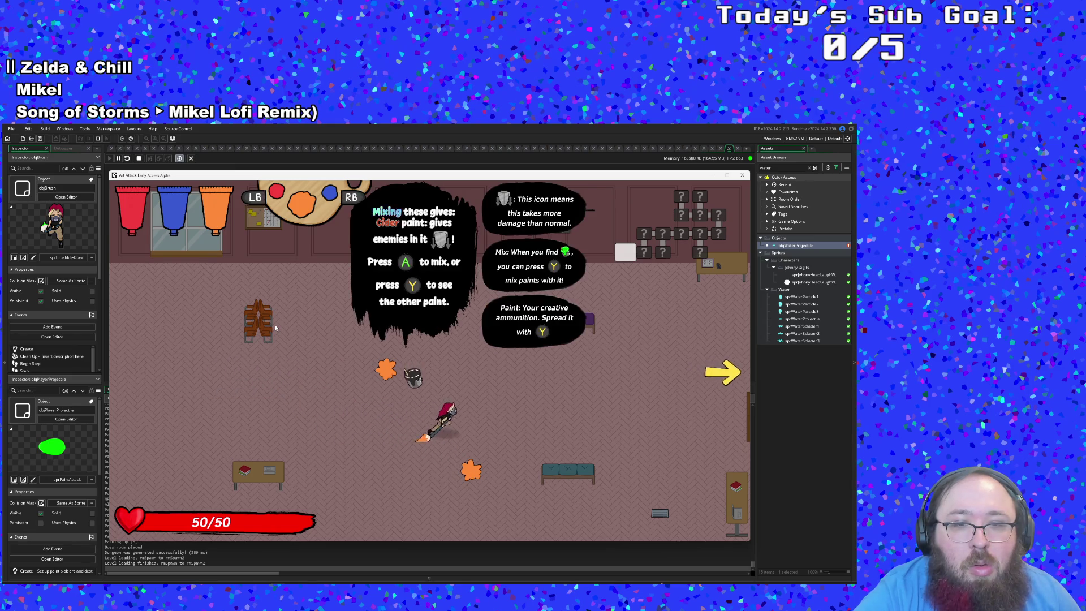
{"action": "key", "text": "space"}
{"action": "key", "text": "d"}
{"action": "key", "text": "a"}
{"action": "key", "text": "s"}
- Walk along the paint trail firing orange blobs right, left and upward
{"action": "key", "text": "a"}
{"action": "key", "text": "d"}
{"action": "key", "text": "space"}
{"action": "key", "text": "a"}
{"action": "key", "text": "space"}
{"action": "key", "text": "a"}
{"action": "key", "text": "space"}
{"action": "key", "text": "a"}
{"action": "key", "text": "space"}
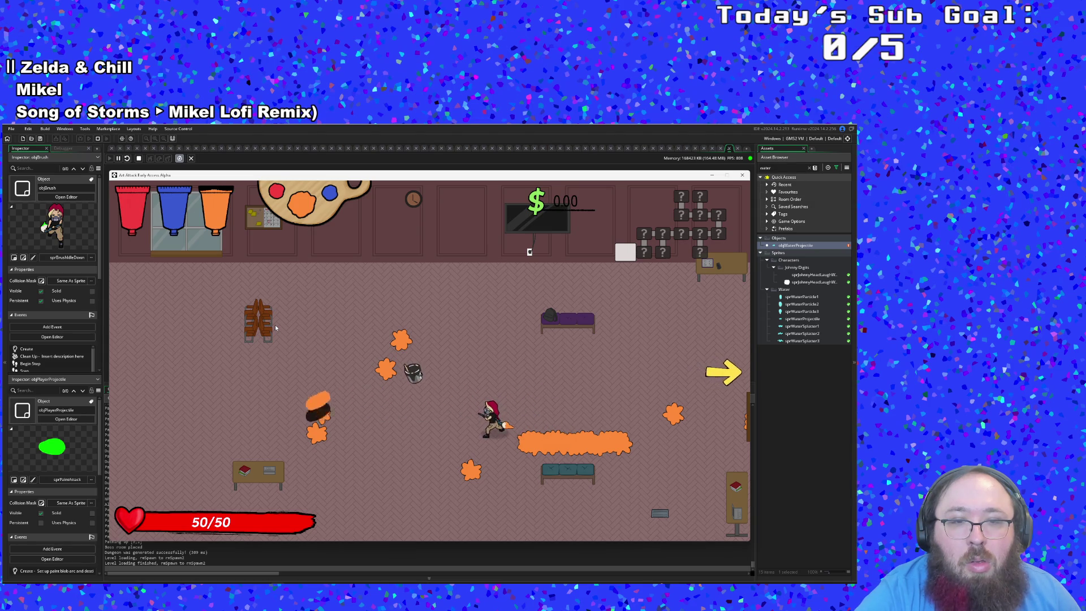
{"action": "key", "text": "d"}
{"action": "key", "text": "w"}
{"action": "key", "text": "space"}
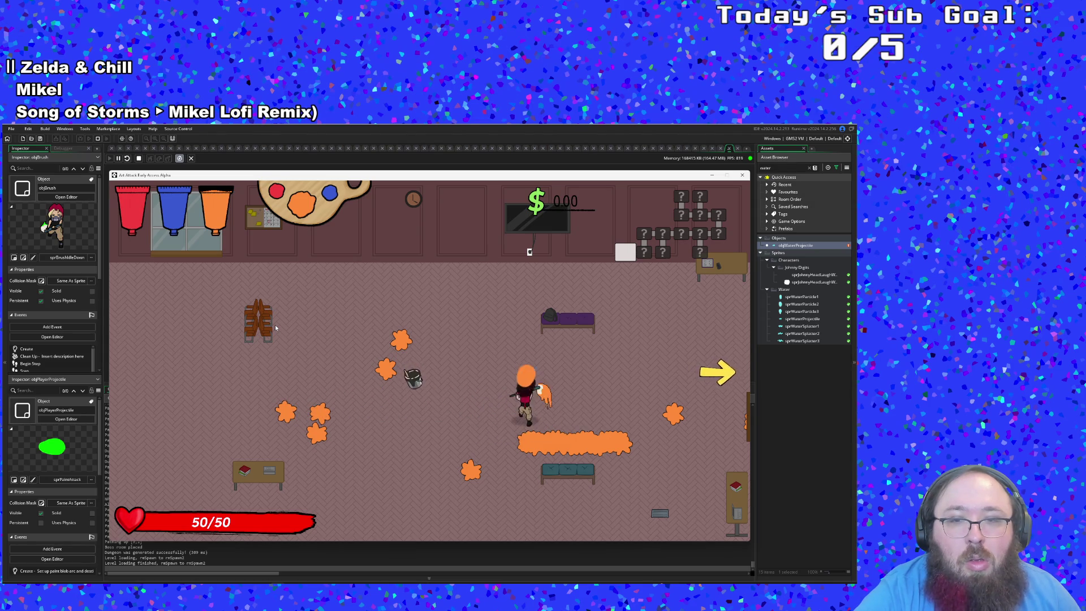
- Fire an orange blob at the bench splat, then quit the game from the pause menu
{"action": "key", "text": "s"}
{"action": "key", "text": "d"}
{"action": "key", "text": "w"}
{"action": "key", "text": "space"}
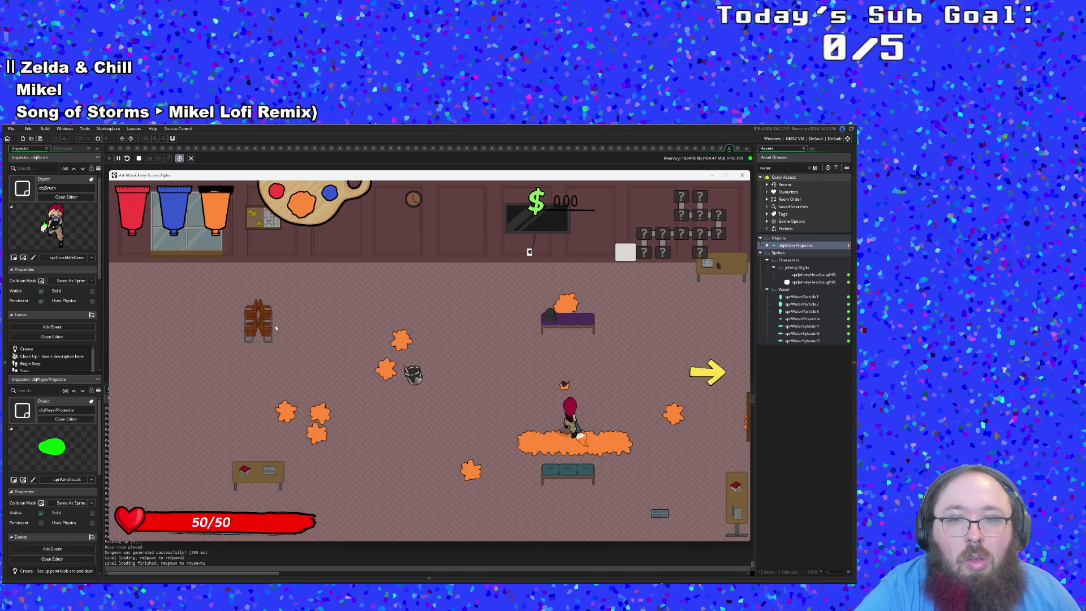
{"action": "key", "text": "w"}
{"action": "key", "text": "a"}
{"action": "key", "text": "Escape"}
{"action": "key", "text": "Up"}
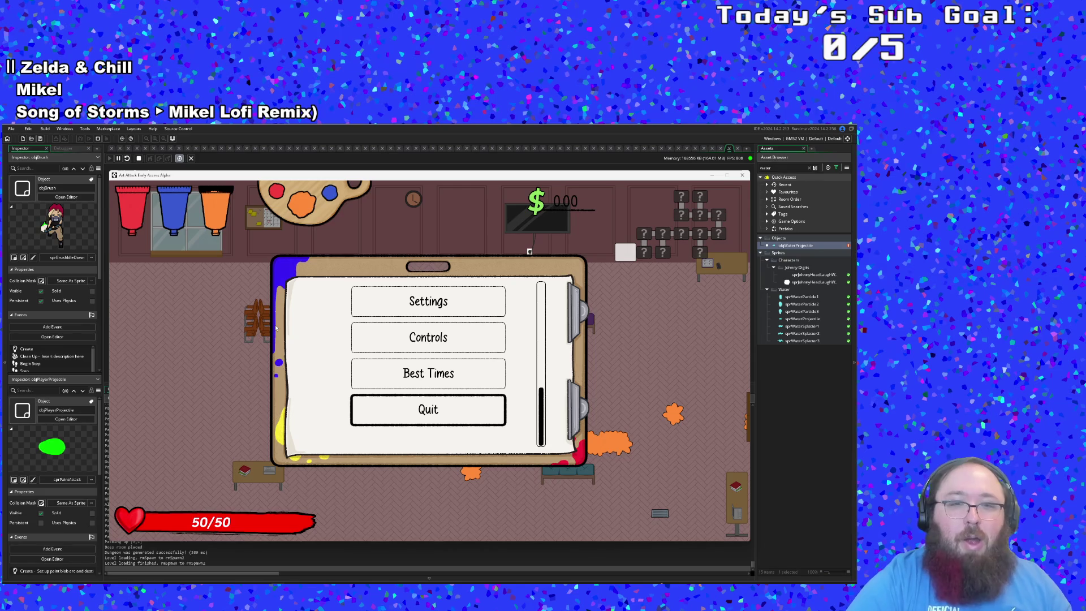
{"action": "key", "text": "Return"}
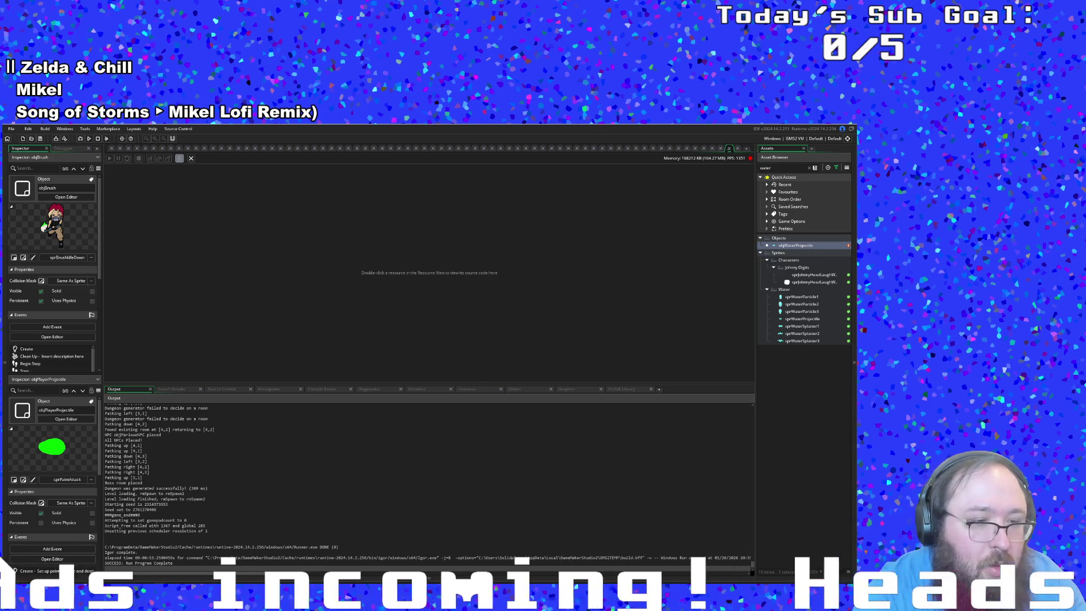
- Launch GitHub Desktop from Windows search
{"action": "key", "text": "super"}
{"action": "type", "text": "gitHub Desktop"}
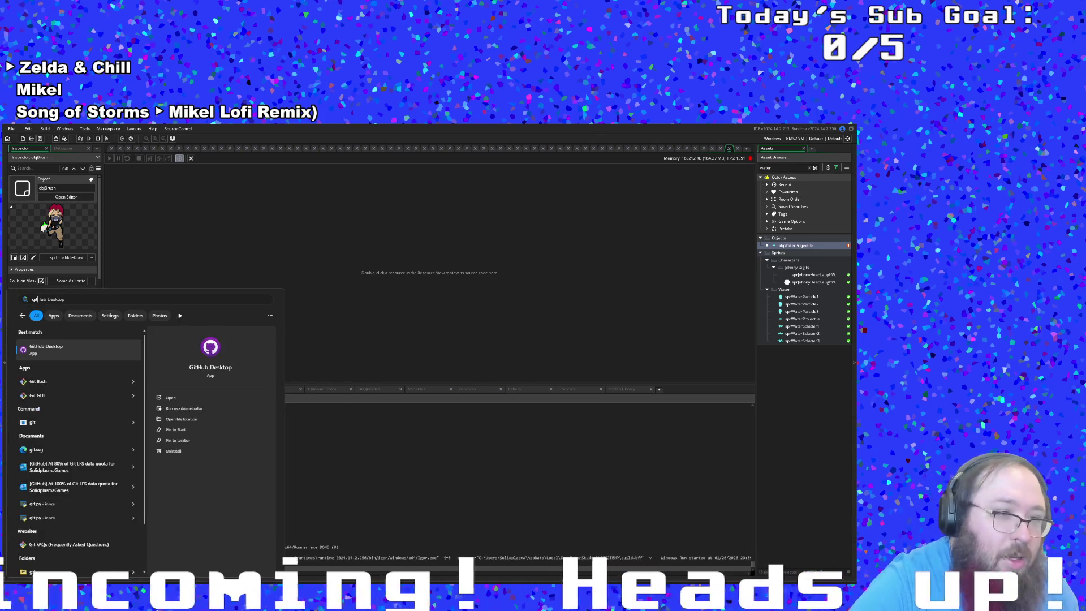
{"action": "key", "text": "Return"}
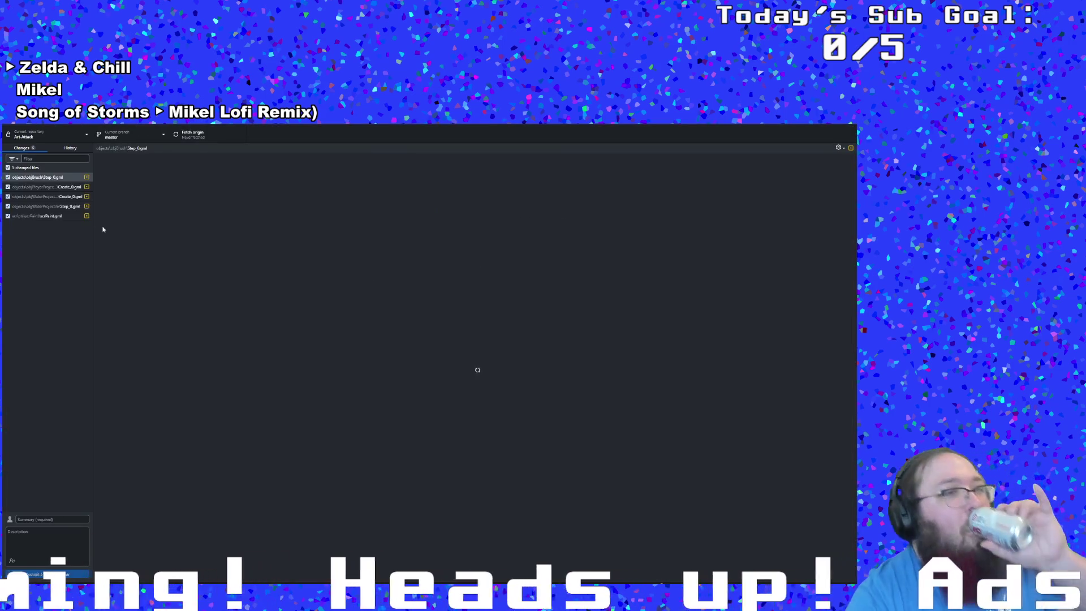
- Review the diffs for objPlayerProjectile Create_0, the water projectile's Create_0 and Step_0, and scrPaint.gml
{"action": "left_click", "coordinate": [43, 186]}
{"action": "left_click", "coordinate": [36, 197]}
{"action": "left_click", "coordinate": [35, 207]}
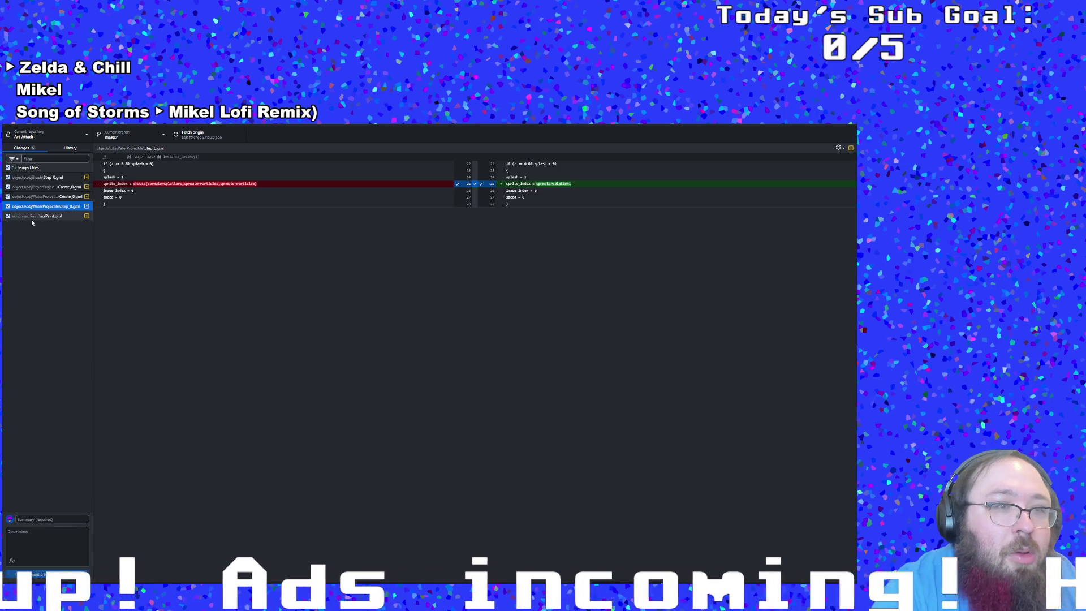
{"action": "left_click", "coordinate": [32, 219]}
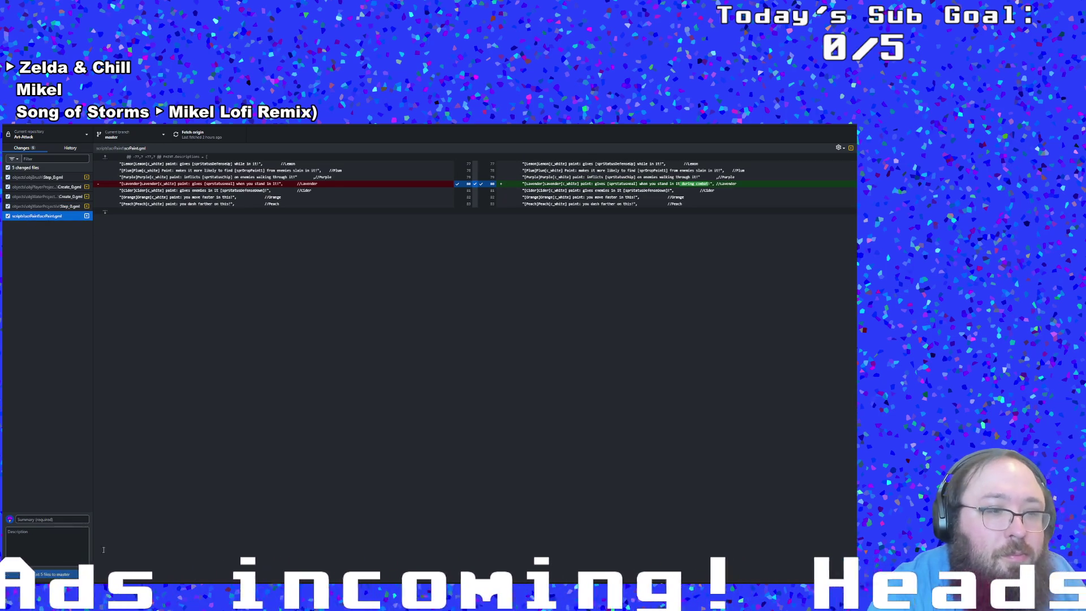
{"action": "left_click", "coordinate": [126, 480]}
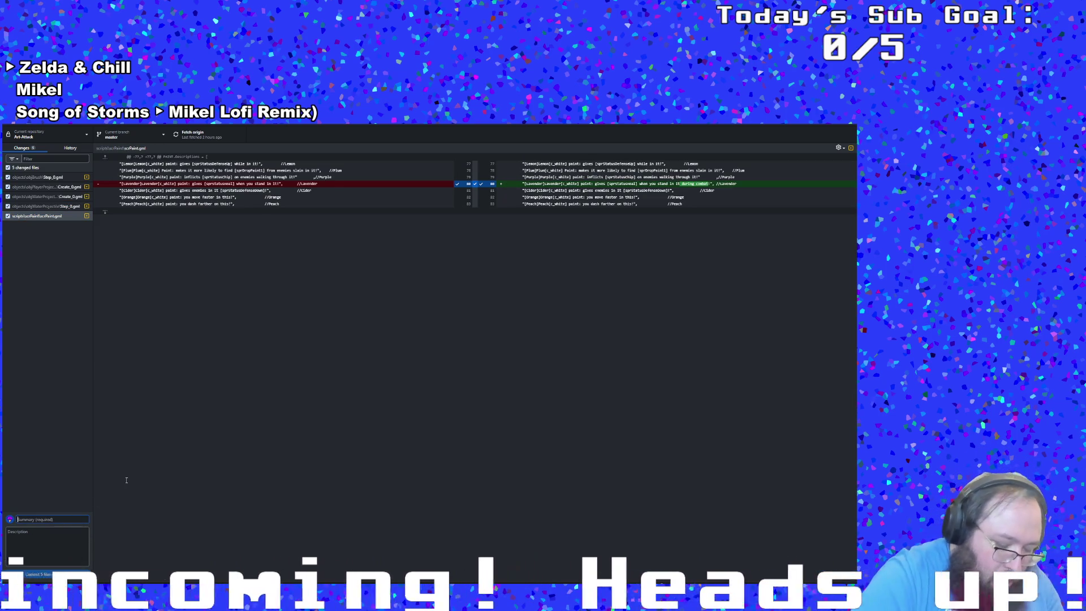
- Enter summary 'Minor tweaks and fixes' and describe the lavender, maroon, orange and water-bullet graphic changes
{"action": "type", "text": "Minor"}
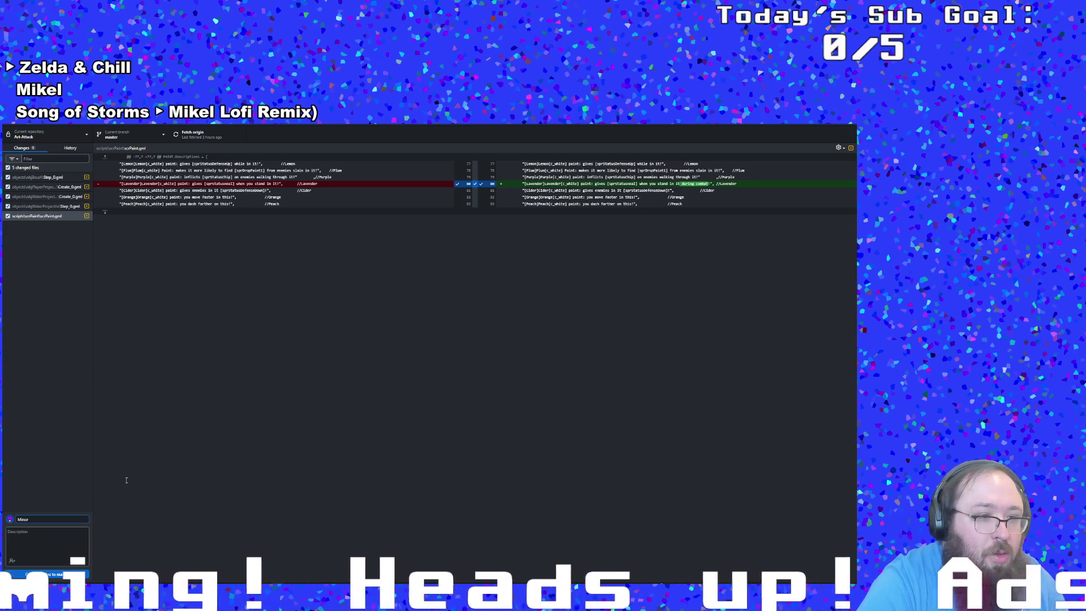
{"action": "type", "text": " tweaks and fixes"}
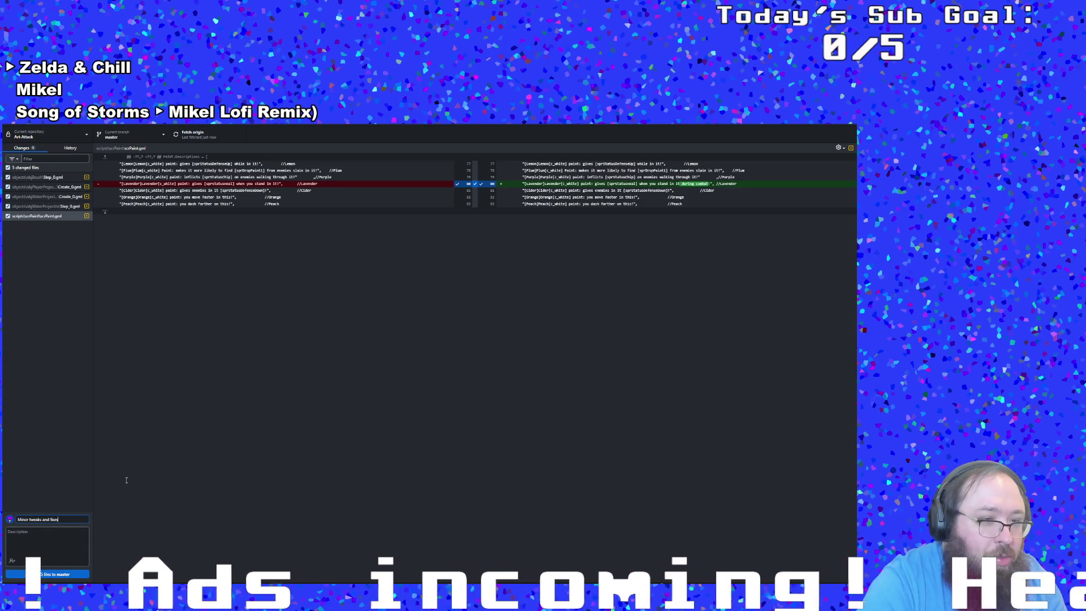
{"action": "key", "text": "Tab"}
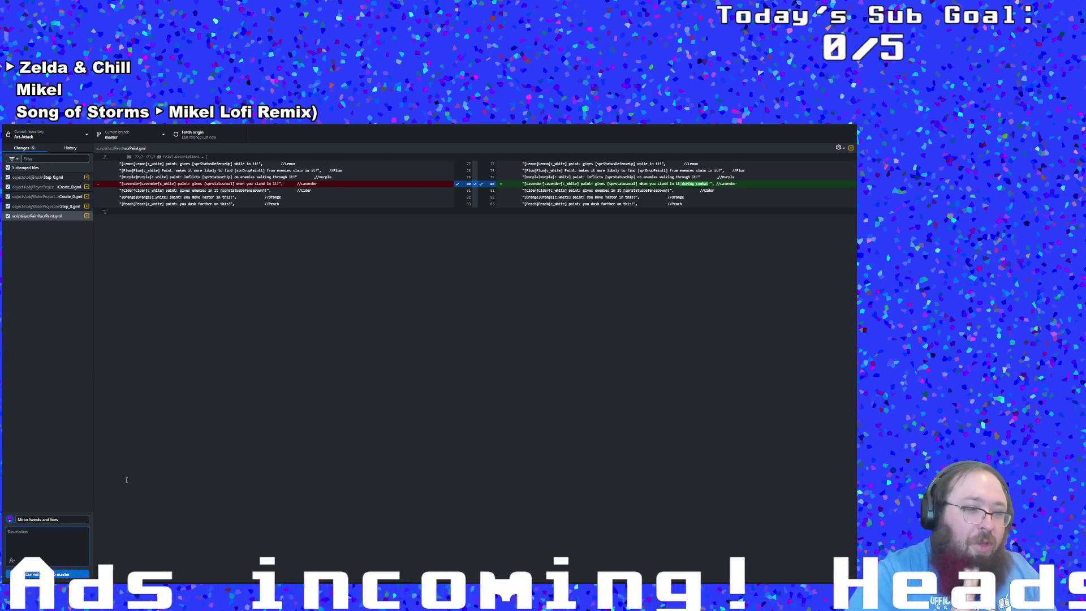
{"action": "type", "text": "Lavender and MAr"}
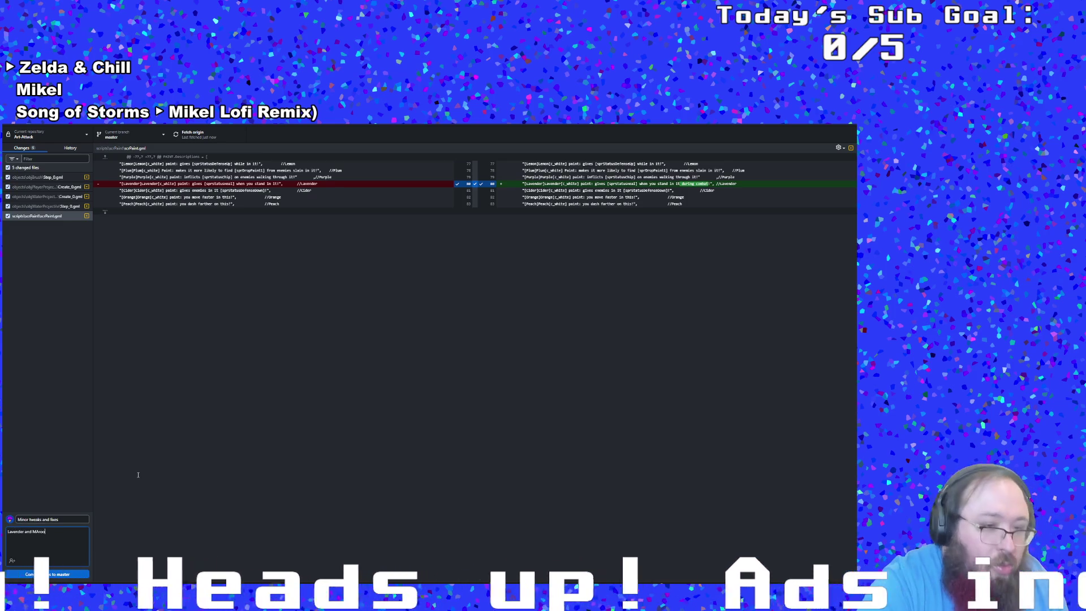
{"action": "type", "text": "oo"}
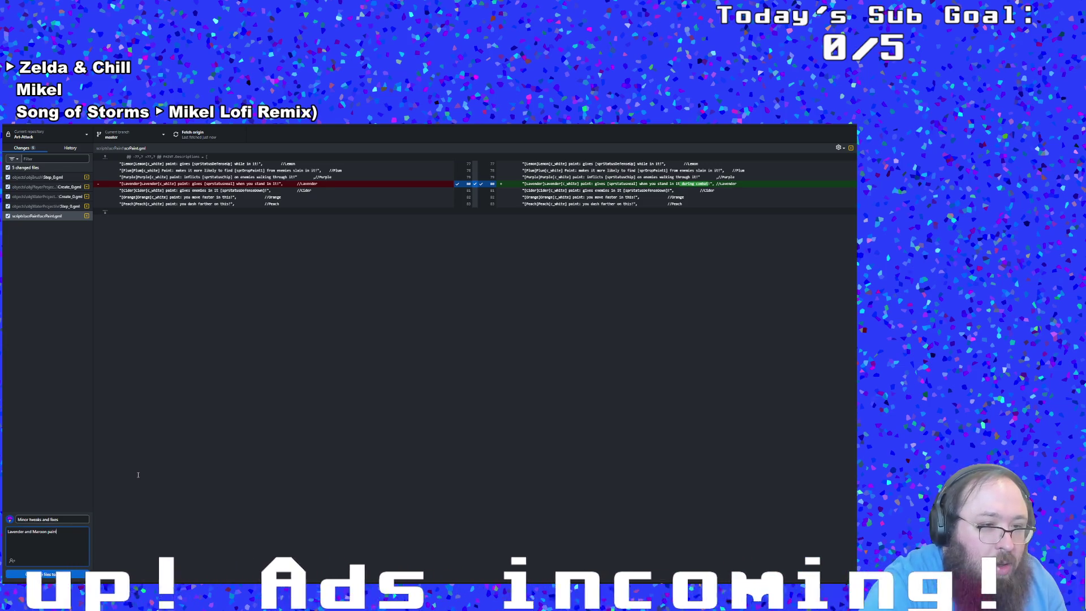
{"action": "key", "text": "BackSpace"}
{"action": "key", "text": "BackSpace"}
{"action": "key", "text": "BackSpace"}
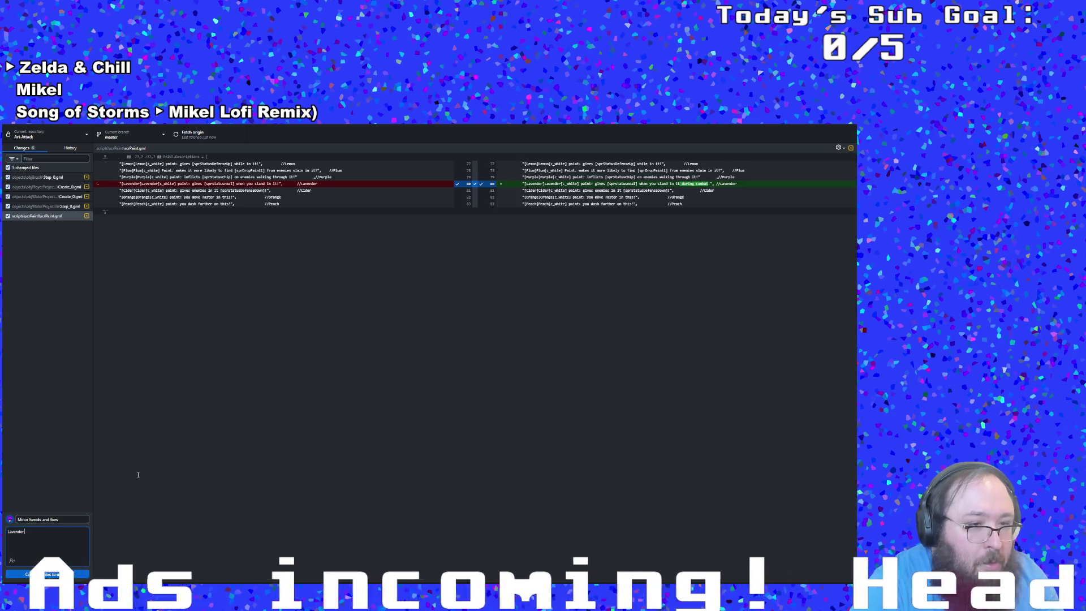
{"action": "type", "text": "pant nerfed, maroon p"}
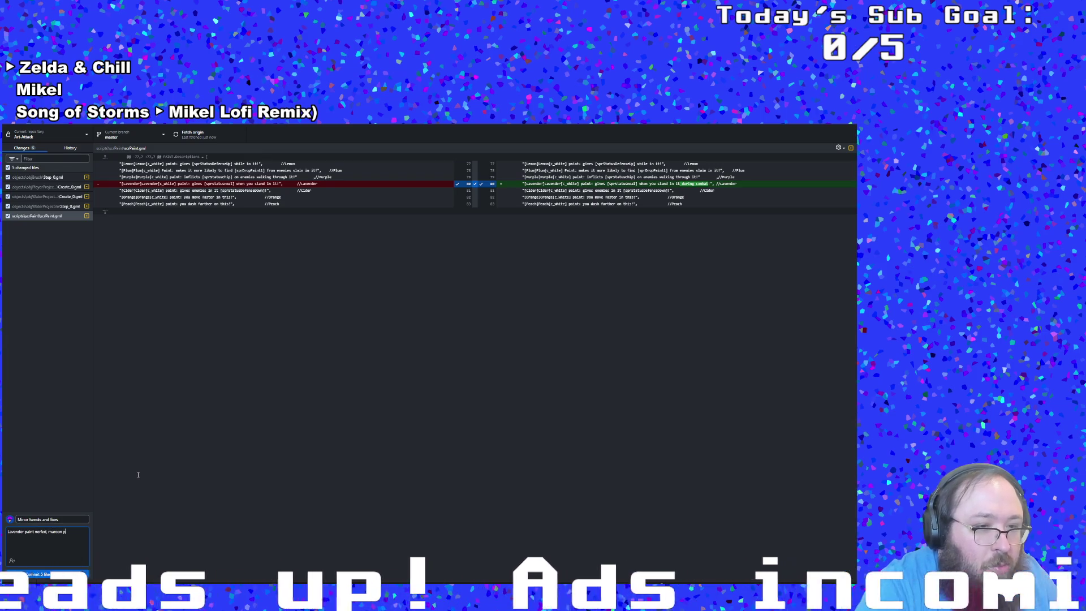
{"action": "type", "text": "t buffed, o"}
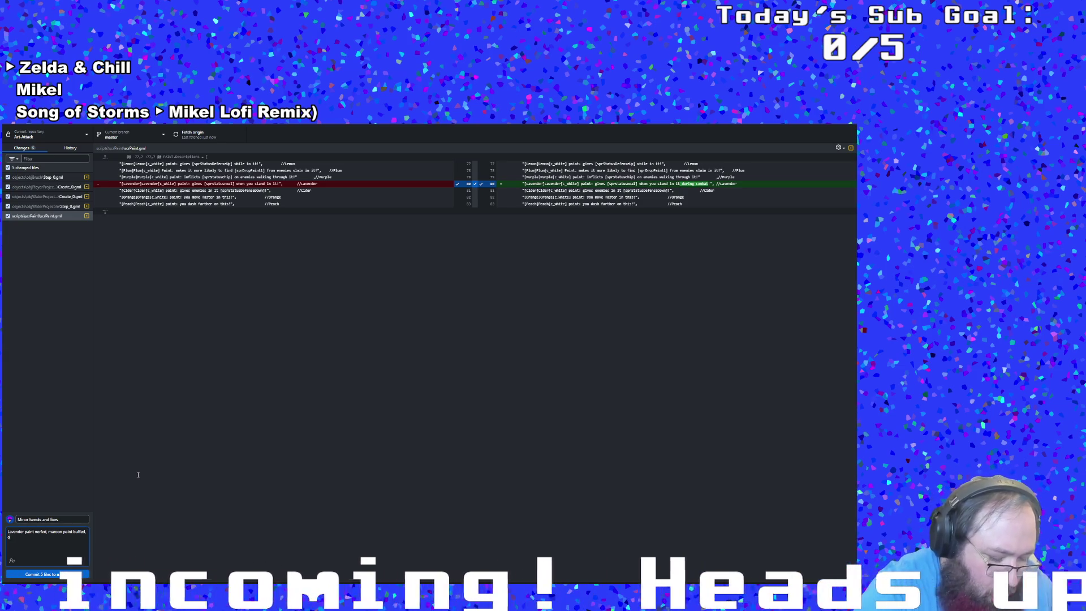
{"action": "type", "text": "range paint"}
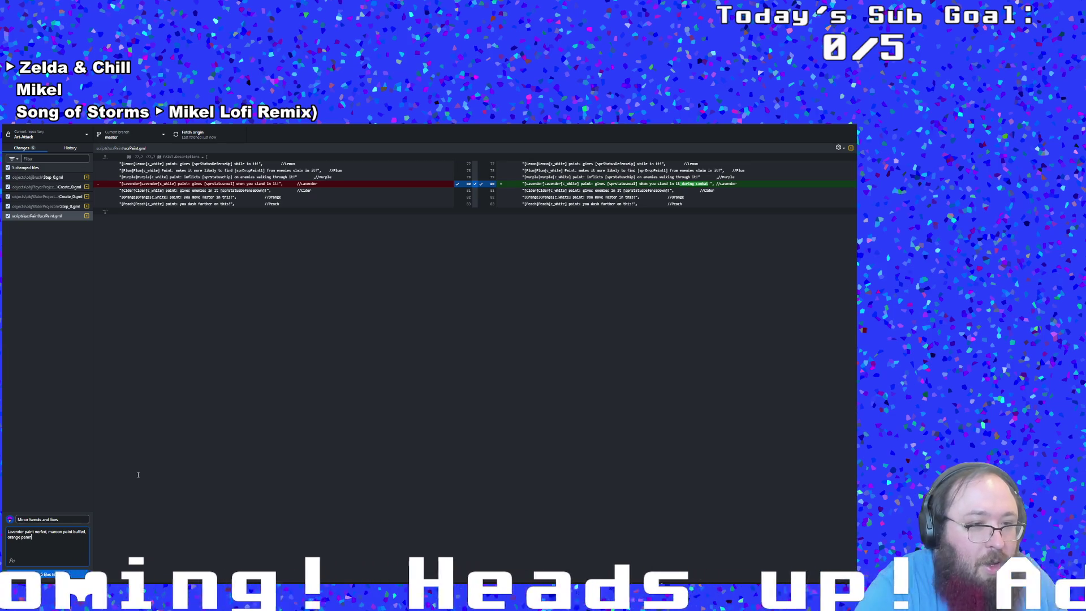
{"action": "type", "text": " fi"}
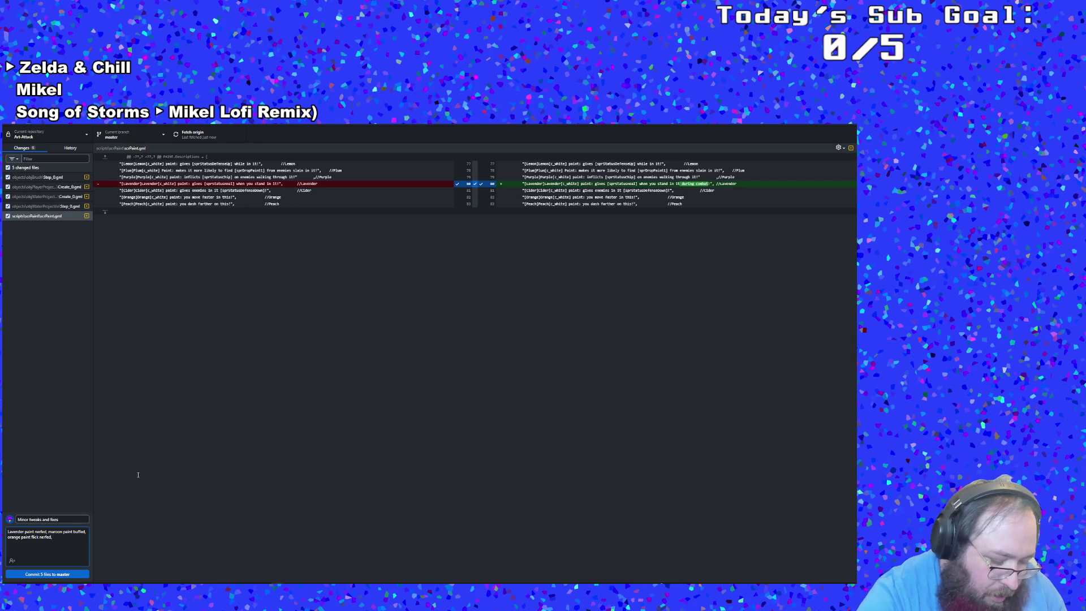
{"action": "type", "text": "enemy water bullet despawn"}
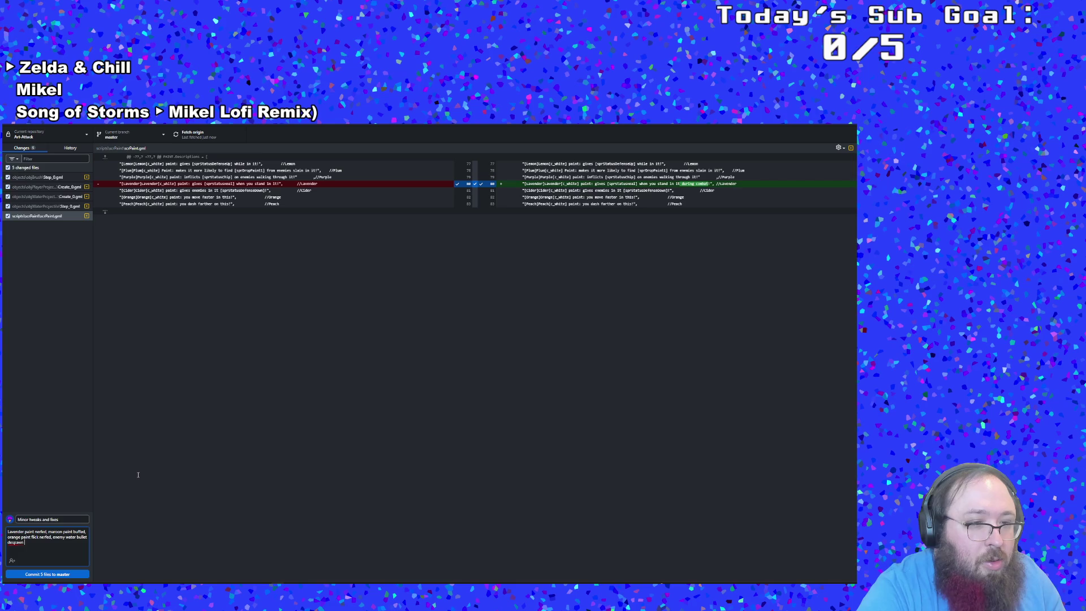
{"action": "type", "text": "aphic fixed"}
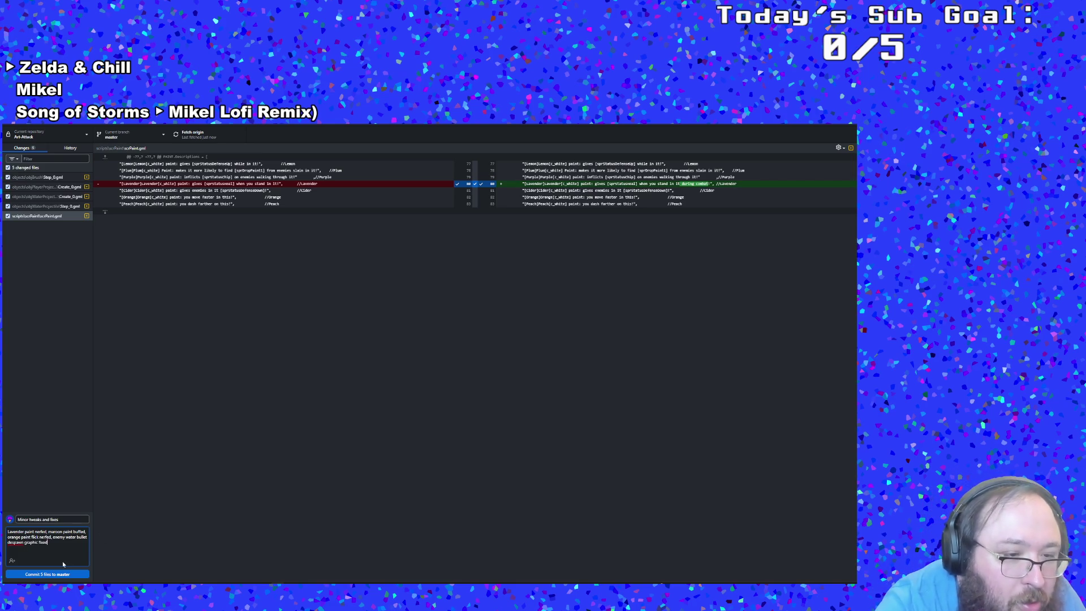
- Commit the five files to master and push to origin
{"action": "left_click", "coordinate": [64, 574]}
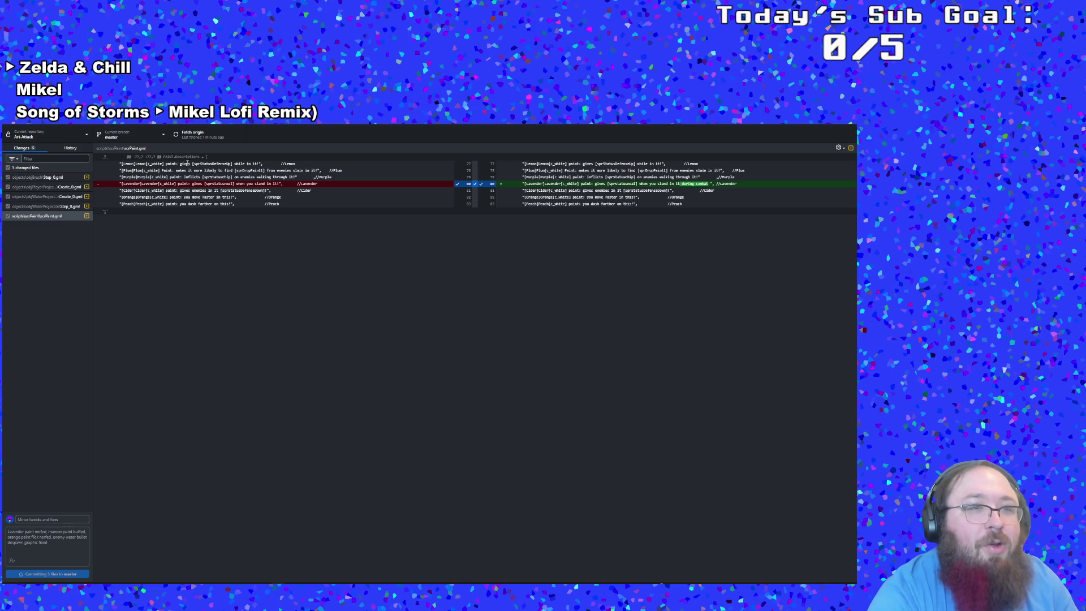
{"action": "left_click", "coordinate": [179, 137]}
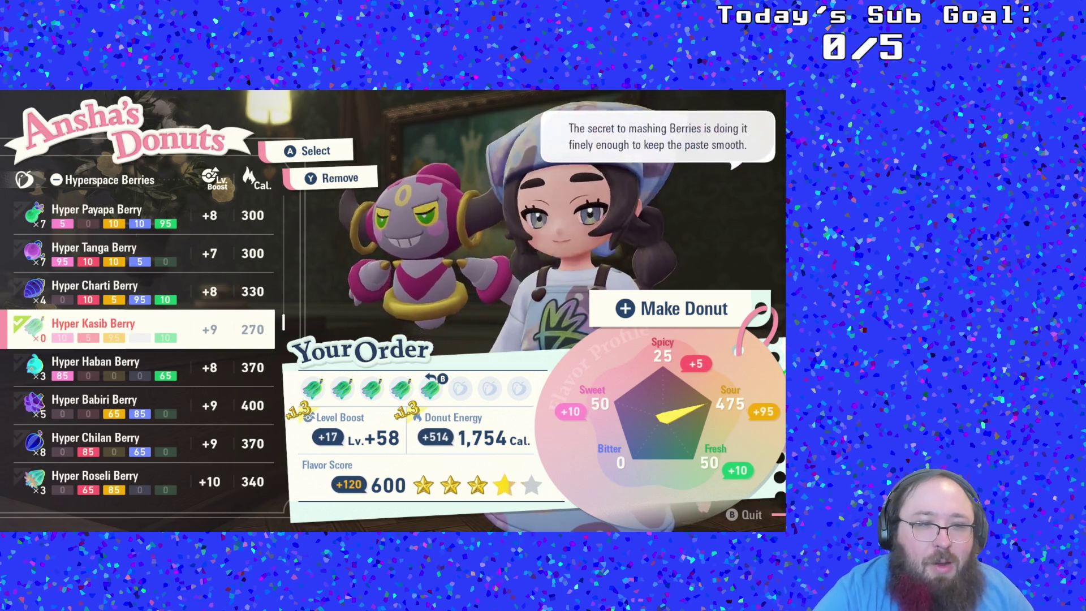
- Add Hyper Babiri Berries to the donut order, bringing it to three
{"action": "key", "text": "Down"}
{"action": "key", "text": "Up"}
{"action": "key", "text": "Up"}
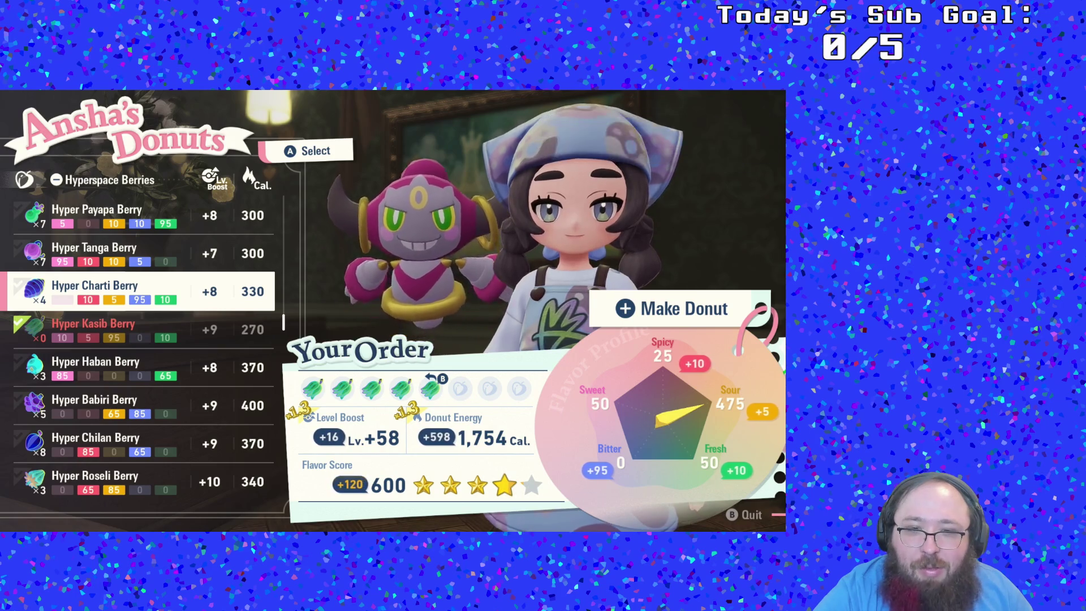
{"action": "key", "text": "Up"}
{"action": "key", "text": "Down"}
{"action": "key", "text": "Down"}
{"action": "key", "text": "Down"}
{"action": "key", "text": "Down"}
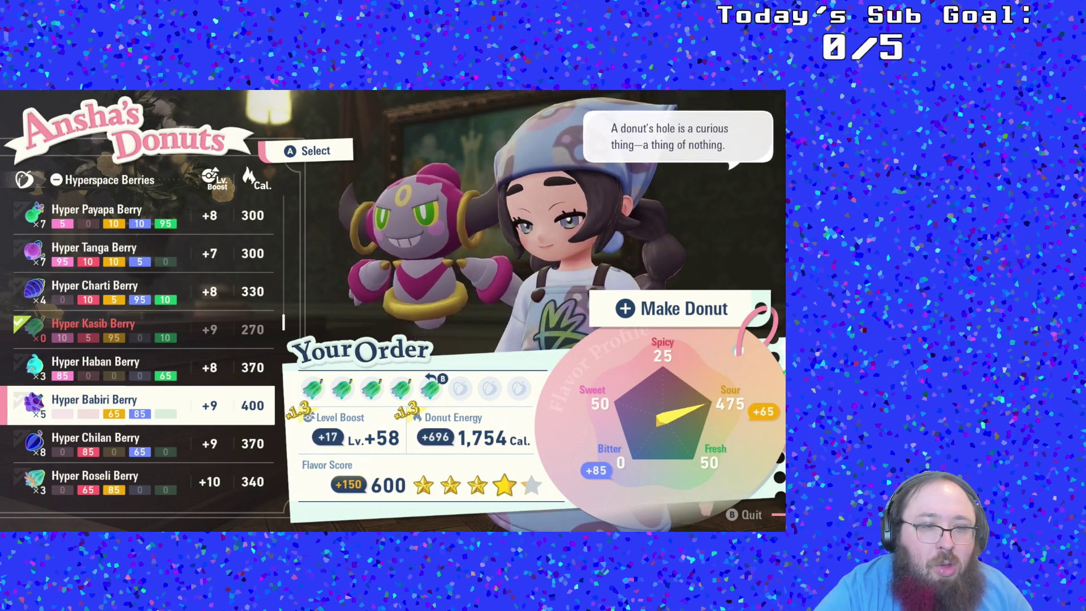
{"action": "key", "text": "Return"}
{"action": "key", "text": "Return"}
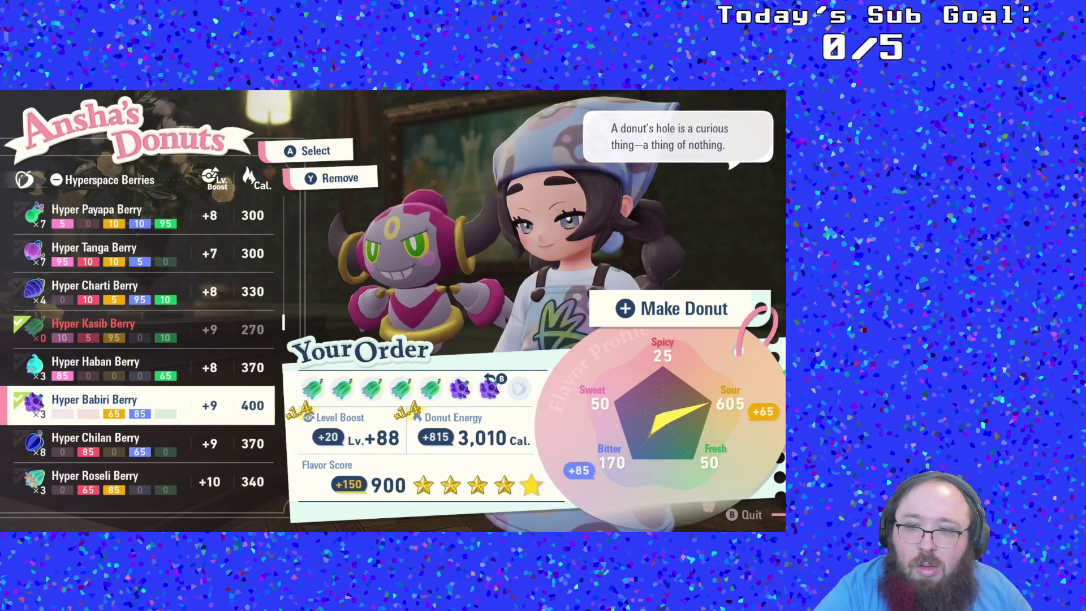
{"action": "key", "text": "Return"}
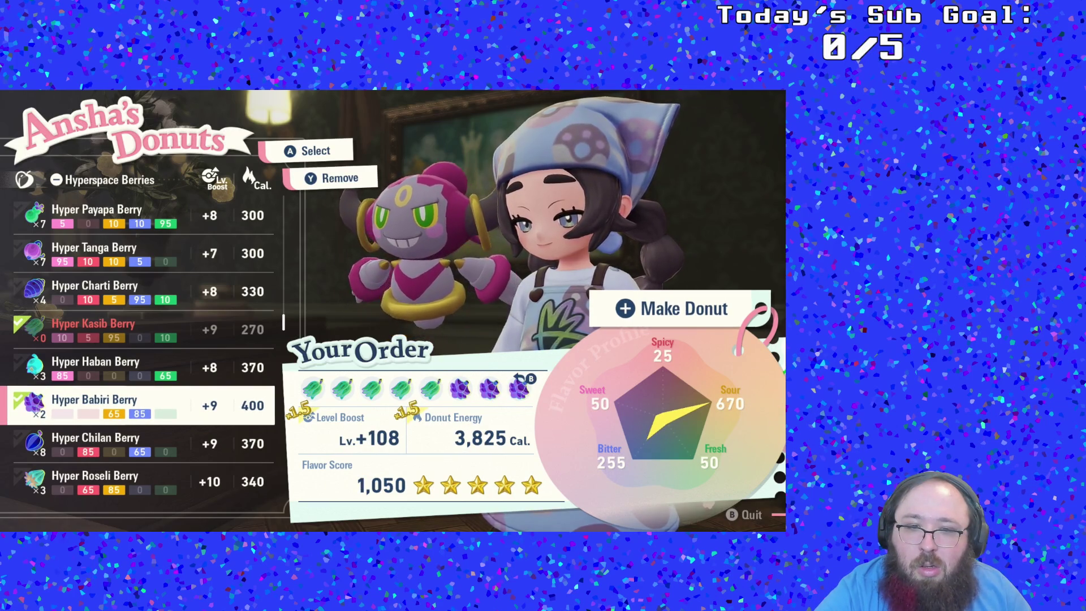
- Make the donut and accept the 5-star Lavish Kasib Jam Donut (Sour 670, 3,825 Cal)
{"action": "key", "text": "plus"}
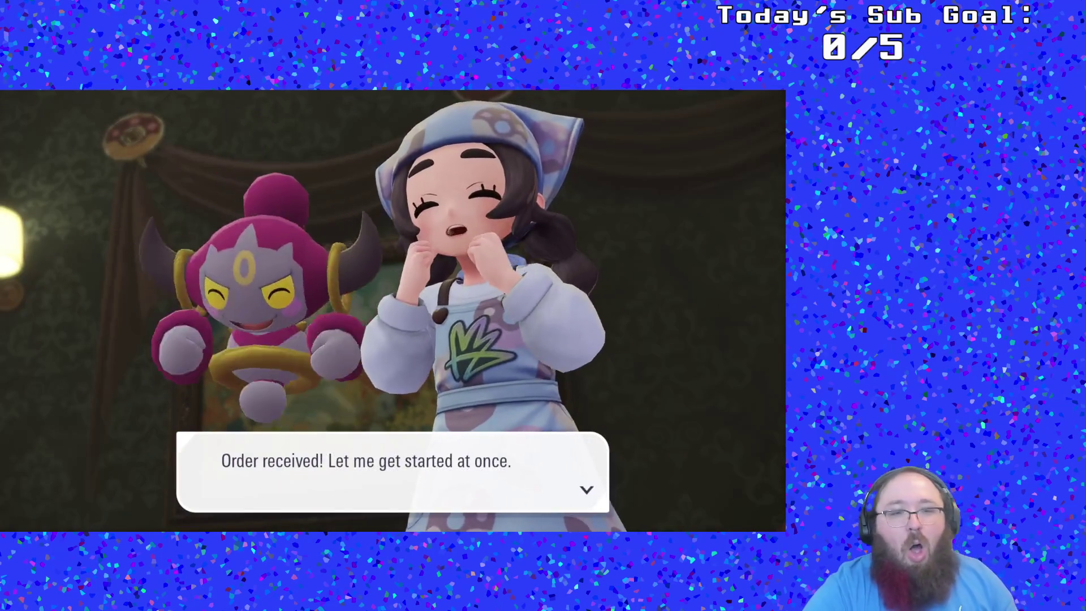
{"action": "key", "text": "Return"}
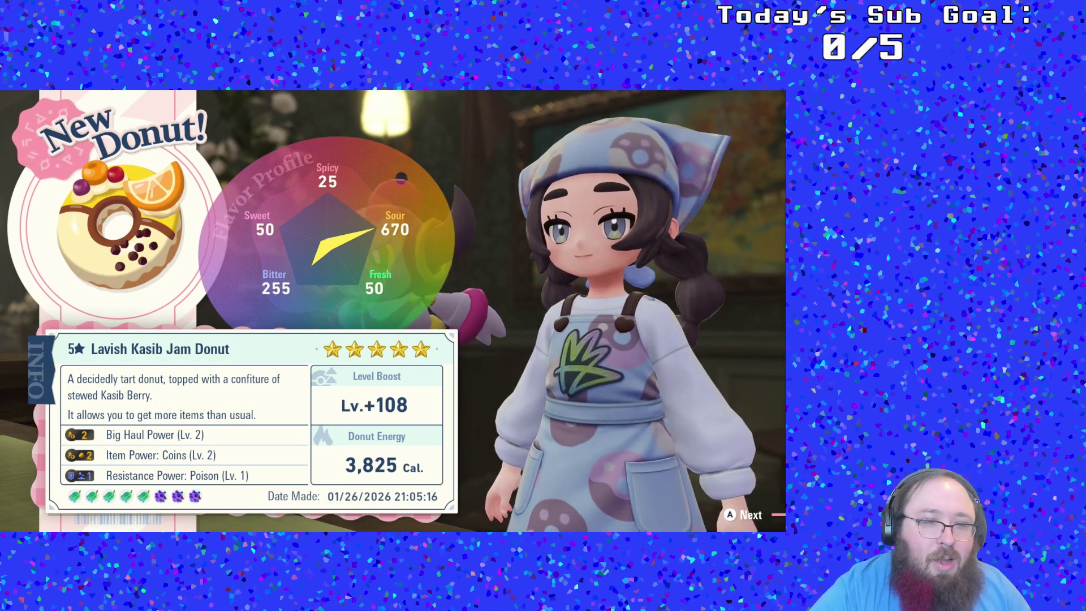
{"action": "key", "text": "a"}
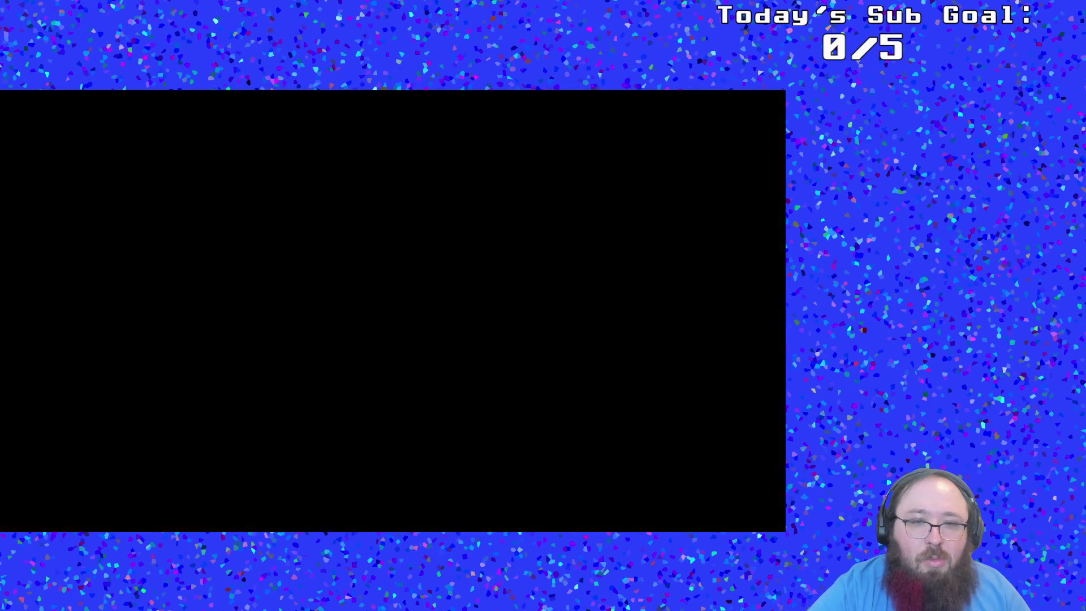
- Leave the donut shop and run through the archway to the hyperspace portal
{"action": "key", "text": "a"}
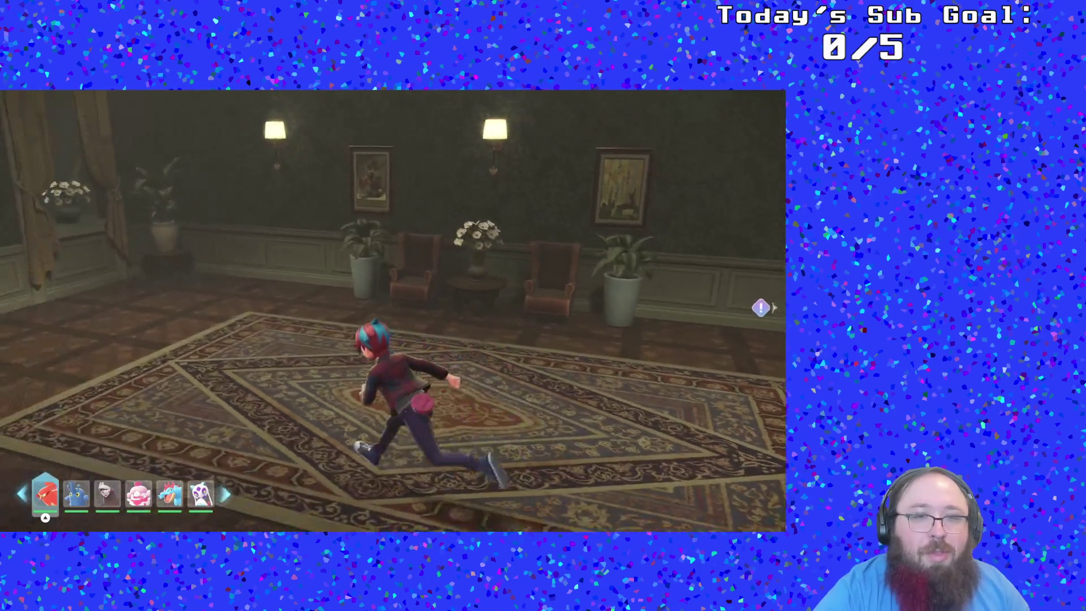
{"action": "key", "text": "a"}
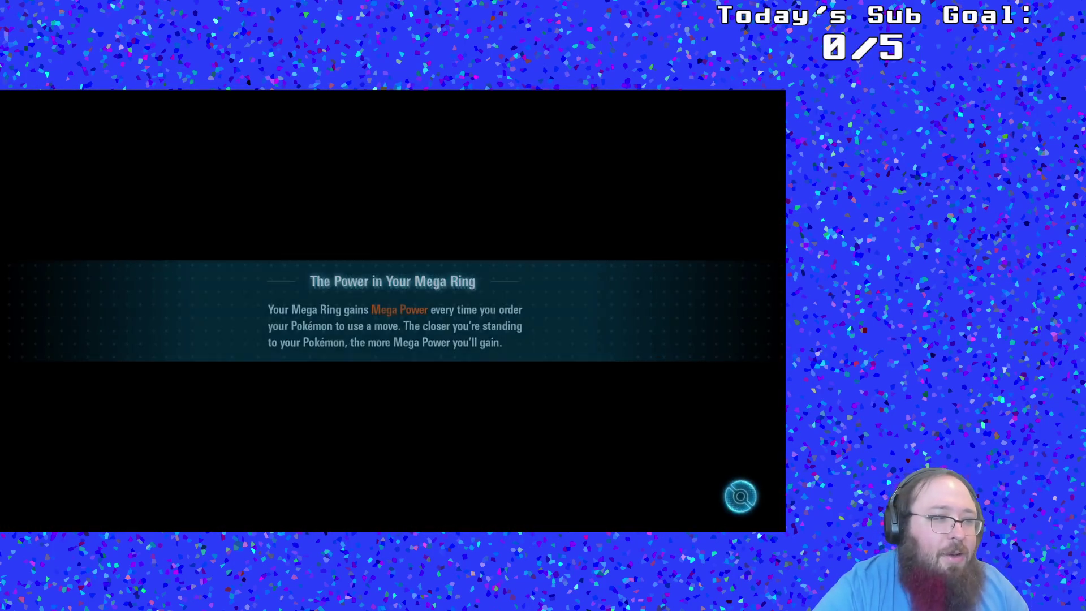
{"action": "key", "text": "a"}
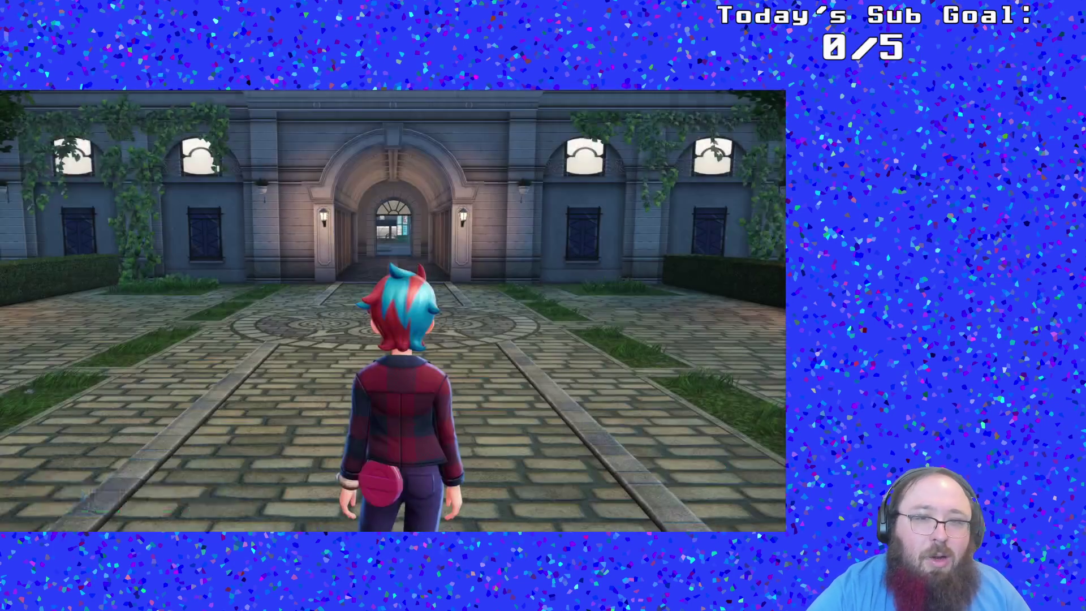
{"action": "key", "text": "w"}
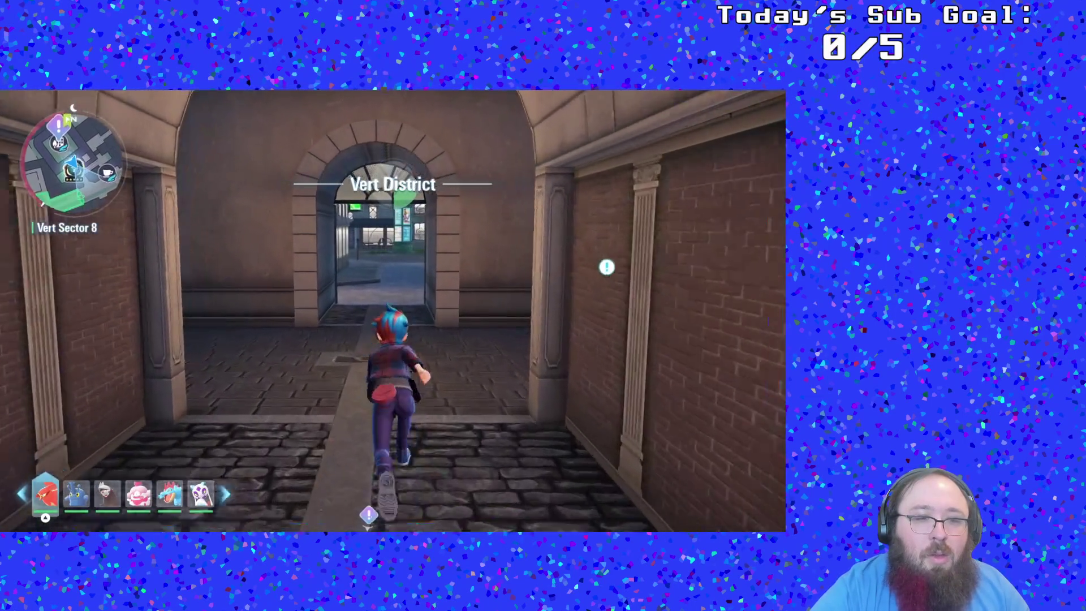
{"action": "key", "text": "a"}
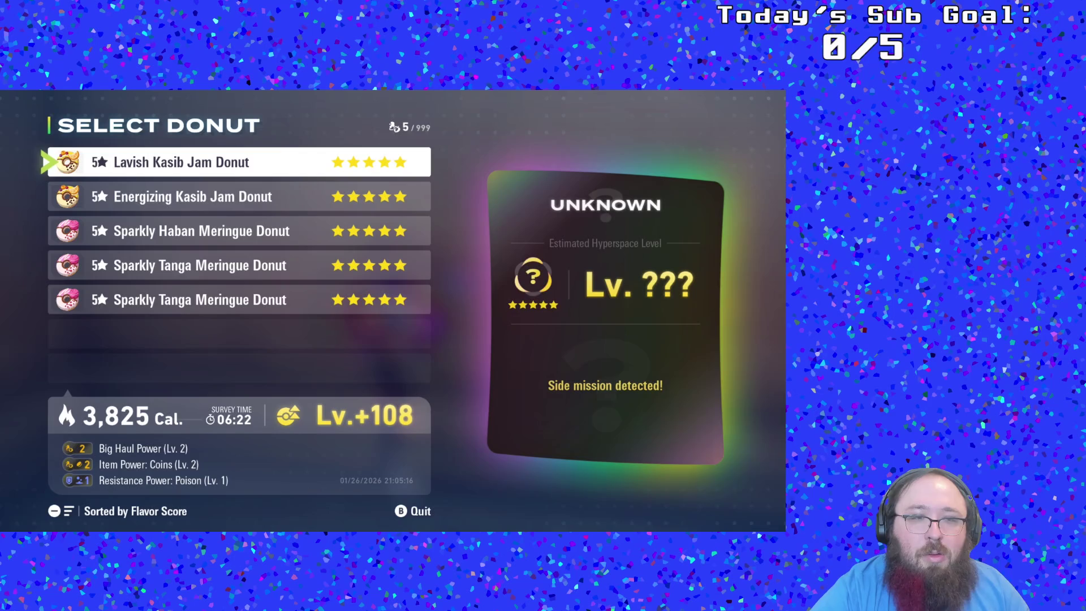
- Compare the two Kasib Jam Donuts and feed Hoopa the Energizing Kasib Jam Donut
{"action": "key", "text": "Down"}
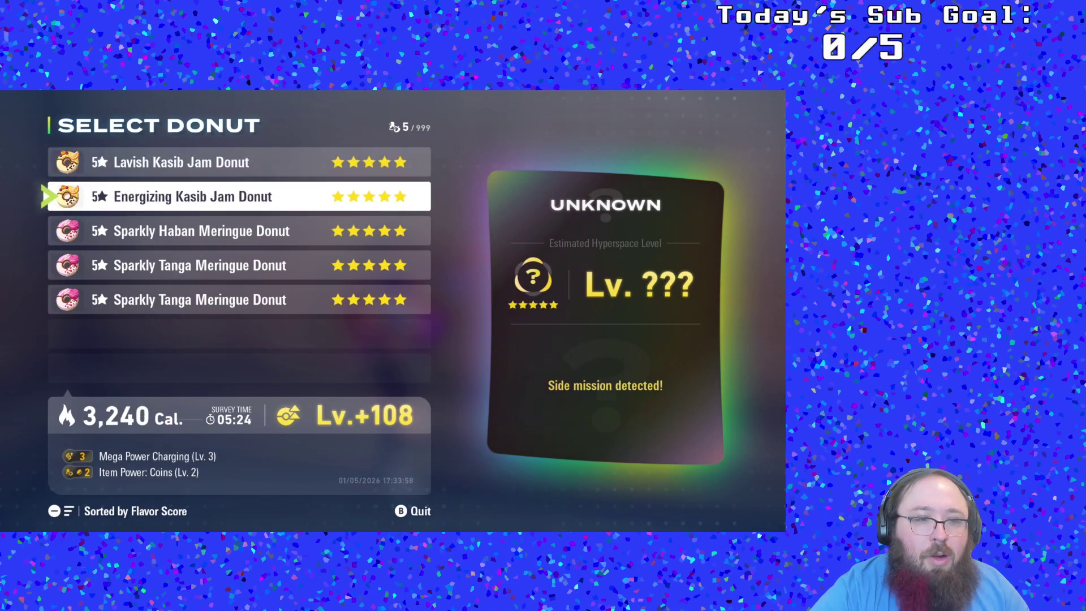
{"action": "key", "text": "Up"}
{"action": "key", "text": "Down"}
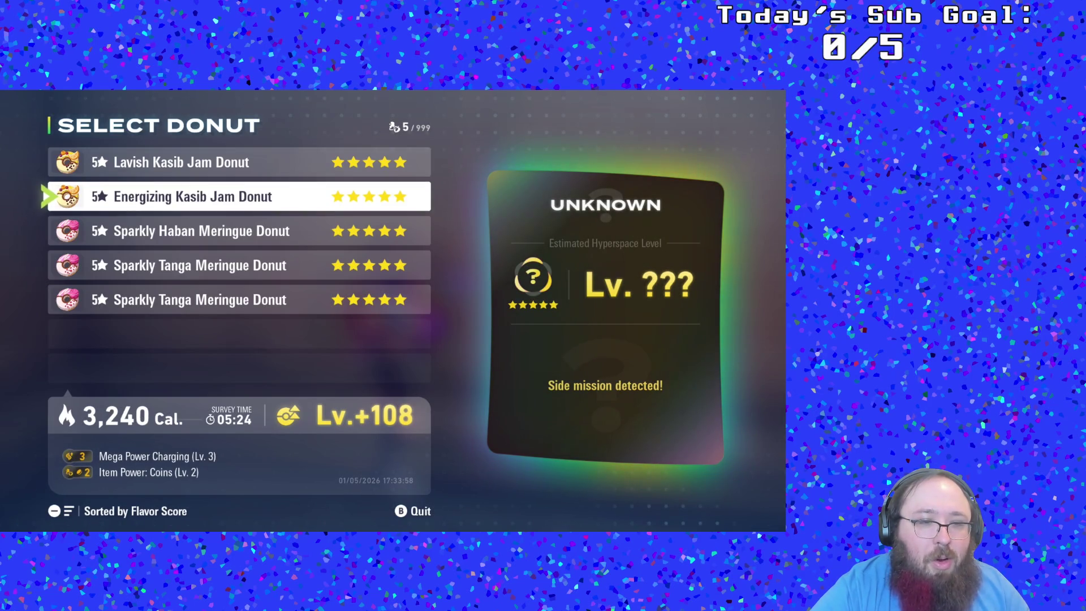
{"action": "key", "text": "Up"}
{"action": "key", "text": "Down"}
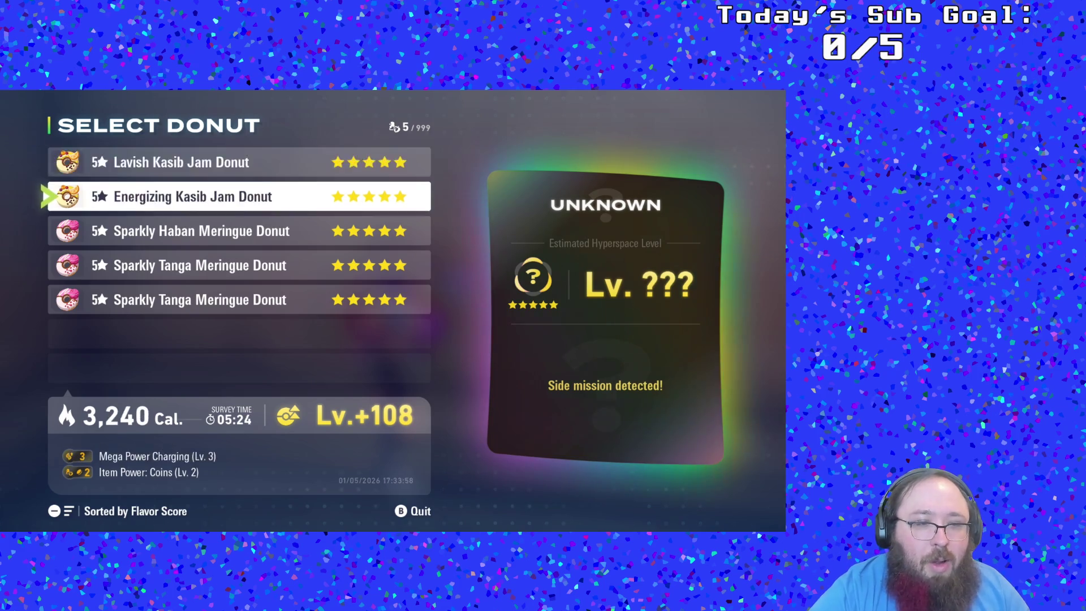
{"action": "key", "text": "Up"}
{"action": "key", "text": "Down"}
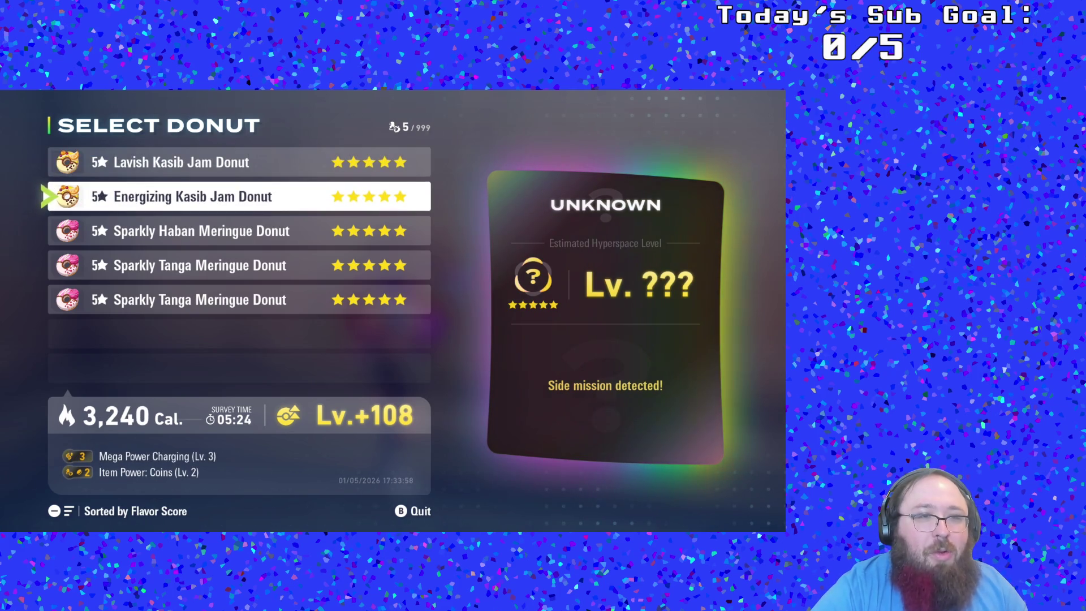
{"action": "key", "text": "Return"}
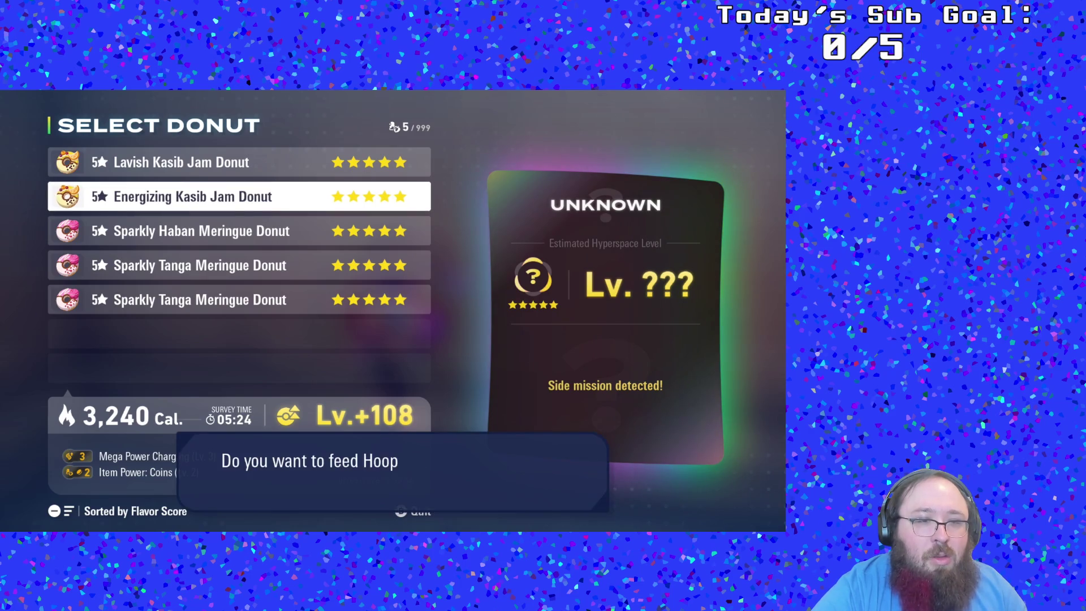
{"action": "key", "text": "Return"}
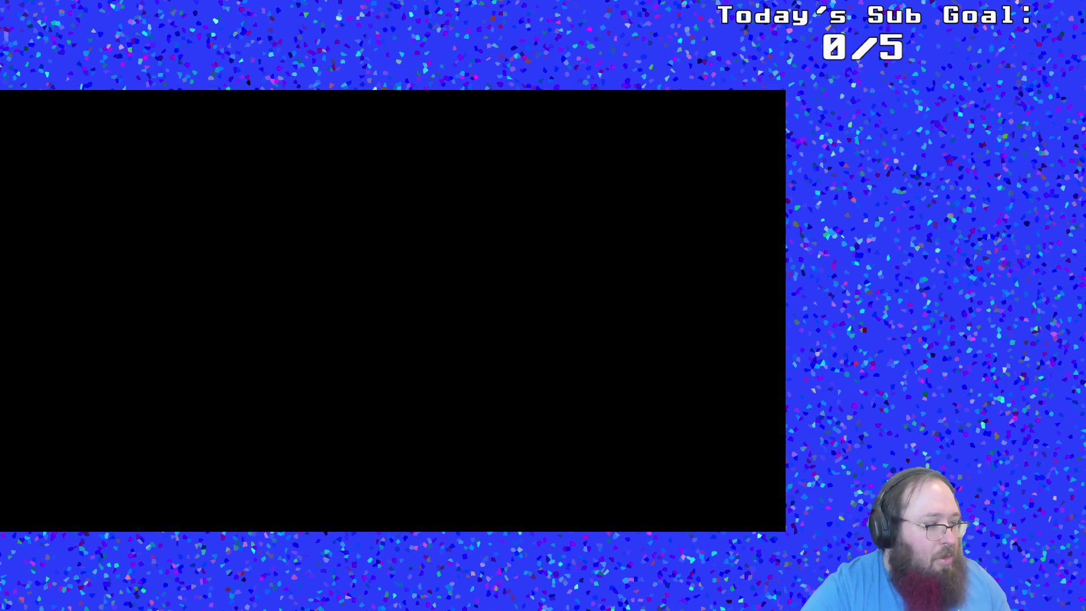